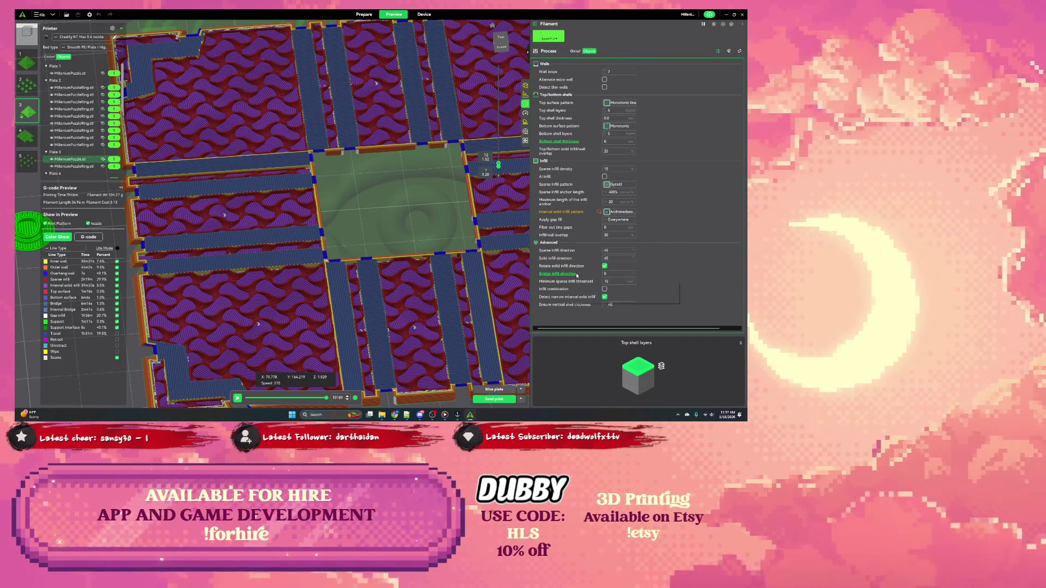
Set bridge infill direction to 45 and re-slice the plate
{"action": "left_click", "coordinate": [613, 275]}
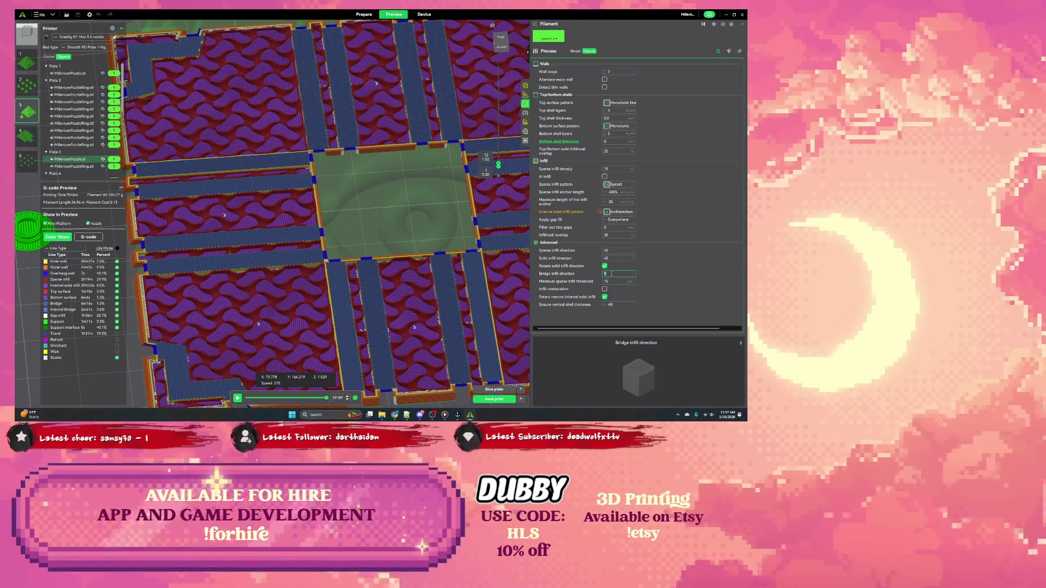
{"action": "type", "text": "45"}
{"action": "key", "text": "Tab"}
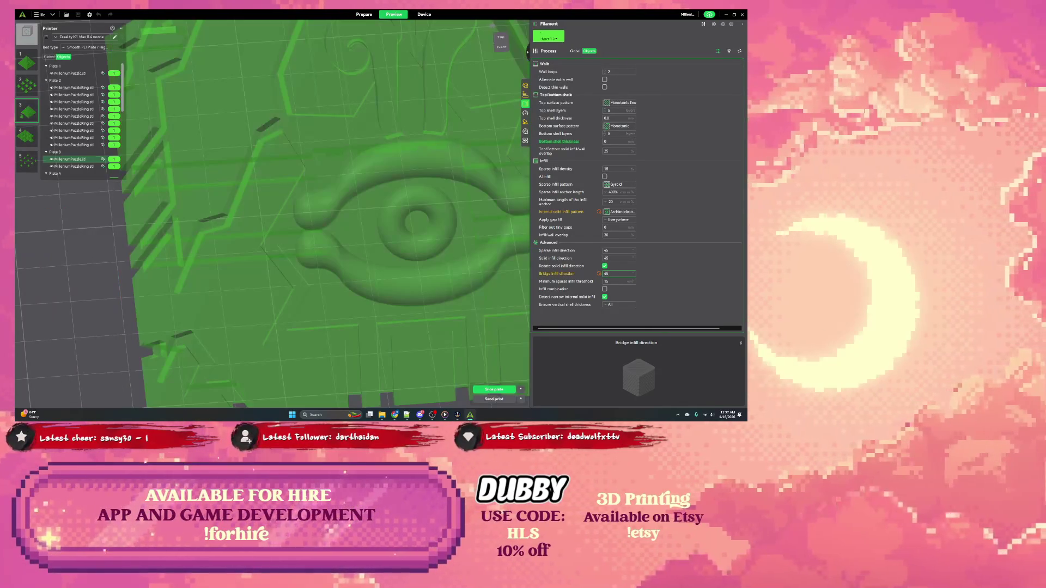
{"action": "left_click", "coordinate": [514, 390]}
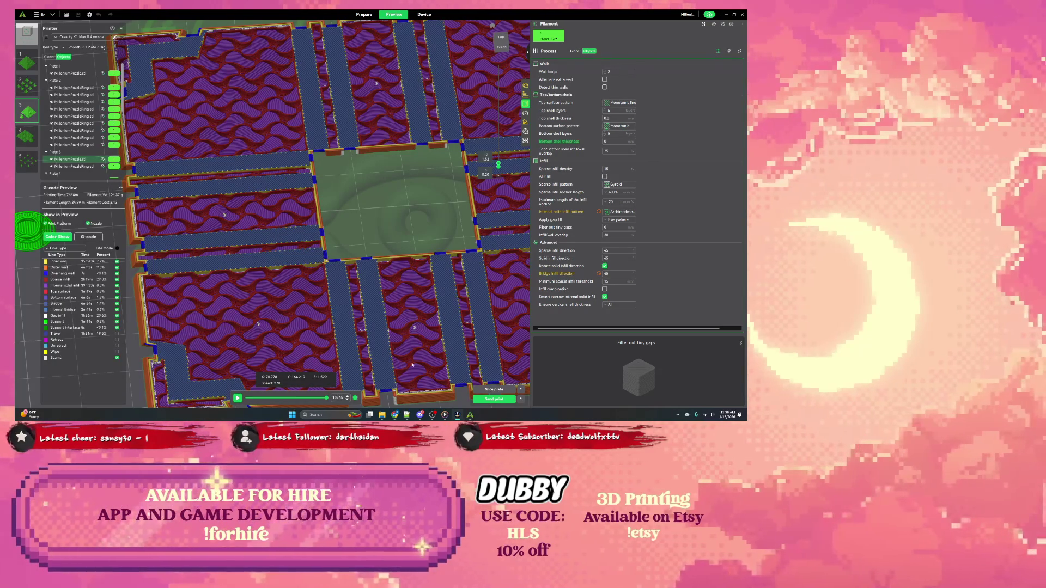
{"action": "middle_click_drag", "start_coordinate": [198, 172], "coordinate": [398, 230]}
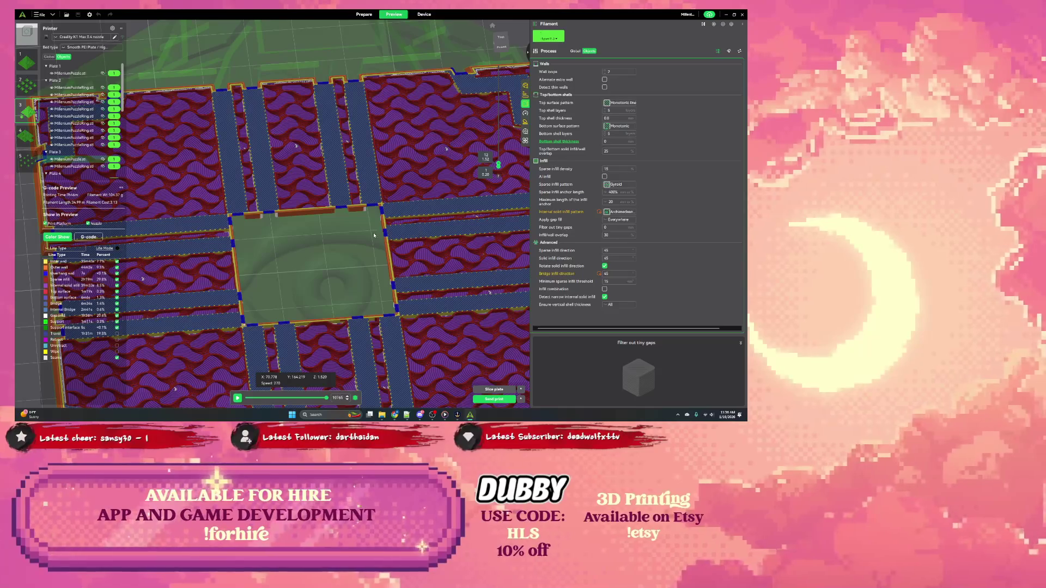
Re-slice the plate after switching the internal solid infill pattern to Monotonic
{"action": "middle_click_drag", "start_coordinate": [276, 280], "coordinate": [294, 245]}
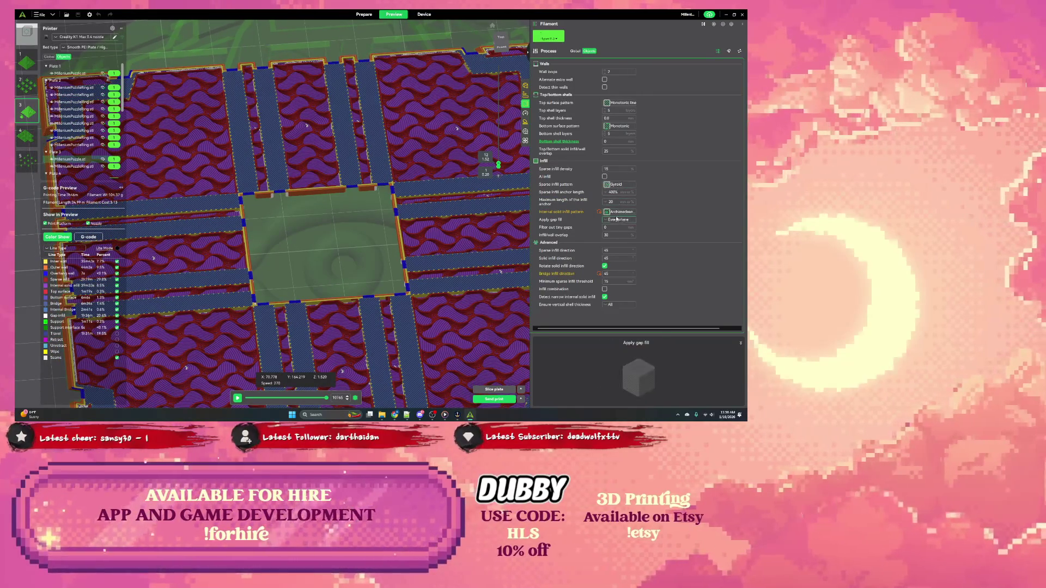
{"action": "scroll", "coordinate": [609, 212], "scroll_direction": "down", "scroll_amount": 1}
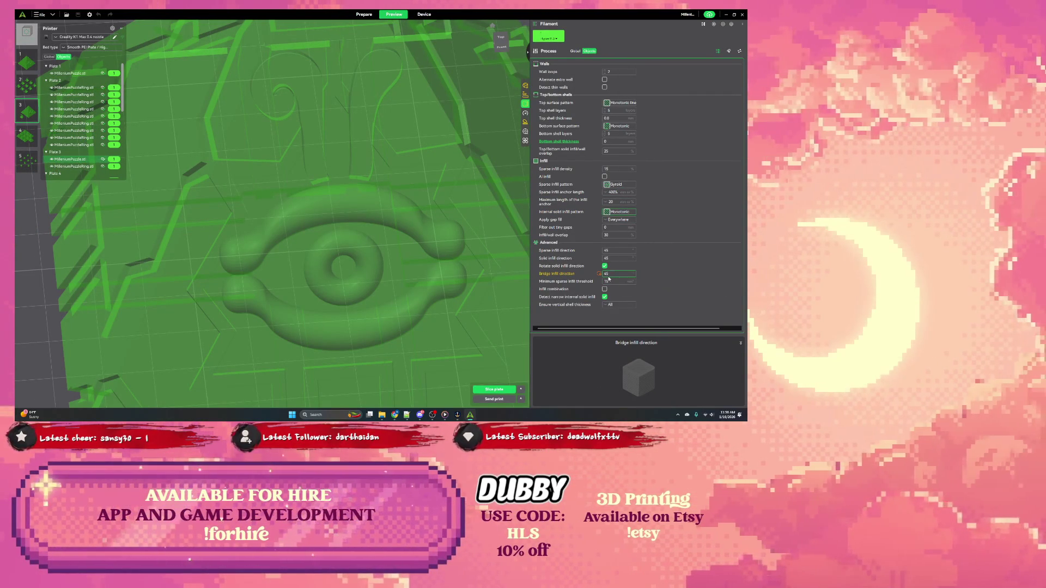
{"action": "left_click", "coordinate": [491, 389]}
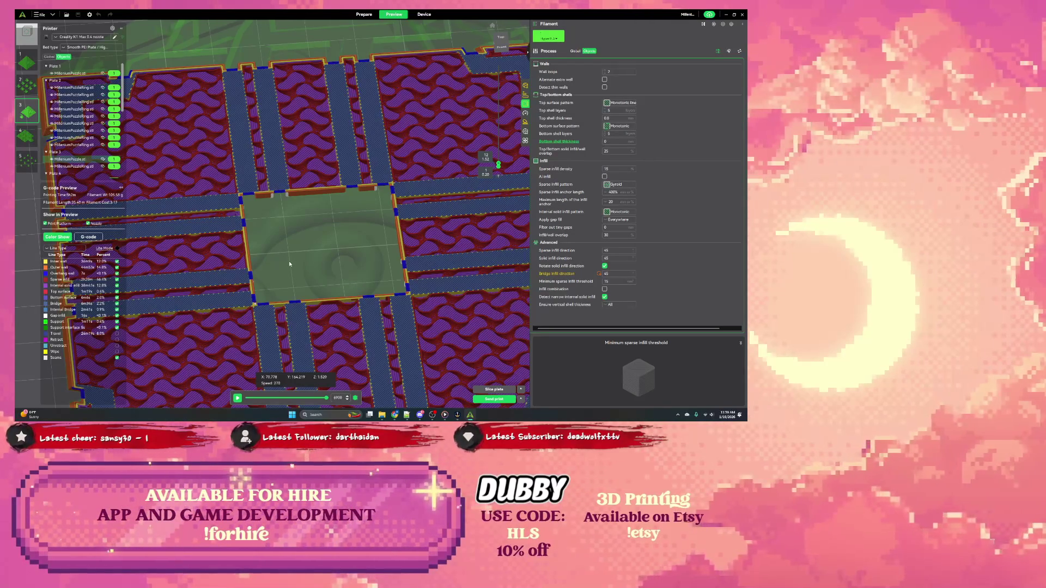
{"action": "scroll", "coordinate": [290, 264], "scroll_direction": "down", "scroll_amount": 3}
Review the Support, Quality and adjusted-settings tabs, then return to the Prepare workspace
{"action": "middle_click_drag", "start_coordinate": [294, 290], "coordinate": [359, 270]}
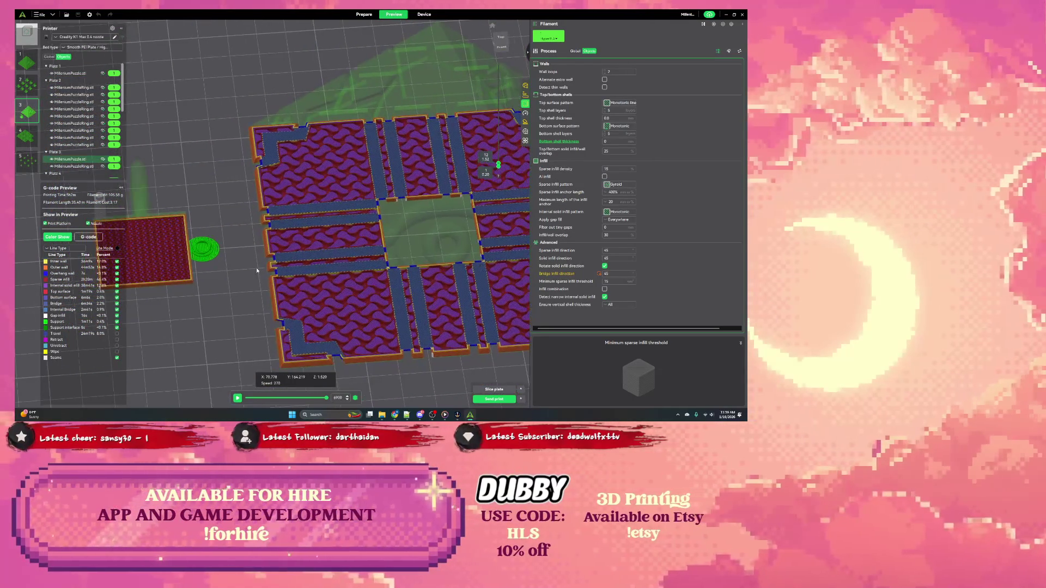
{"action": "scroll", "coordinate": [260, 278], "scroll_direction": "up", "scroll_amount": 3}
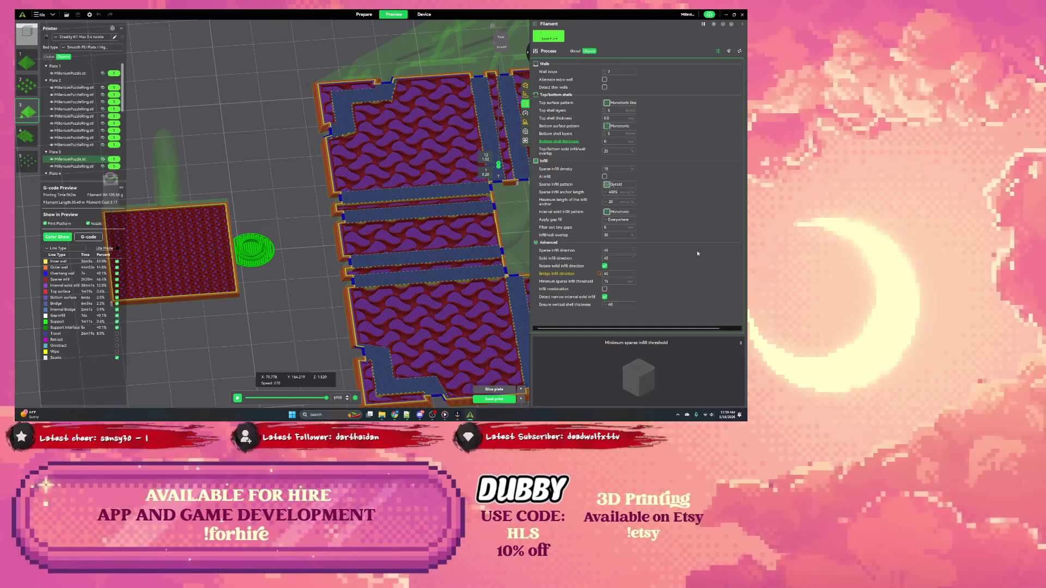
{"action": "scroll", "coordinate": [432, 247], "scroll_direction": "down", "scroll_amount": 3}
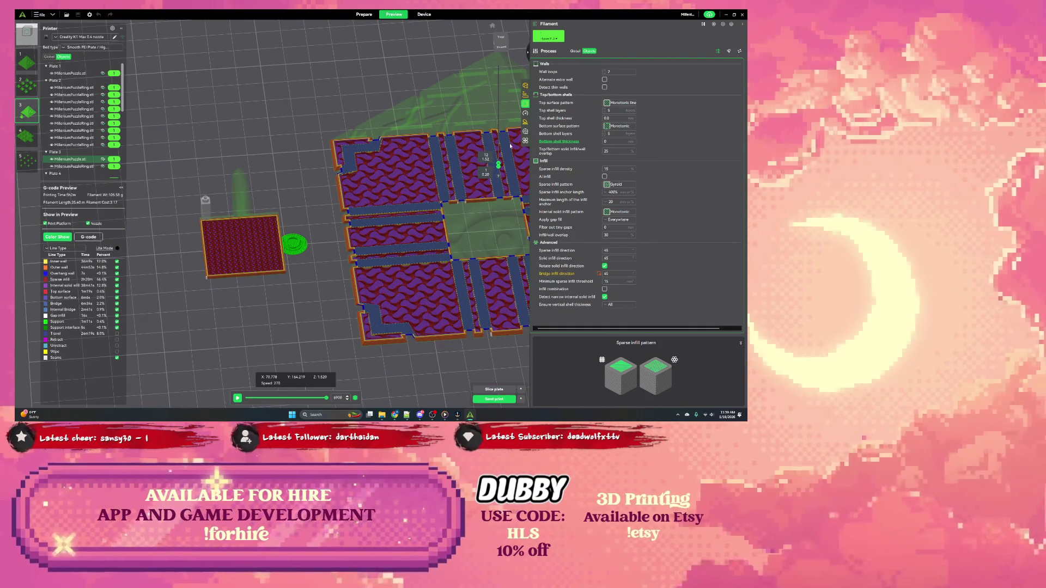
{"action": "left_click", "coordinate": [525, 124]}
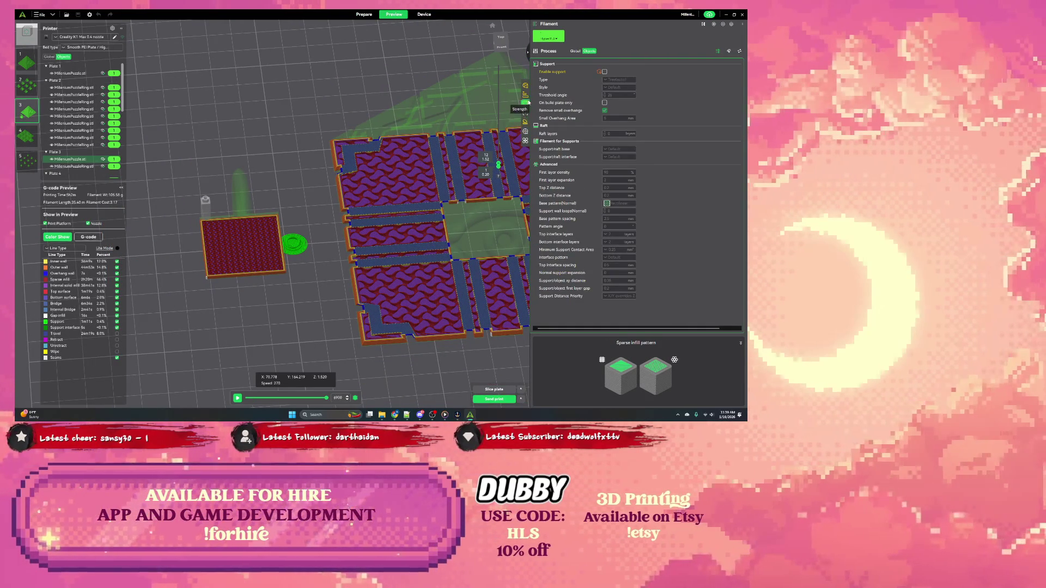
{"action": "left_click", "coordinate": [525, 97]}
{"action": "left_click", "coordinate": [524, 96]}
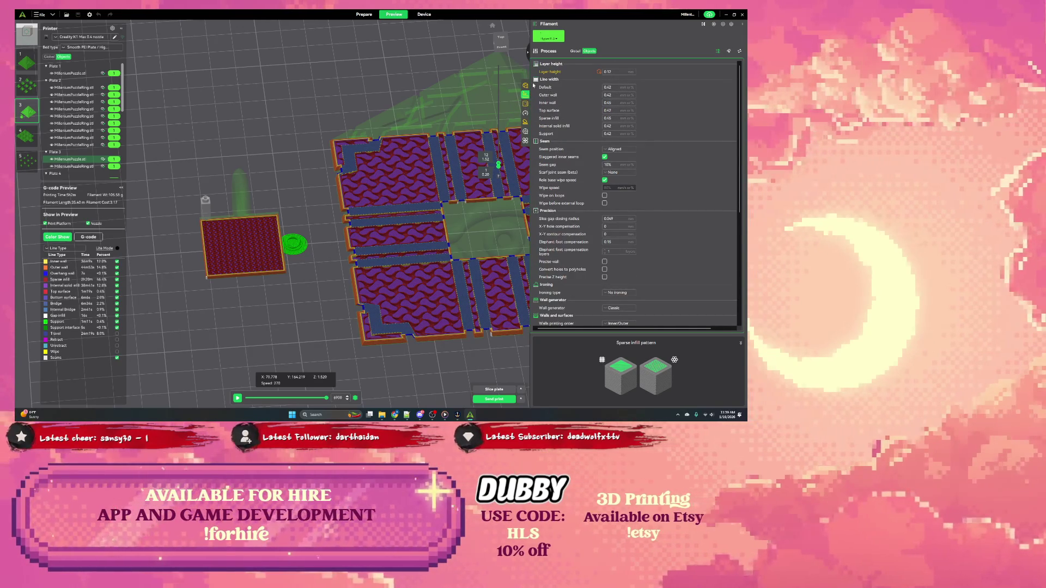
{"action": "left_click", "coordinate": [526, 87]}
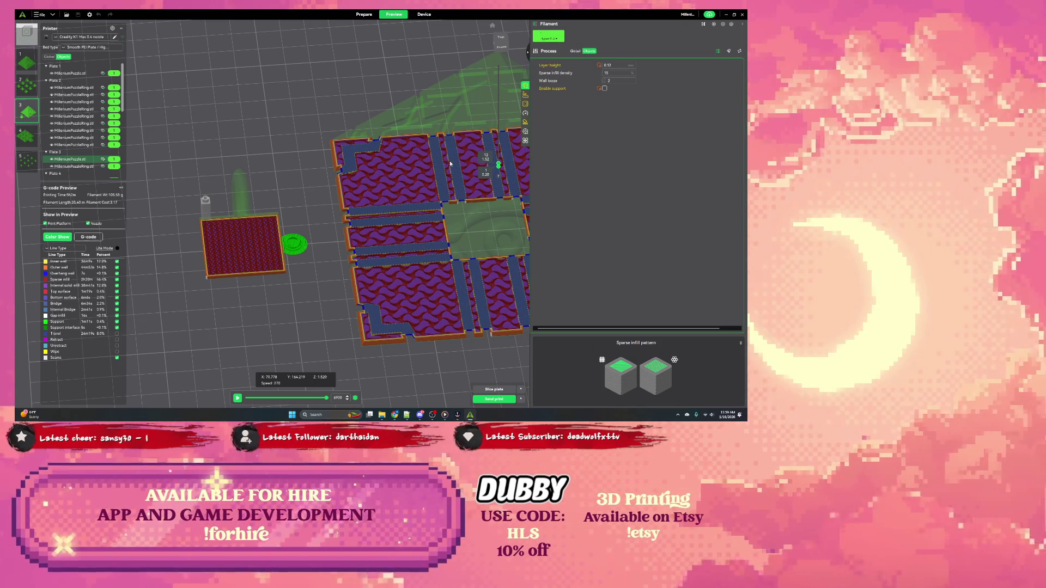
{"action": "left_click", "coordinate": [526, 124]}
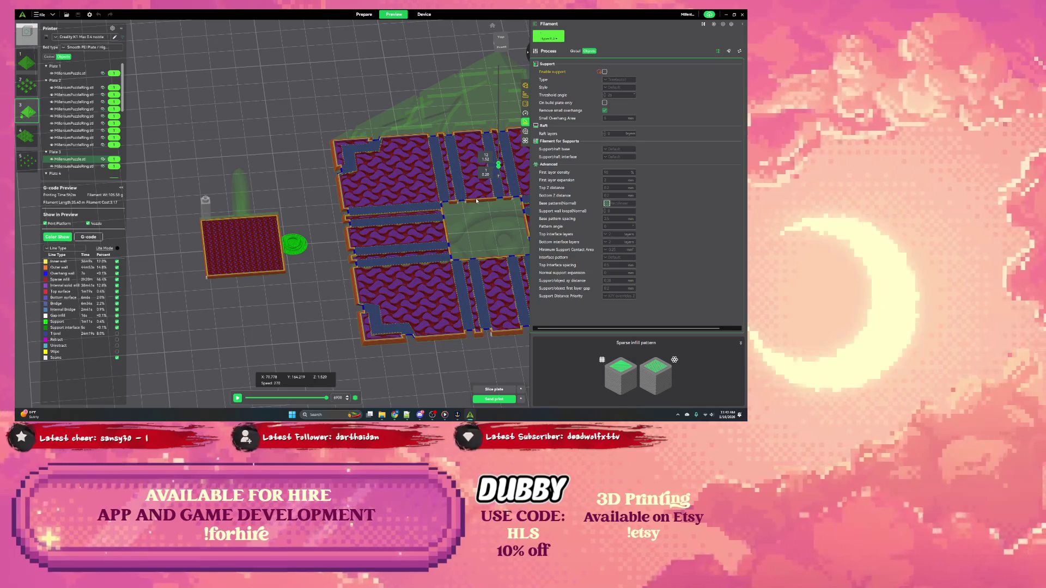
{"action": "left_click", "coordinate": [364, 14]}
Select the pyramid and start variable layer height editing on it
{"action": "left_click_drag", "start_coordinate": [459, 223], "coordinate": [405, 213]}
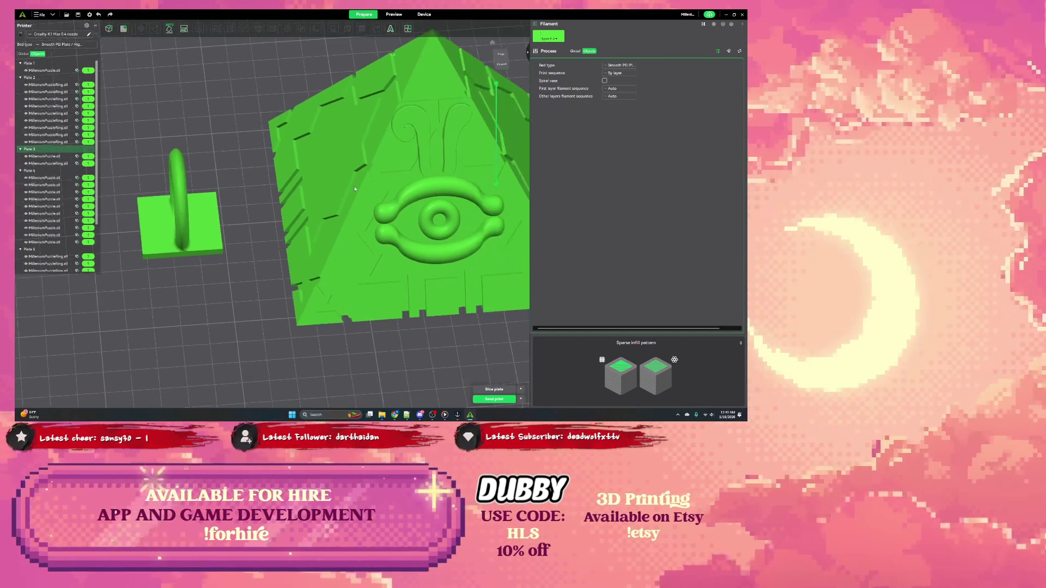
{"action": "left_click", "coordinate": [404, 213]}
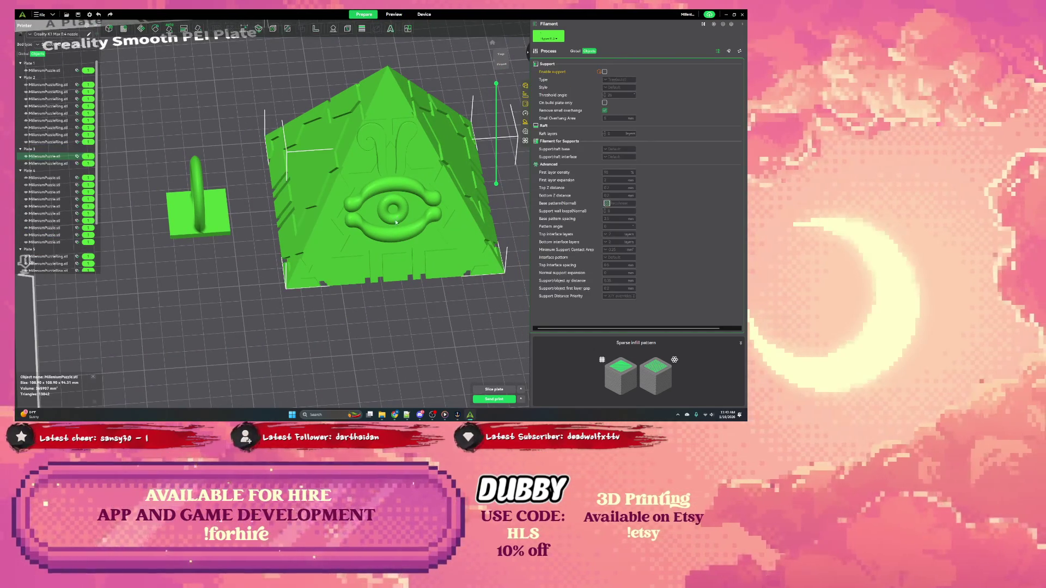
{"action": "left_click", "coordinate": [364, 29]}
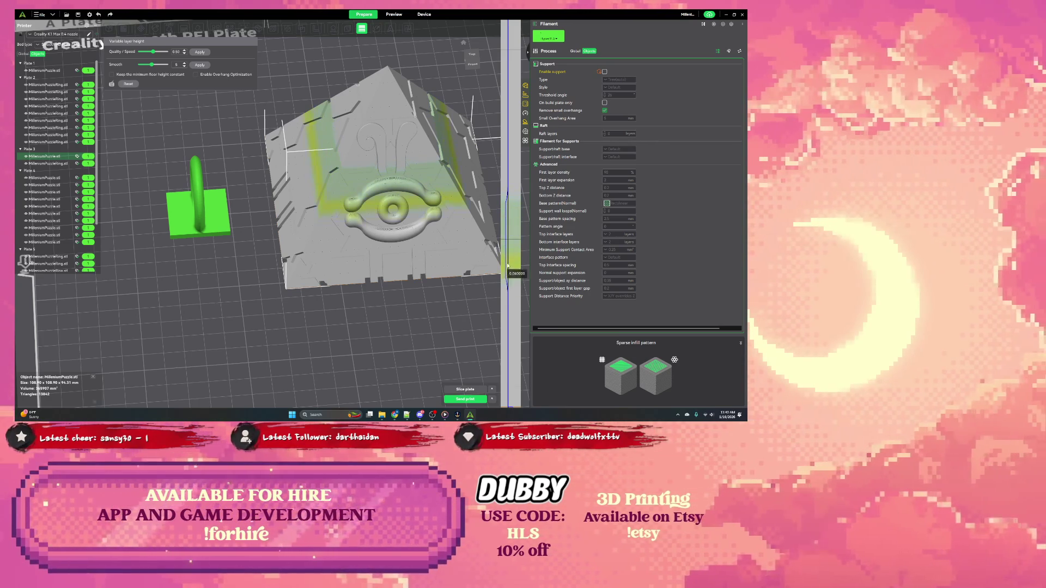
{"action": "scroll", "coordinate": [388, 239], "scroll_direction": "down", "scroll_amount": 2}
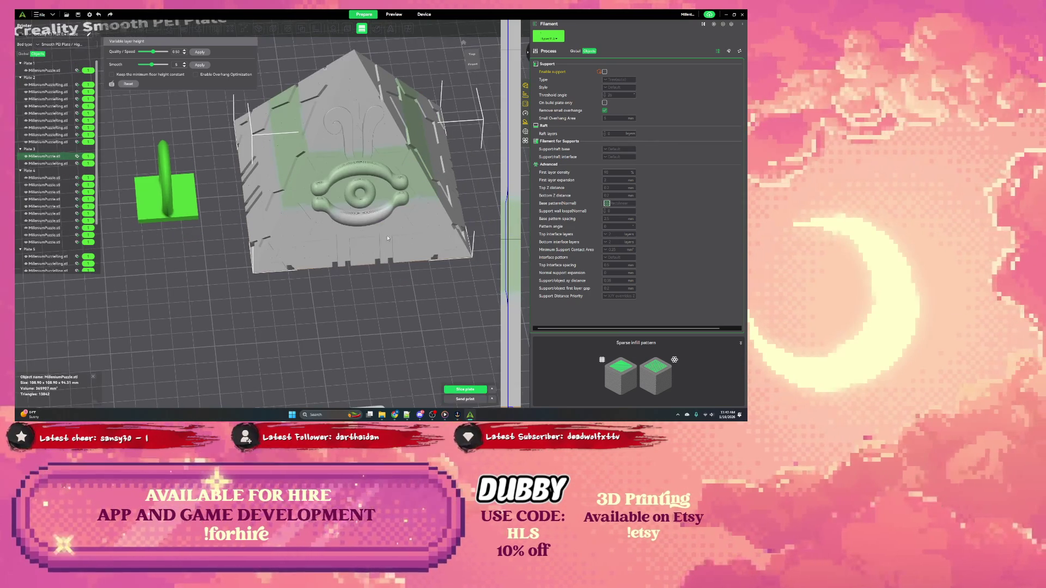
Adjust layer heights along the pyramid's eye-emblem band, then slice the plate
{"action": "left_click_drag", "start_coordinate": [388, 240], "coordinate": [438, 235]}
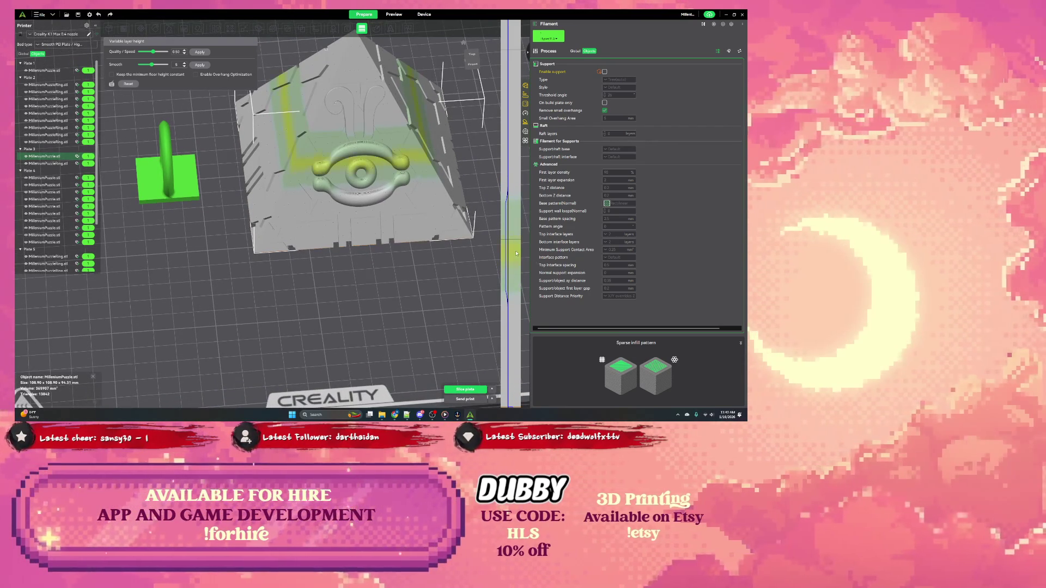
{"action": "left_click_drag", "start_coordinate": [515, 246], "coordinate": [513, 336]}
{"action": "mouse_move", "coordinate": [409, 311]}
{"action": "left_mouse_down"}
{"action": "mouse_move", "coordinate": [452, 258]}
{"action": "mouse_move", "coordinate": [366, 143]}
{"action": "mouse_move", "coordinate": [319, 143]}
{"action": "left_mouse_up"}
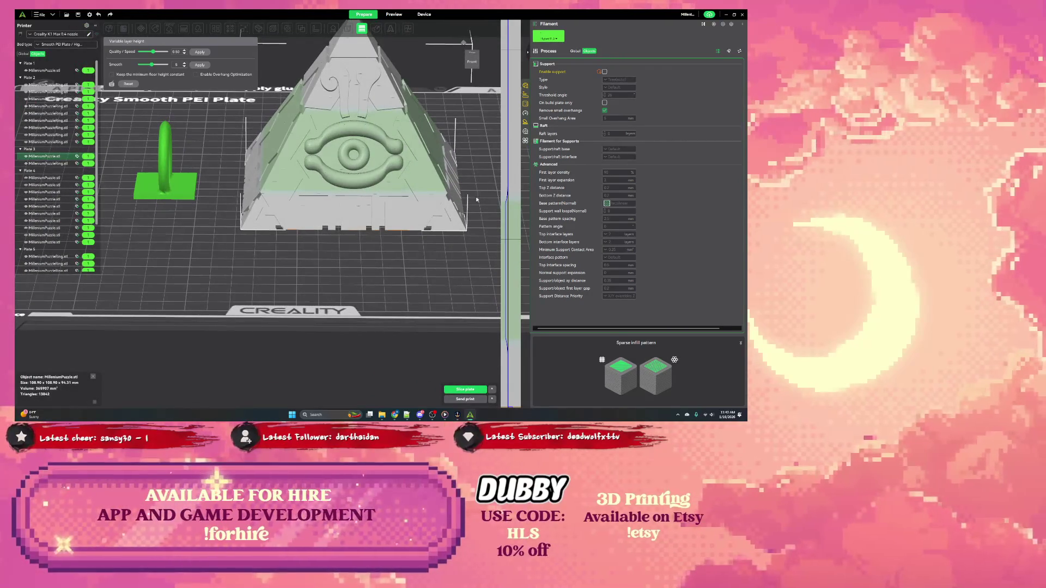
{"action": "left_click_drag", "start_coordinate": [513, 213], "coordinate": [513, 338]}
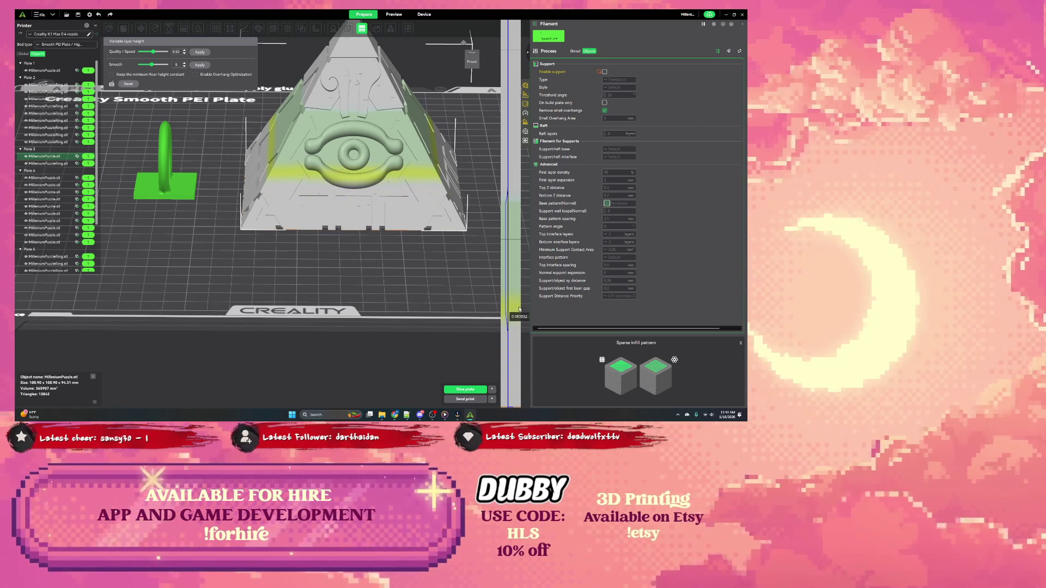
{"action": "mouse_move", "coordinate": [517, 314]}
{"action": "left_mouse_down"}
{"action": "mouse_move", "coordinate": [517, 341]}
{"action": "mouse_move", "coordinate": [517, 204]}
{"action": "left_mouse_up"}
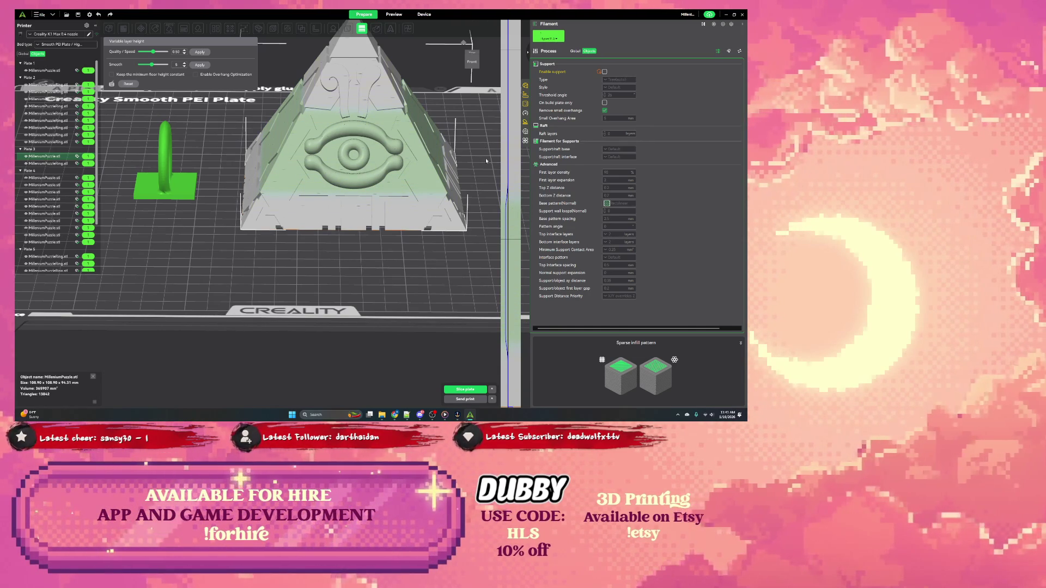
{"action": "scroll", "coordinate": [360, 114], "scroll_direction": "up", "scroll_amount": 2}
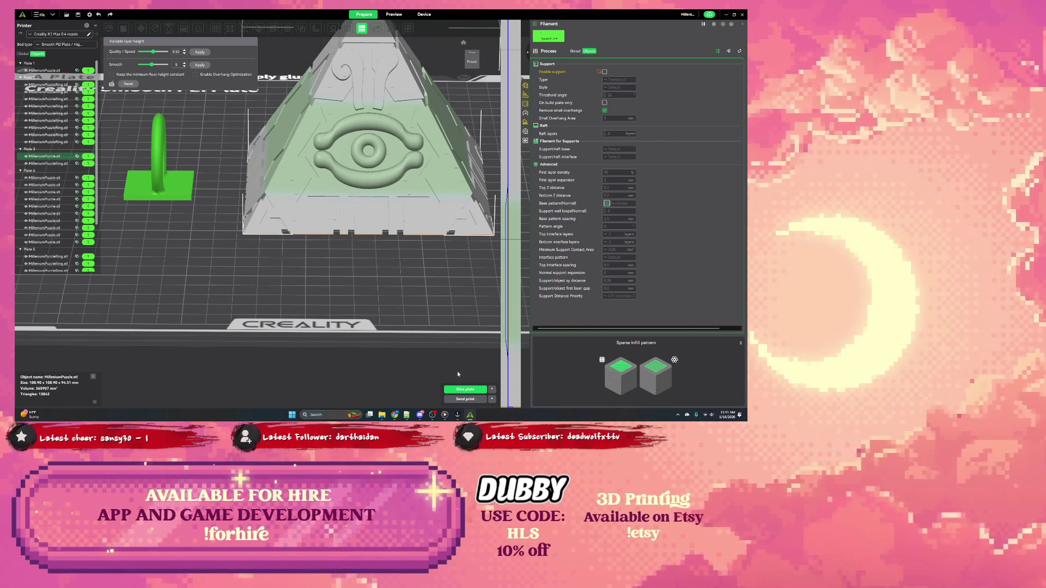
{"action": "left_click", "coordinate": [465, 391]}
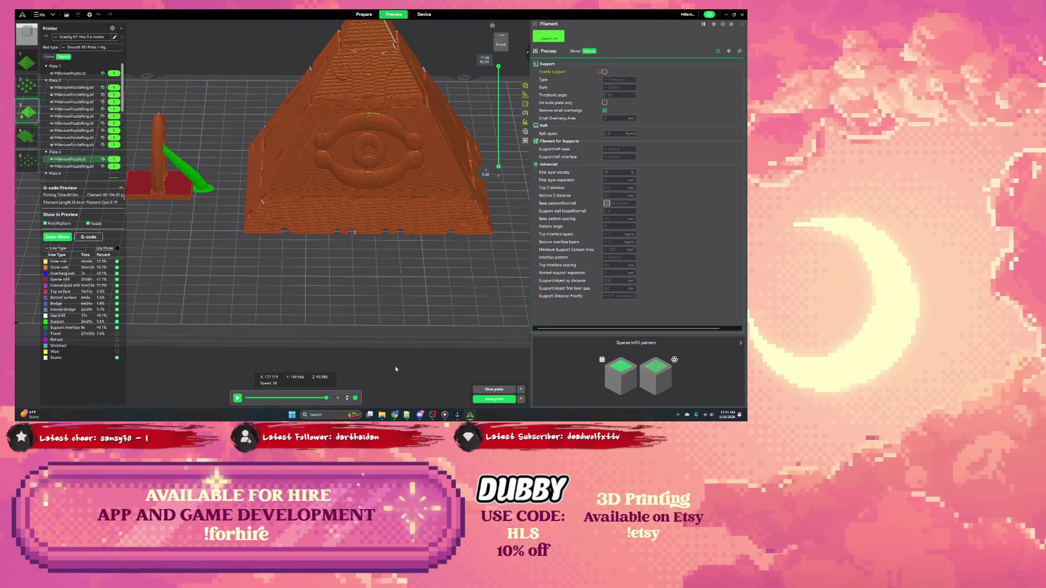
Cut the sliced preview down to the pyramid's lower layers
{"action": "left_click_drag", "start_coordinate": [301, 267], "coordinate": [393, 204]}
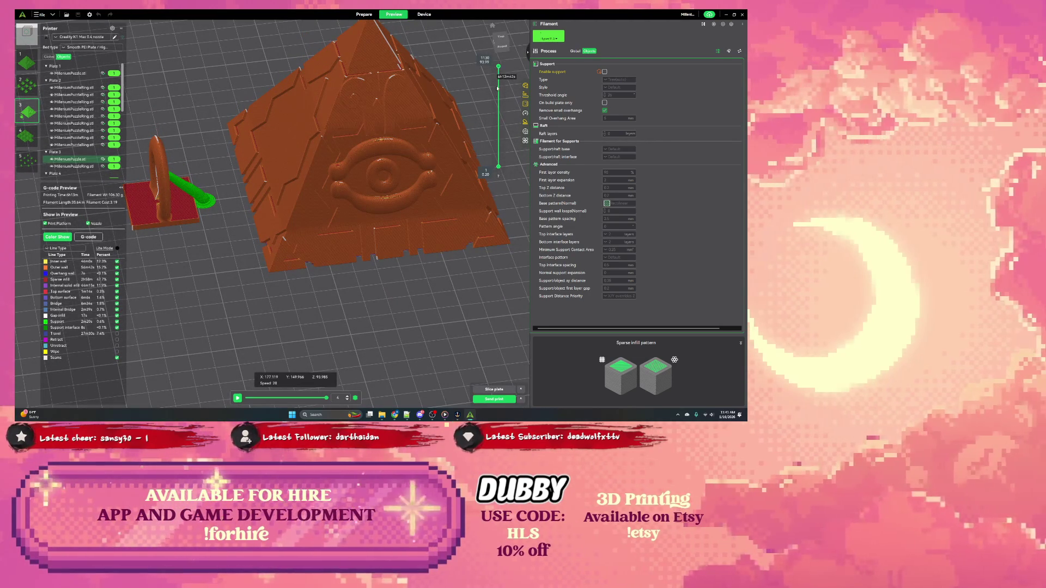
{"action": "left_click_drag", "start_coordinate": [498, 68], "coordinate": [498, 166]}
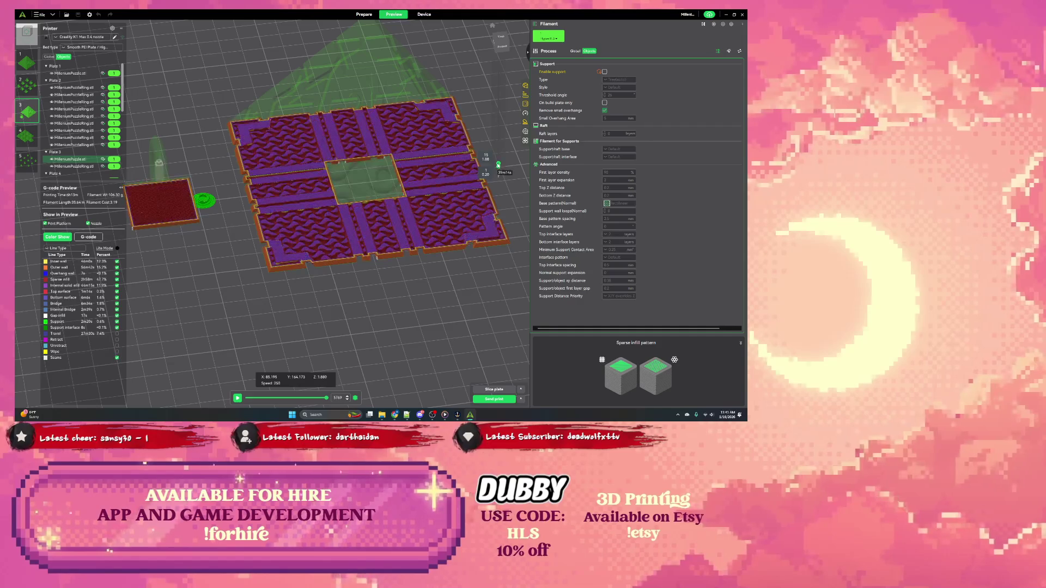
{"action": "scroll", "coordinate": [458, 139], "scroll_direction": "up", "scroll_amount": 5}
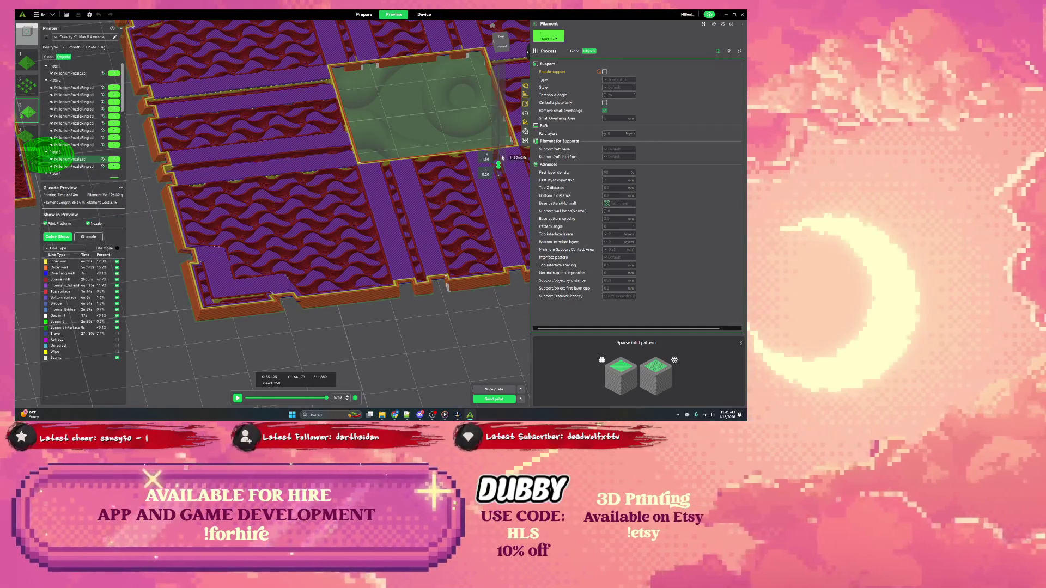
Scrub through layers, then bring up the send-to-printer dialog with Ctrl+Shift+P
{"action": "left_click_drag", "start_coordinate": [498, 165], "coordinate": [499, 164]}
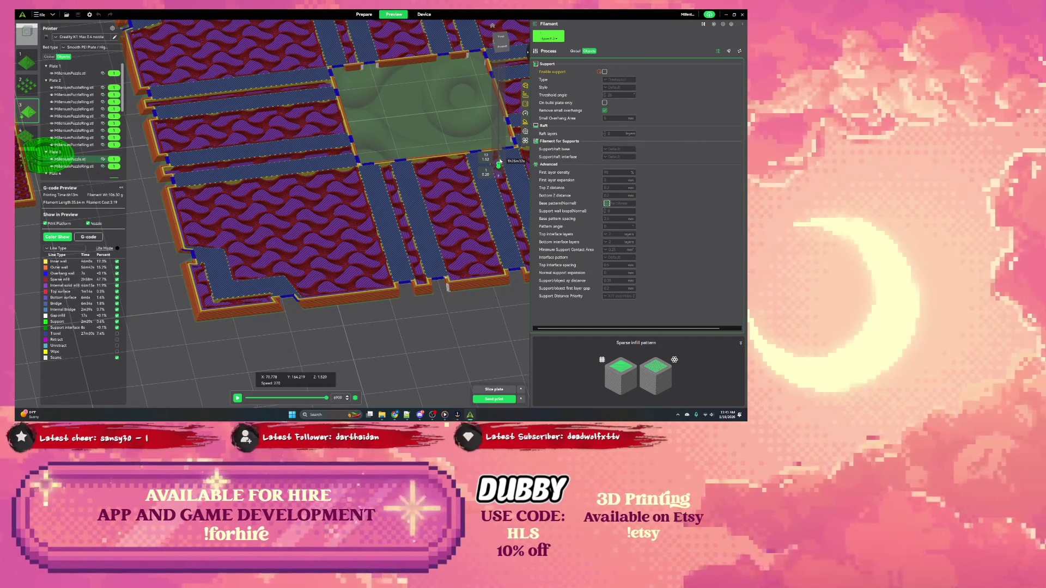
{"action": "left_click_drag", "start_coordinate": [497, 166], "coordinate": [497, 160]}
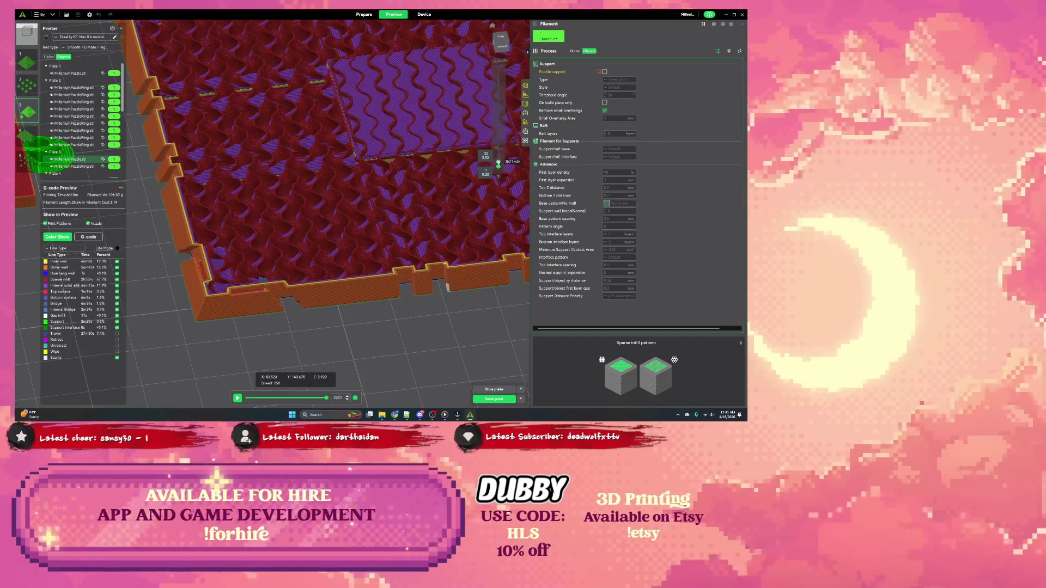
{"action": "scroll", "coordinate": [430, 179], "scroll_direction": "down", "scroll_amount": 5}
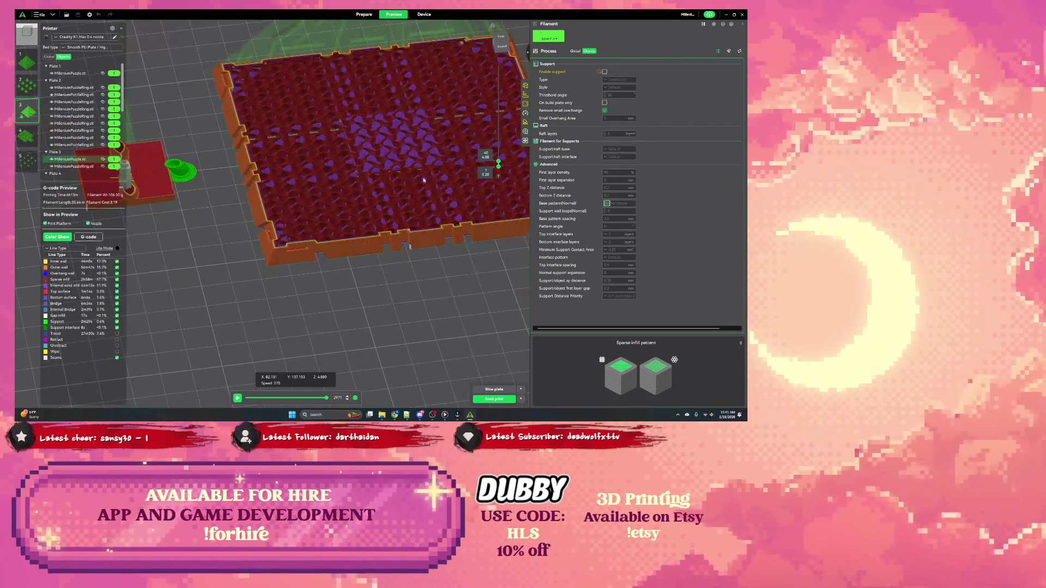
{"action": "key", "text": "ctrl+shift+p"}
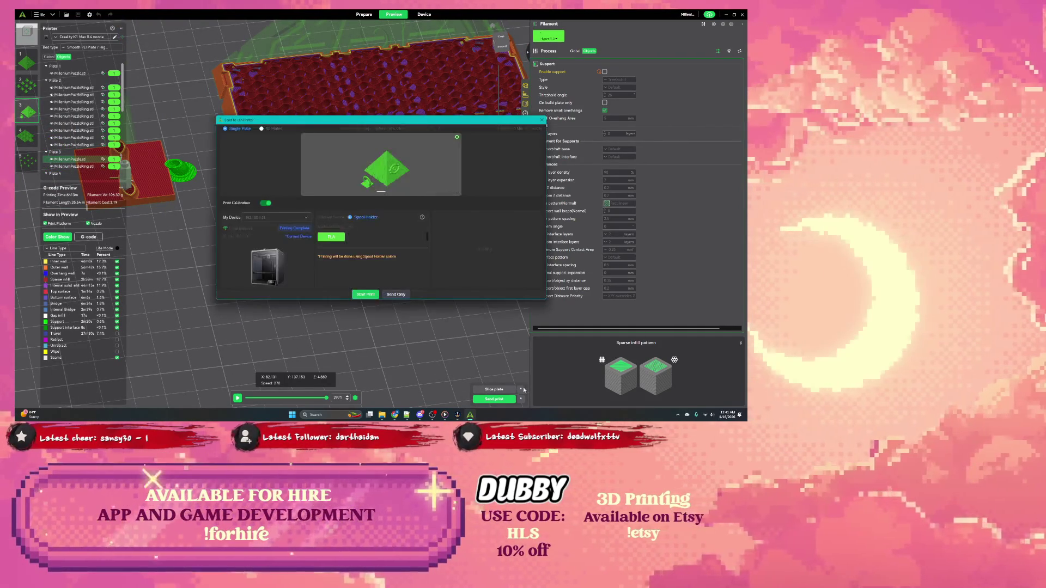
Start the print and confirm the build plate is clear
{"action": "left_click", "coordinate": [363, 295]}
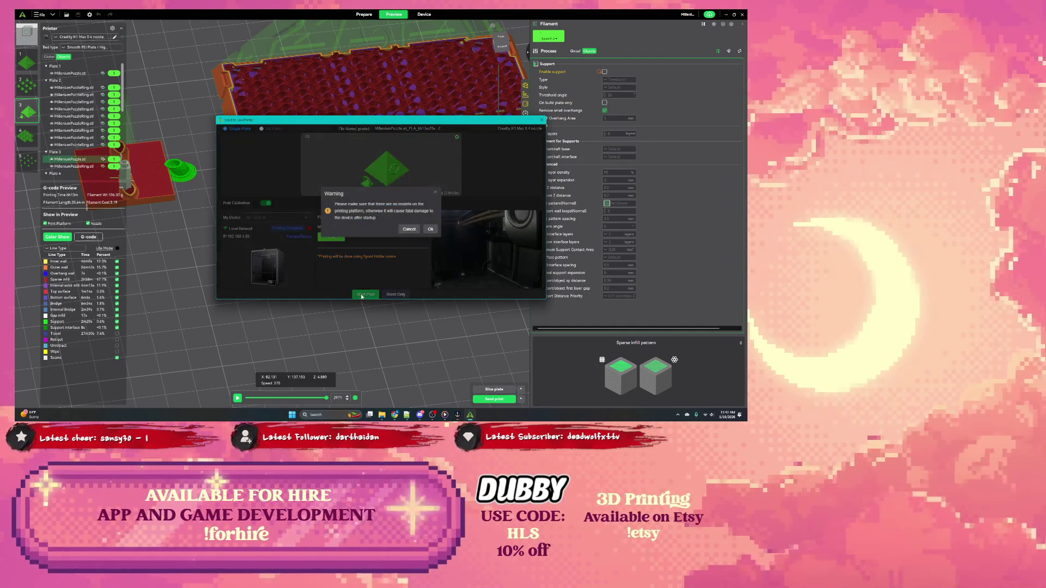
{"action": "left_click", "coordinate": [430, 229]}
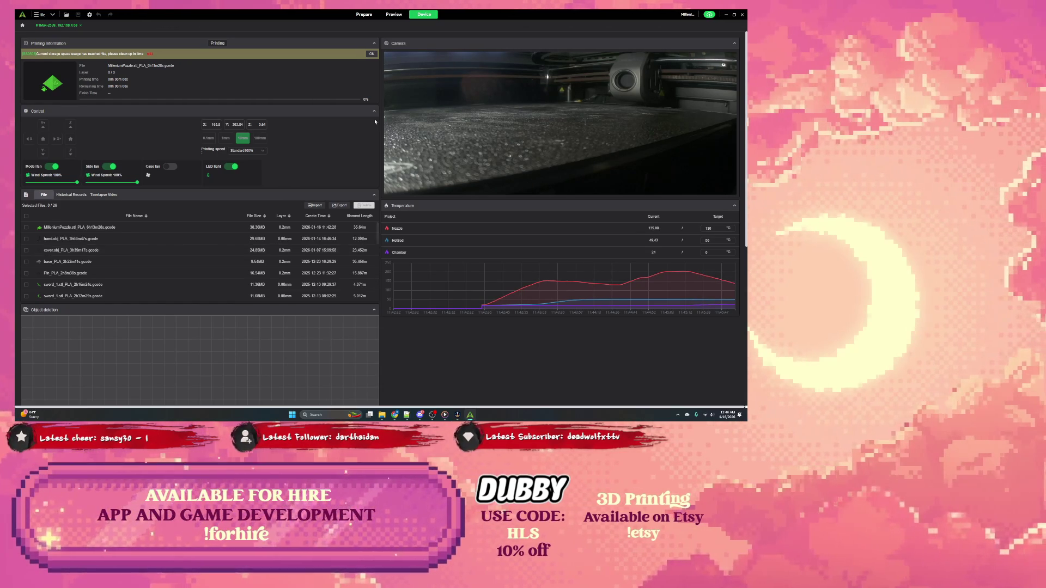
Close Creality Print, saving the project changes
{"action": "left_click", "coordinate": [742, 15]}
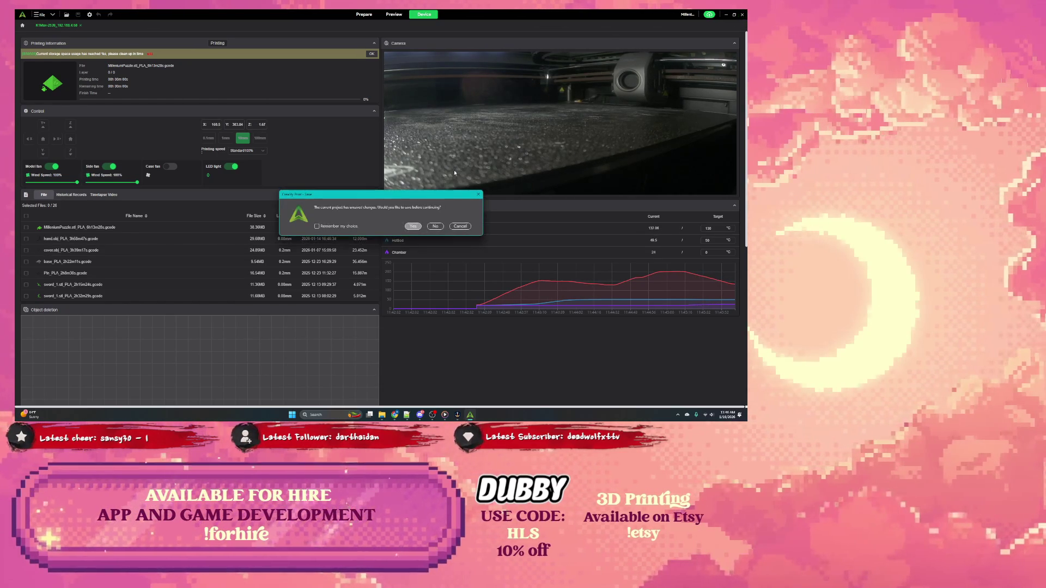
{"action": "left_click", "coordinate": [413, 227]}
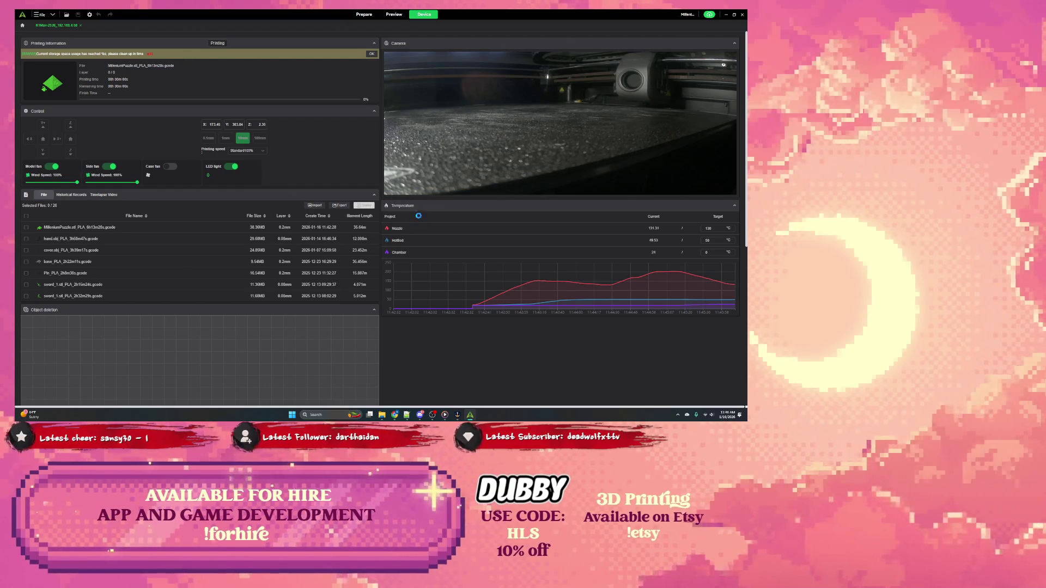
{"action": "left_click", "coordinate": [395, 226]}
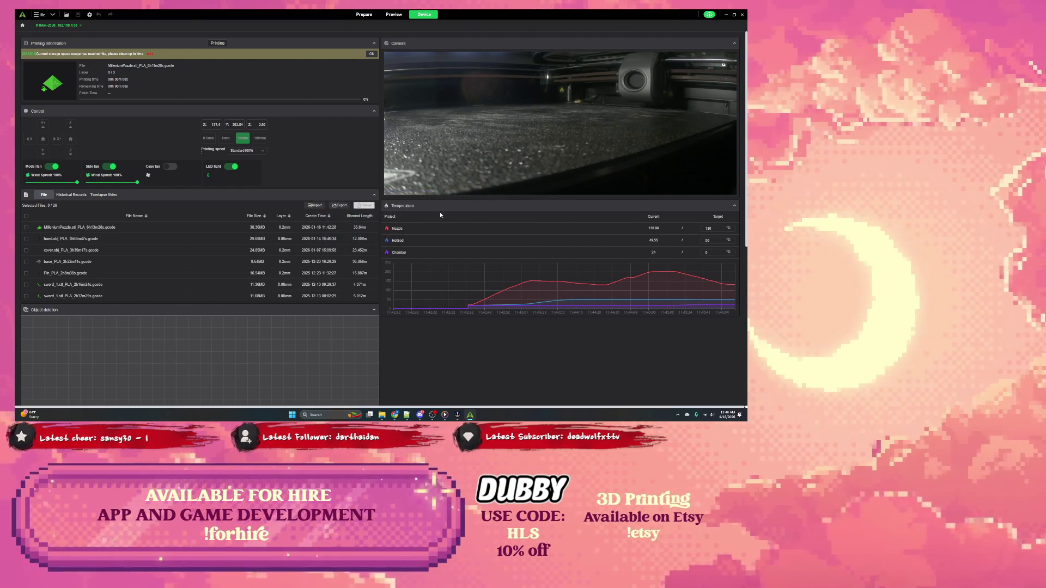
{"action": "left_click_drag", "start_coordinate": [396, 147], "coordinate": [407, 136]}
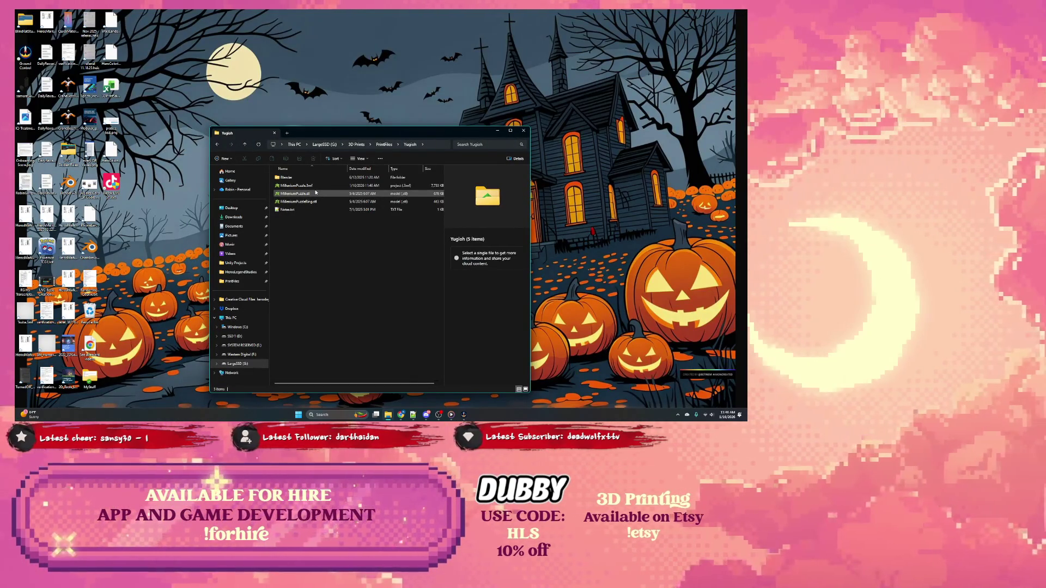
Close the Yugioh folder window and bring up Windows search
{"action": "left_click_drag", "start_coordinate": [323, 136], "coordinate": [315, 137]}
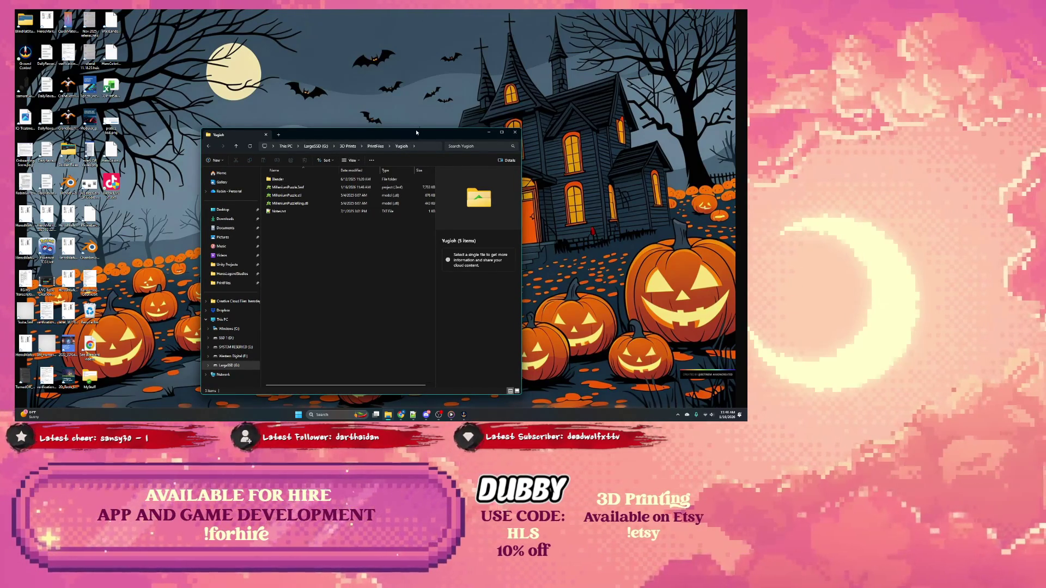
{"action": "left_click_drag", "start_coordinate": [418, 131], "coordinate": [429, 124]}
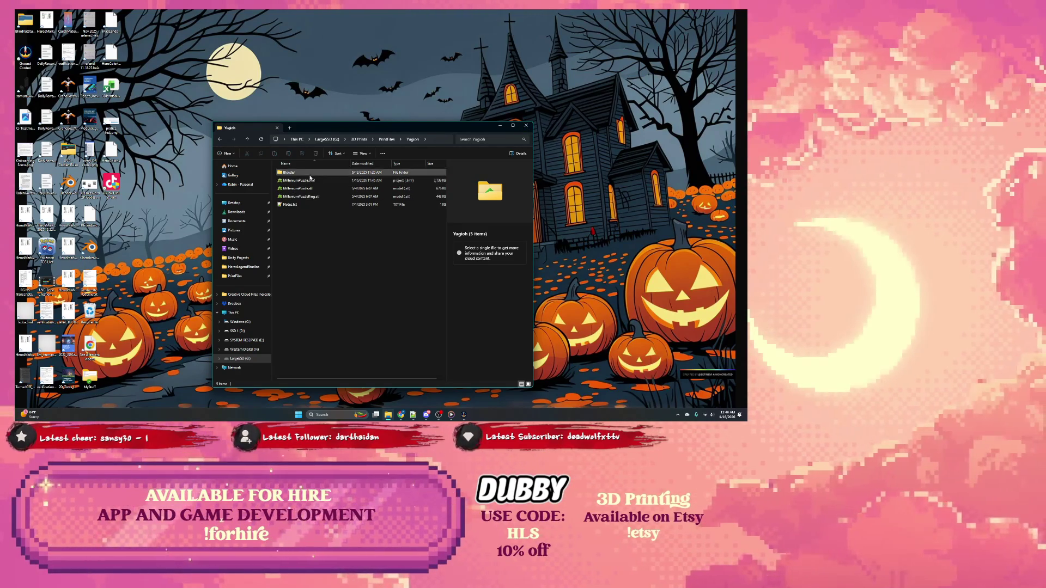
{"action": "left_click", "coordinate": [526, 128]}
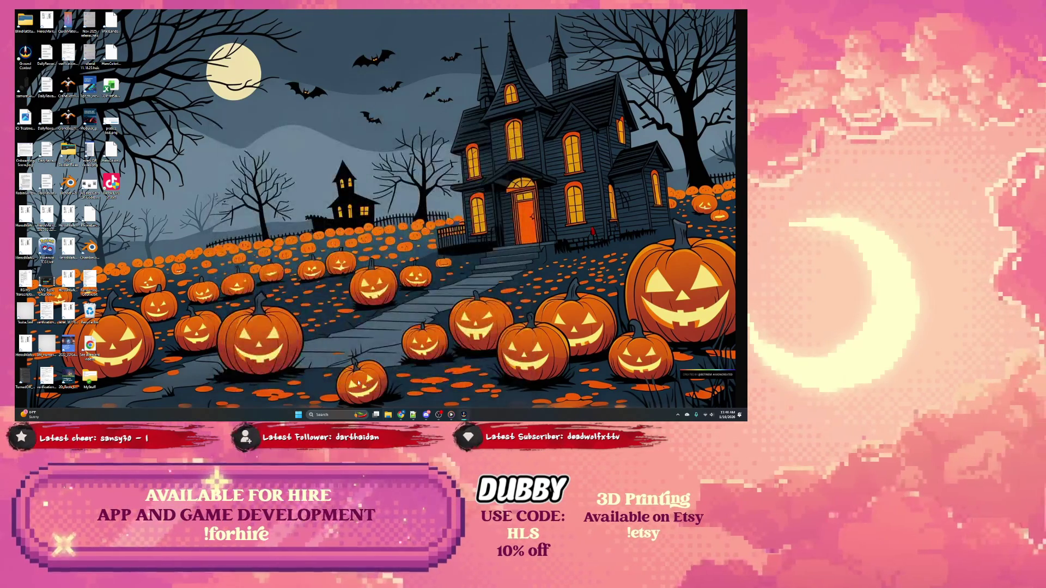
{"action": "key", "text": "super"}
{"action": "type", "text": "fu"}
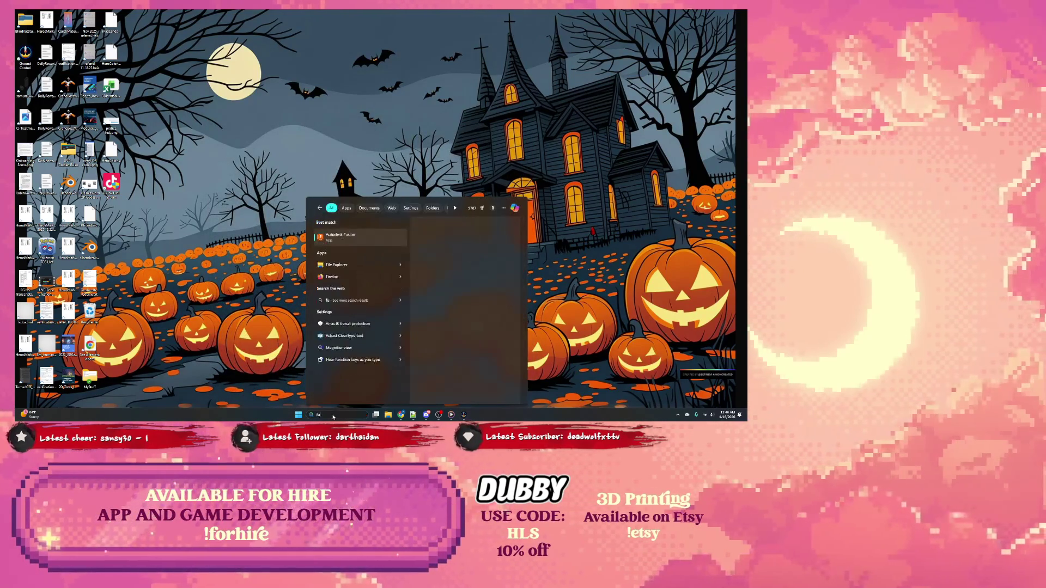
{"action": "type", "text": "sion"}
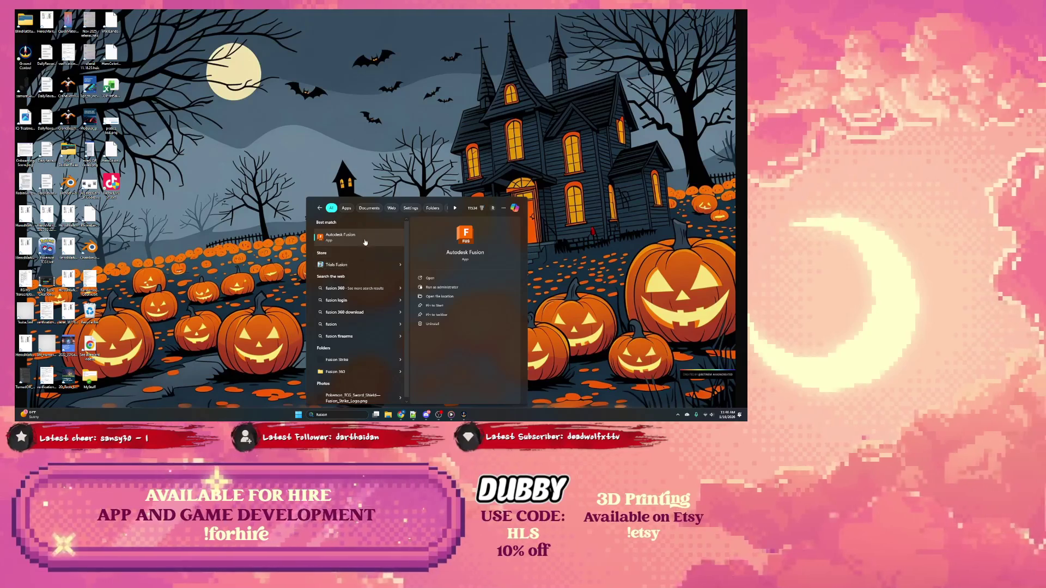
Launch Autodesk Fusion from the search results
{"action": "left_click", "coordinate": [365, 241]}
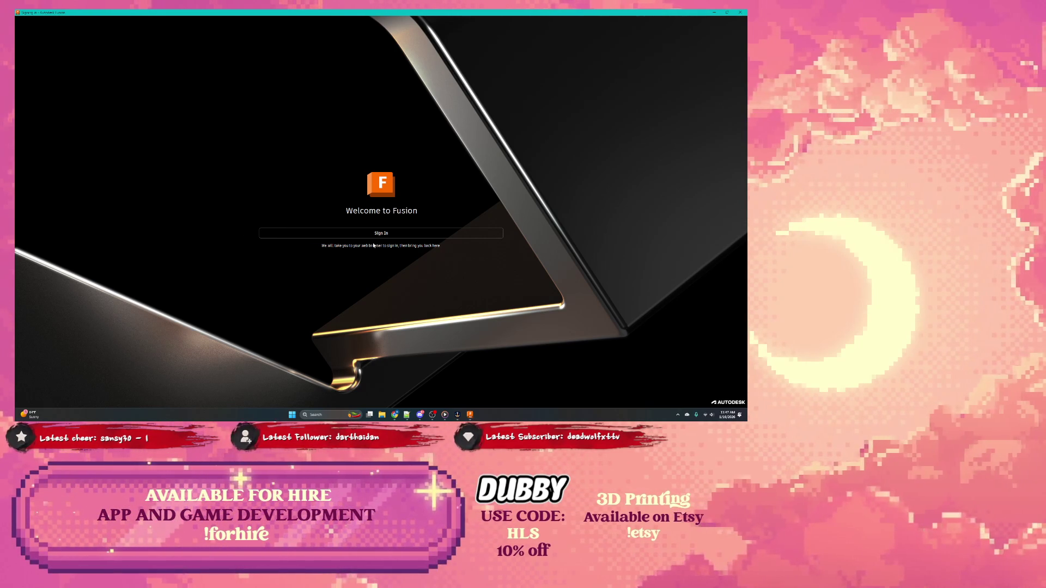
Sign in to the Autodesk account so the Fusion home page lists the two recent designs
{"action": "left_click", "coordinate": [379, 235]}
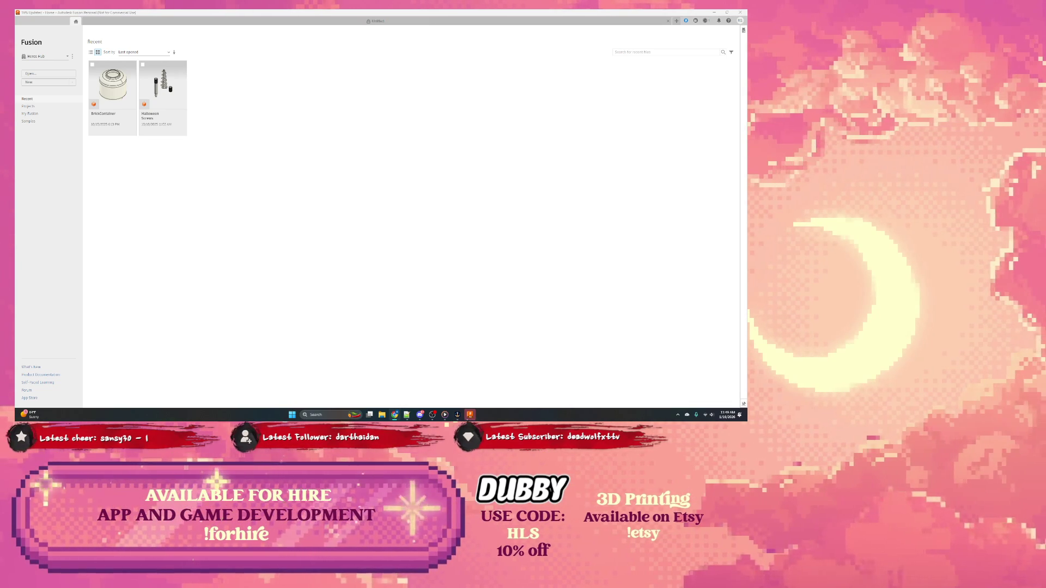
Switch from Fusion to the Chrome window showing Meshy's welcome and Pro upgrade offer
{"action": "key", "text": "alt+Tab"}
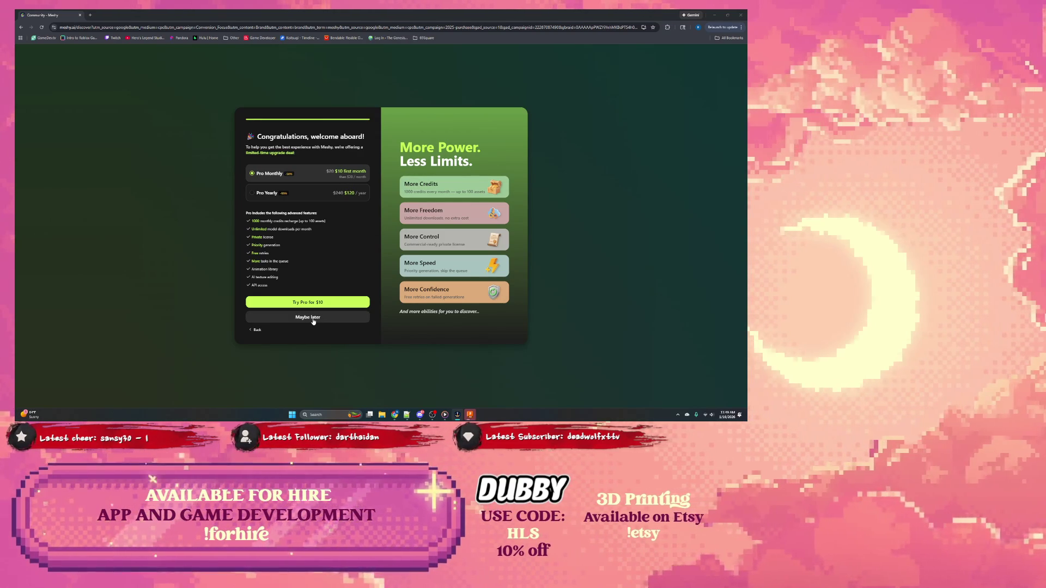
Dismiss the Pro plan upgrade and Meshy 6 discount popups to reach the community gallery
{"action": "left_click", "coordinate": [260, 330]}
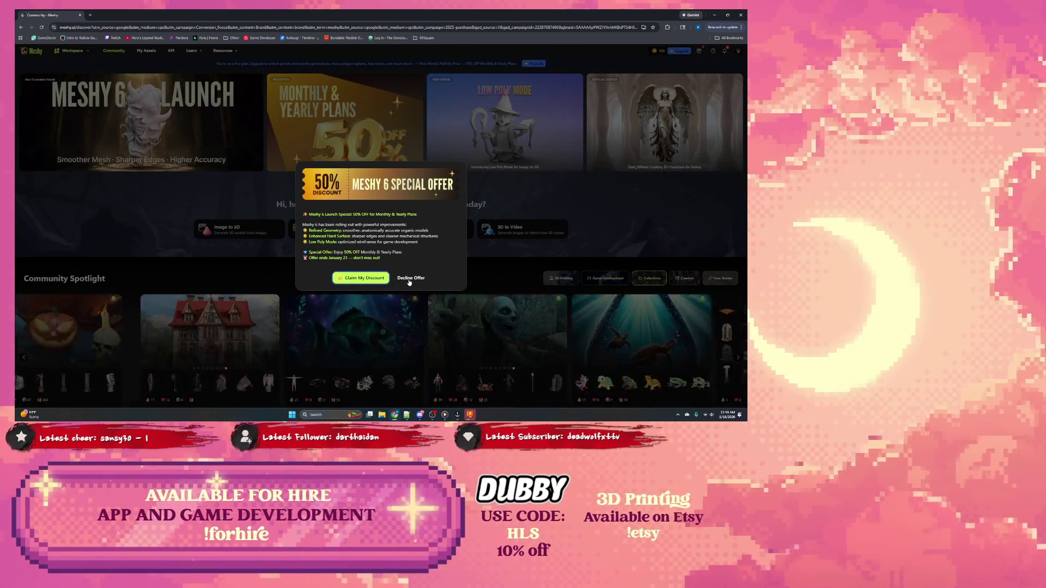
{"action": "left_click", "coordinate": [409, 281]}
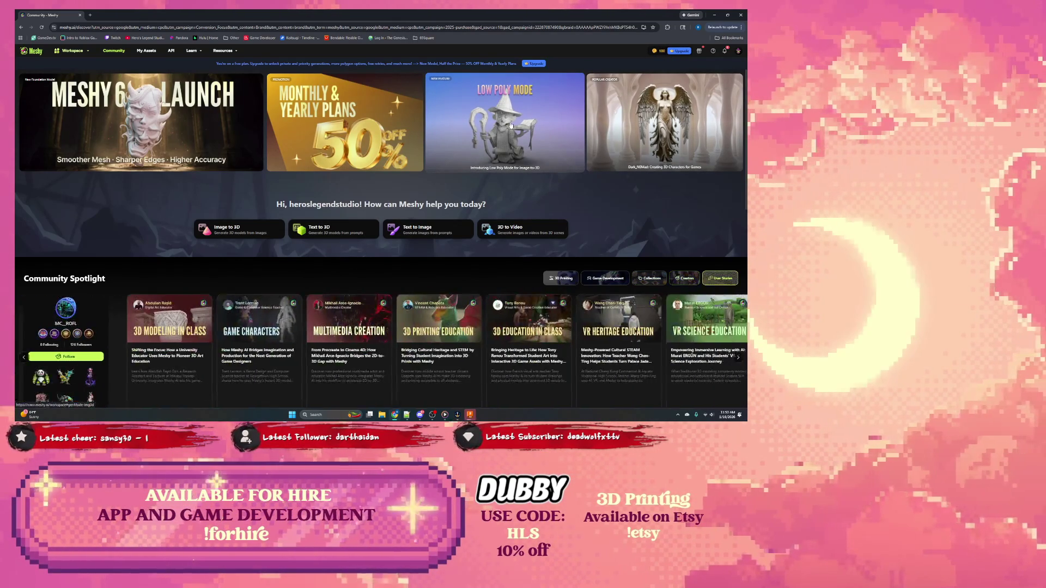
{"action": "scroll", "coordinate": [270, 204], "scroll_direction": "down", "scroll_amount": 5}
{"action": "scroll", "coordinate": [270, 204], "scroll_direction": "down", "scroll_amount": 4}
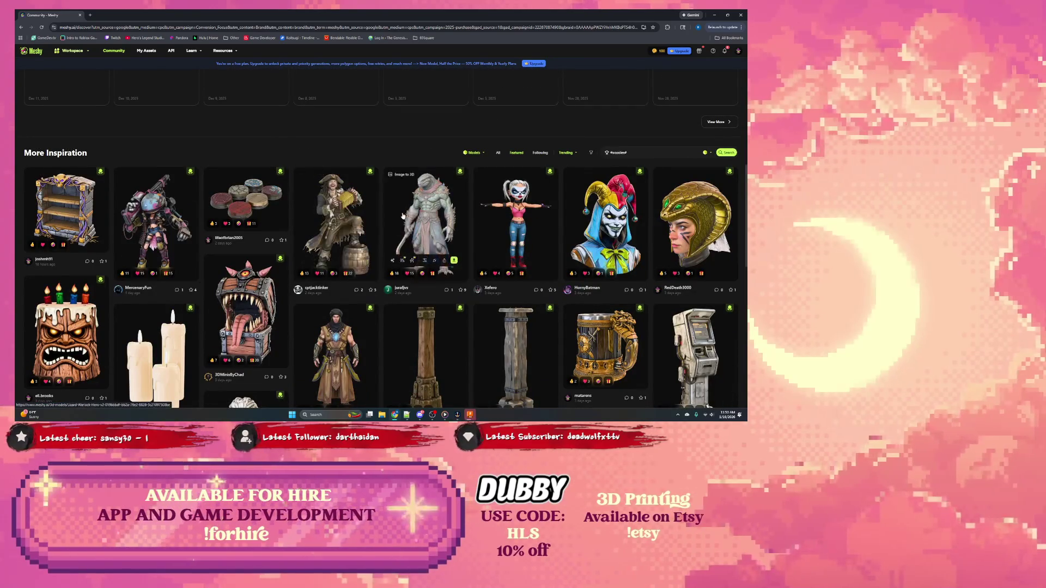
{"action": "scroll", "coordinate": [337, 224], "scroll_direction": "down", "scroll_amount": 1}
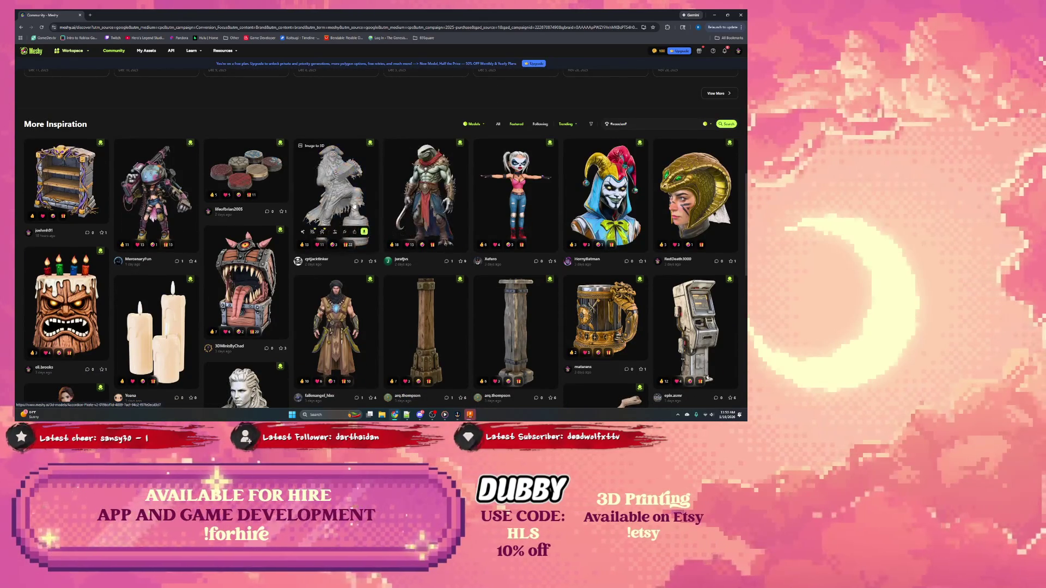
{"action": "scroll", "coordinate": [151, 299], "scroll_direction": "down", "scroll_amount": 1}
{"action": "scroll", "coordinate": [150, 300], "scroll_direction": "down", "scroll_amount": 1}
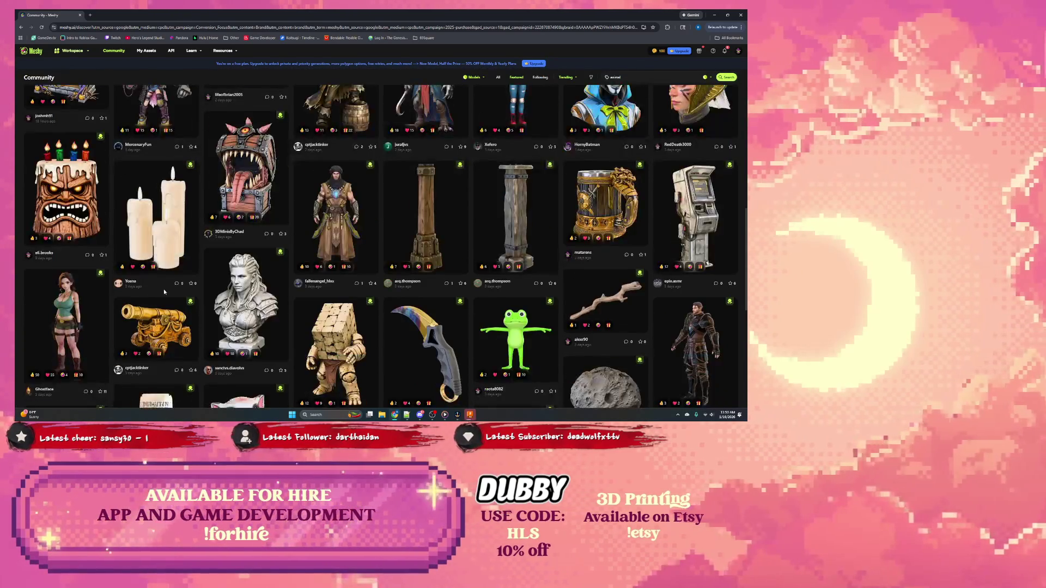
{"action": "scroll", "coordinate": [379, 209], "scroll_direction": "down", "scroll_amount": 2}
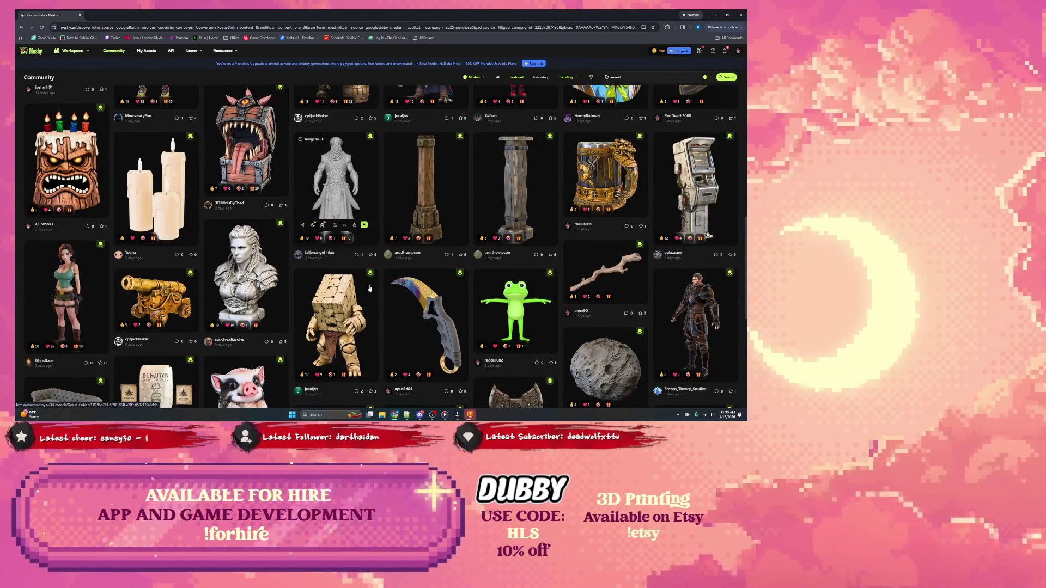
{"action": "scroll", "coordinate": [409, 245], "scroll_direction": "down", "scroll_amount": 2}
{"action": "scroll", "coordinate": [409, 245], "scroll_direction": "down", "scroll_amount": 1}
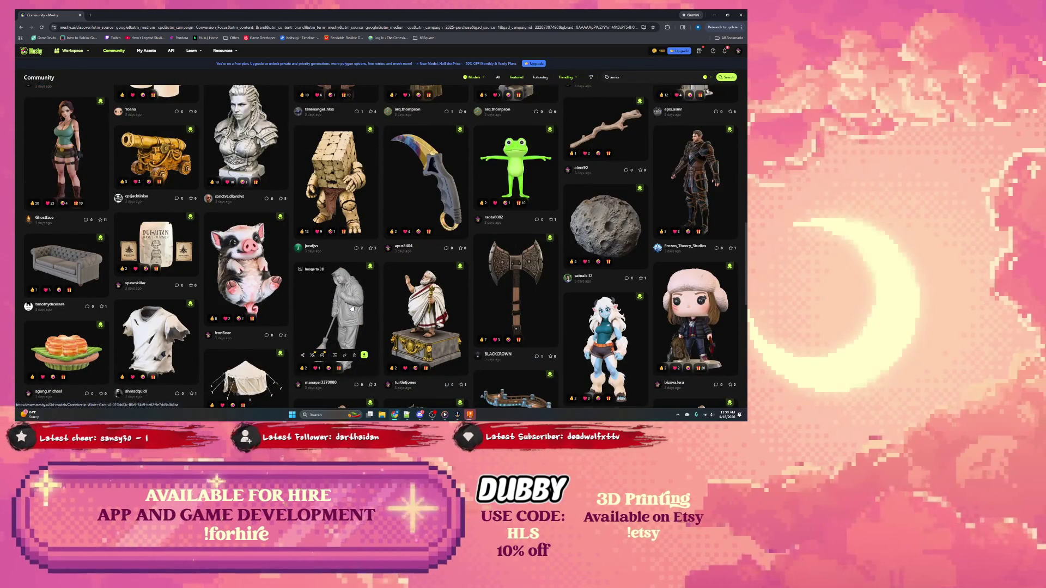
{"action": "scroll", "coordinate": [351, 306], "scroll_direction": "down", "scroll_amount": 2}
{"action": "scroll", "coordinate": [384, 304], "scroll_direction": "down", "scroll_amount": 2}
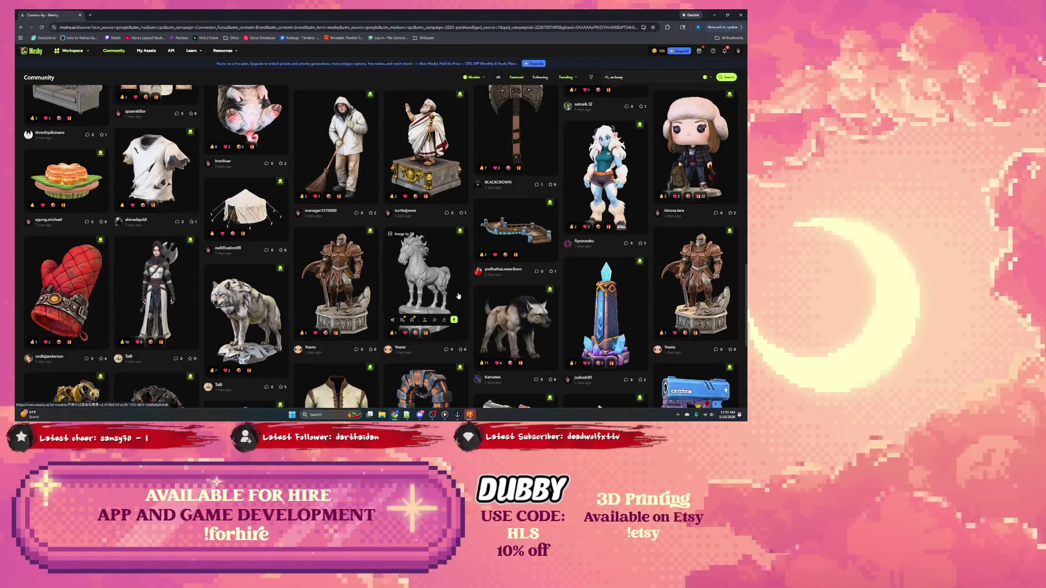
{"action": "scroll", "coordinate": [458, 296], "scroll_direction": "down", "scroll_amount": 1}
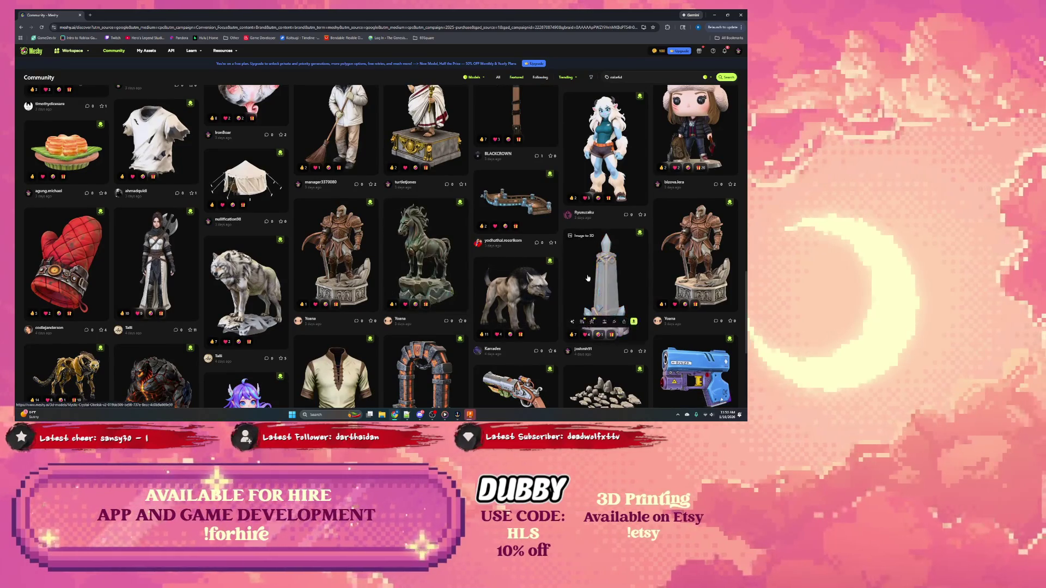
{"action": "scroll", "coordinate": [587, 278], "scroll_direction": "down", "scroll_amount": 2}
{"action": "scroll", "coordinate": [572, 282], "scroll_direction": "down", "scroll_amount": 2}
{"action": "scroll", "coordinate": [527, 285], "scroll_direction": "down", "scroll_amount": 2}
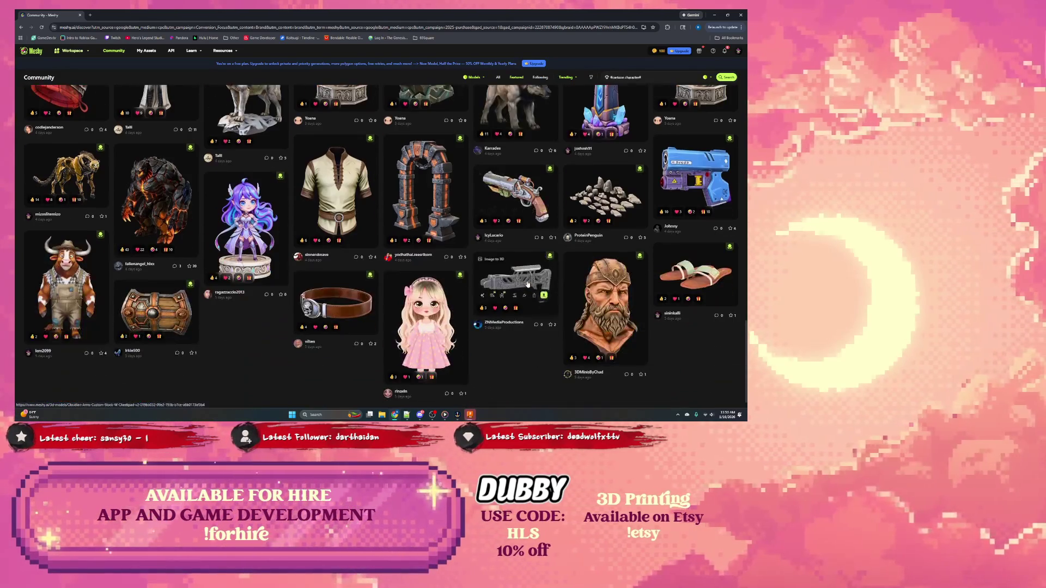
{"action": "scroll", "coordinate": [400, 270], "scroll_direction": "down", "scroll_amount": 2}
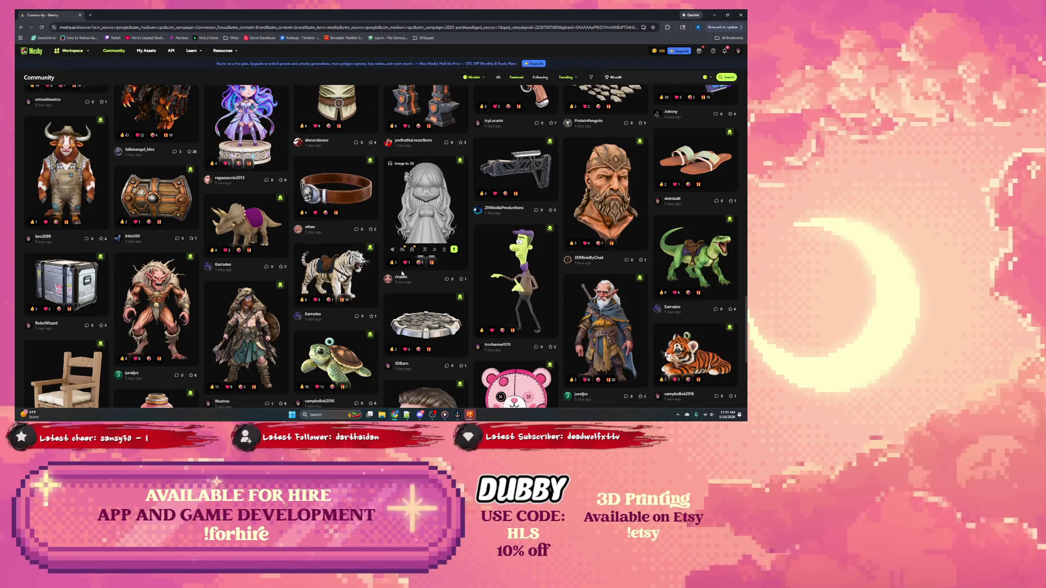
{"action": "scroll", "coordinate": [400, 274], "scroll_direction": "down", "scroll_amount": 2}
{"action": "scroll", "coordinate": [401, 274], "scroll_direction": "down", "scroll_amount": 3}
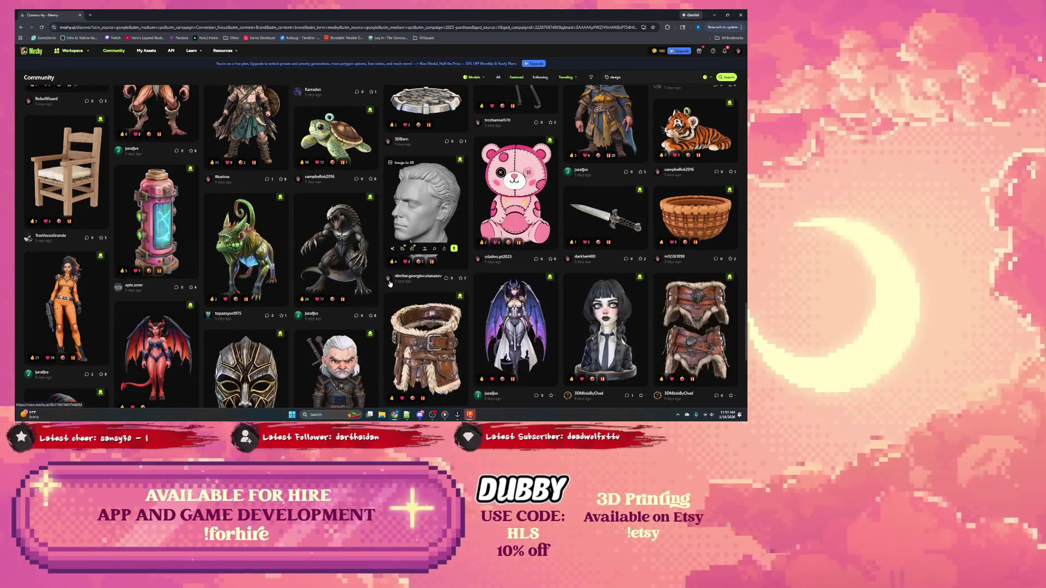
{"action": "scroll", "coordinate": [397, 278], "scroll_direction": "up", "scroll_amount": 3}
{"action": "scroll", "coordinate": [392, 284], "scroll_direction": "up", "scroll_amount": 5}
{"action": "scroll", "coordinate": [392, 284], "scroll_direction": "up", "scroll_amount": 5}
{"action": "scroll", "coordinate": [392, 284], "scroll_direction": "up", "scroll_amount": 5}
{"action": "scroll", "coordinate": [389, 284], "scroll_direction": "up", "scroll_amount": 6}
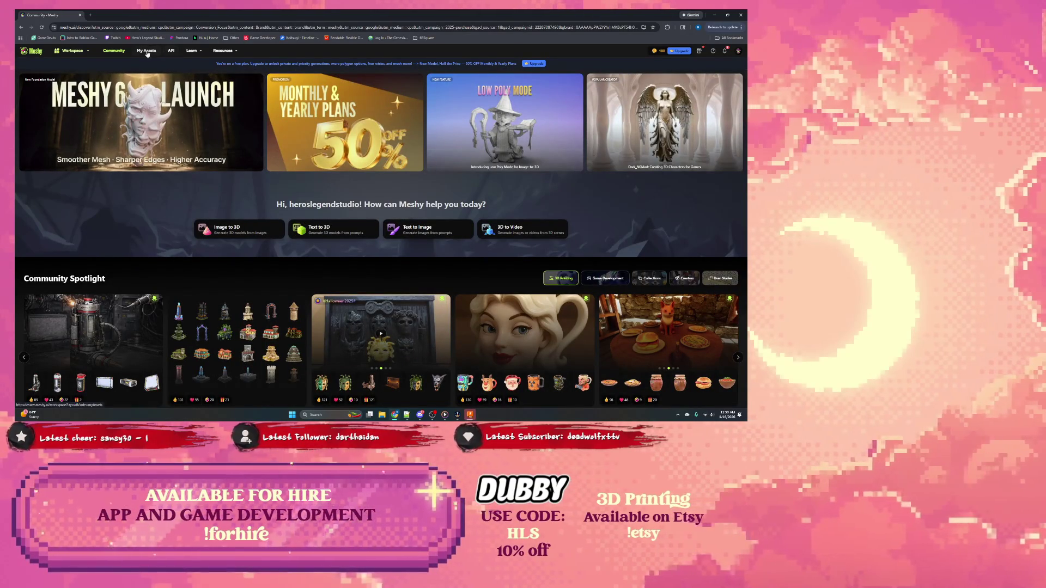
{"action": "scroll", "coordinate": [228, 147], "scroll_direction": "down", "scroll_amount": 3}
{"action": "scroll", "coordinate": [327, 180], "scroll_direction": "down", "scroll_amount": 2}
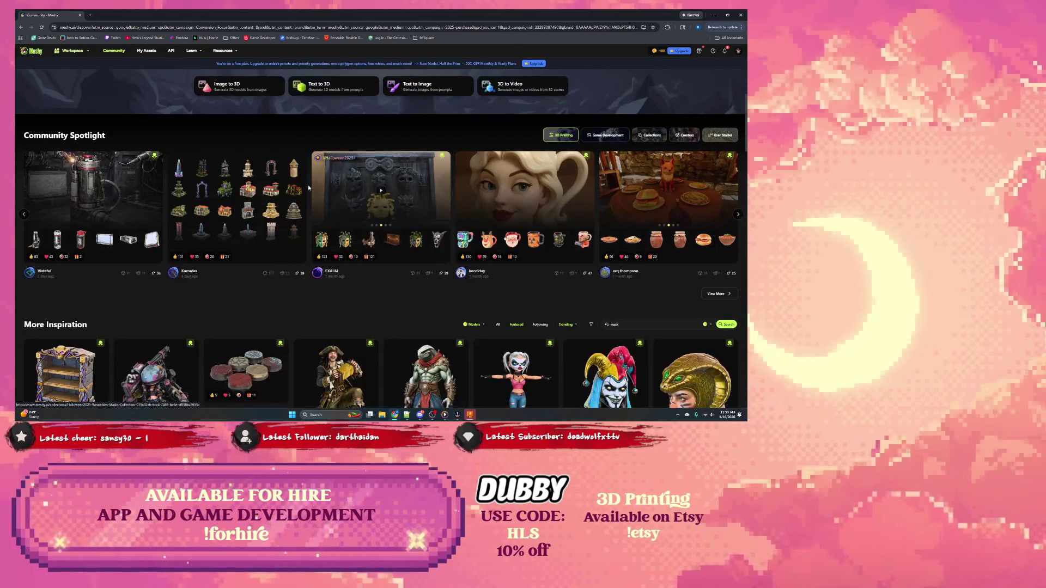
{"action": "scroll", "coordinate": [517, 199], "scroll_direction": "down", "scroll_amount": 3}
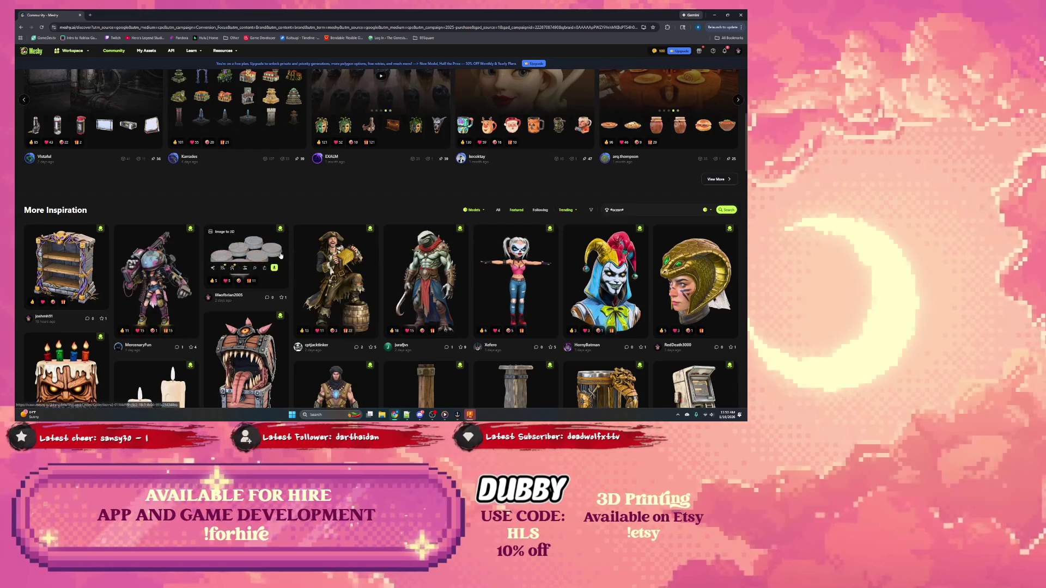
{"action": "scroll", "coordinate": [585, 263], "scroll_direction": "up", "scroll_amount": 5}
{"action": "scroll", "coordinate": [585, 264], "scroll_direction": "up", "scroll_amount": 1}
Browse the Game Development, Collections and Creators spotlights, then return to Autodesk Fusion
{"action": "left_click", "coordinate": [605, 278]}
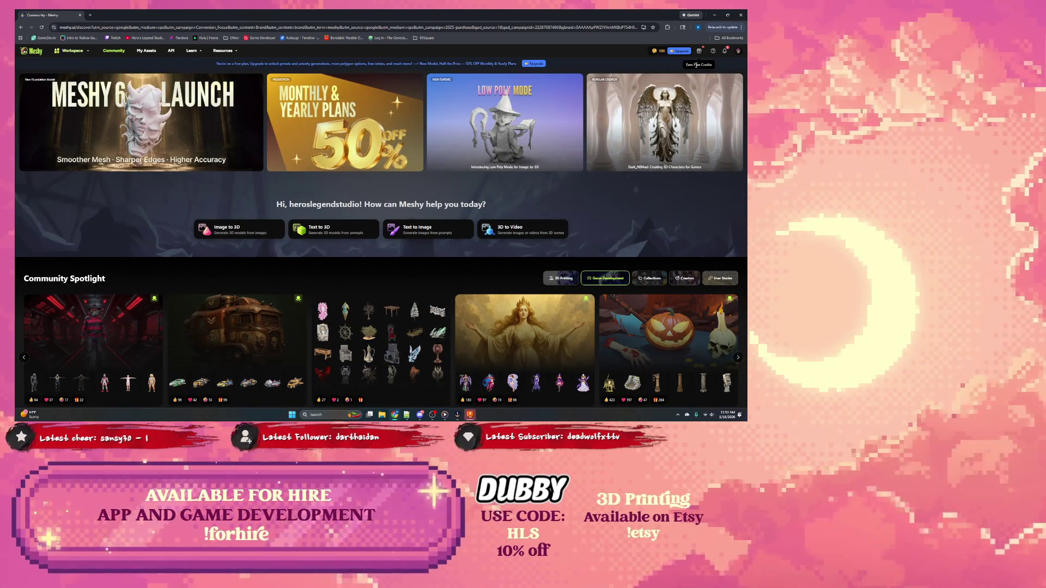
{"action": "left_click", "coordinate": [652, 277]}
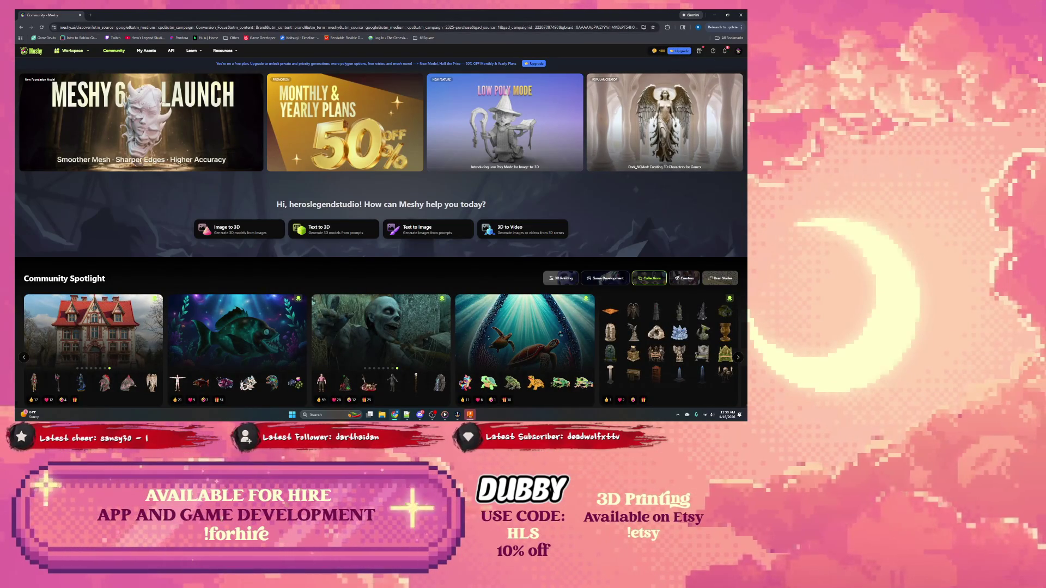
{"action": "left_click", "coordinate": [685, 278]}
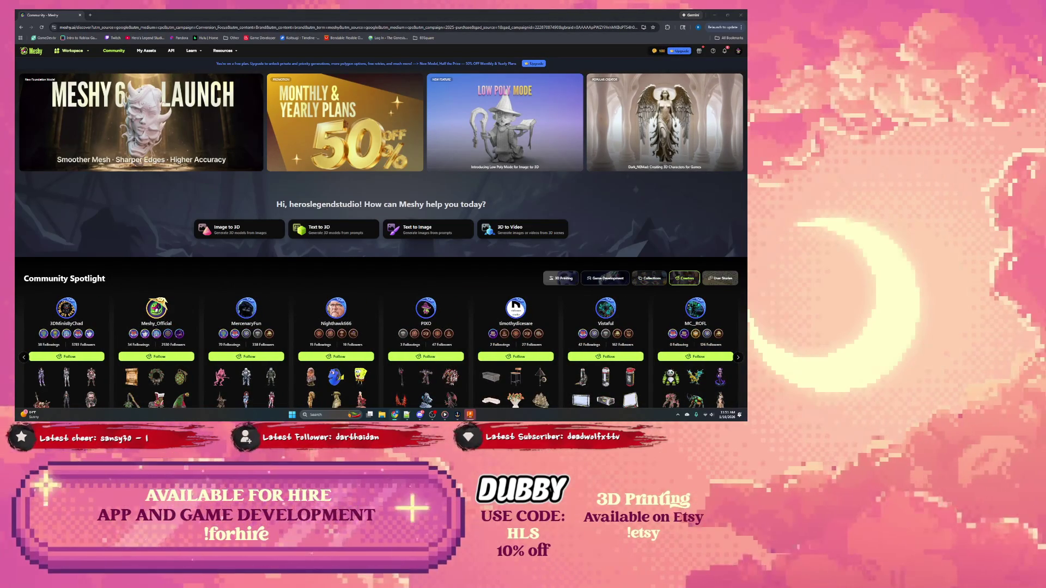
{"action": "left_click", "coordinate": [470, 414]}
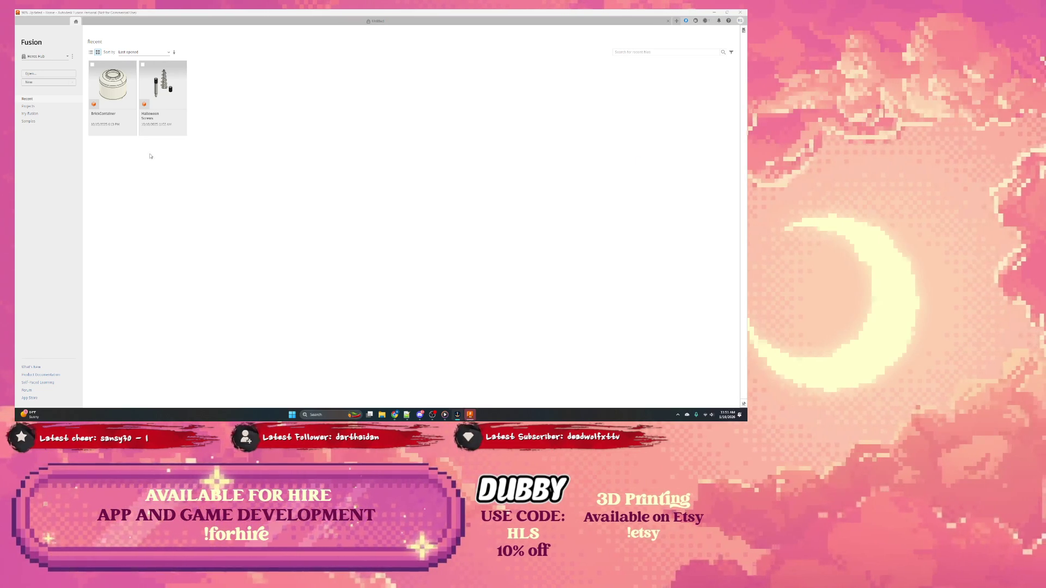
Start a new empty Fusion design and bring the Chrome browser back in front
{"action": "left_click", "coordinate": [37, 85]}
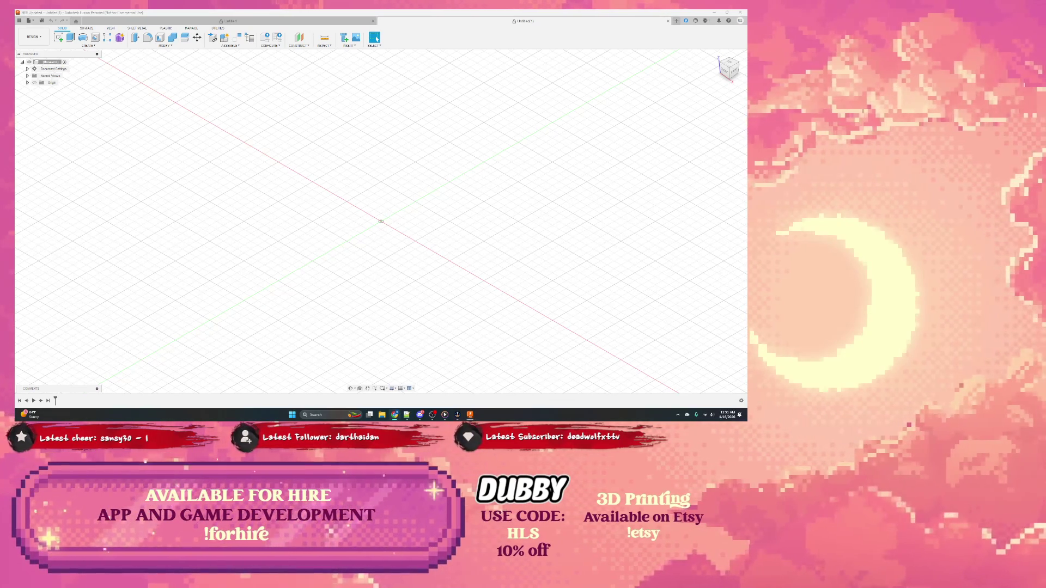
{"action": "left_click", "coordinate": [421, 415]}
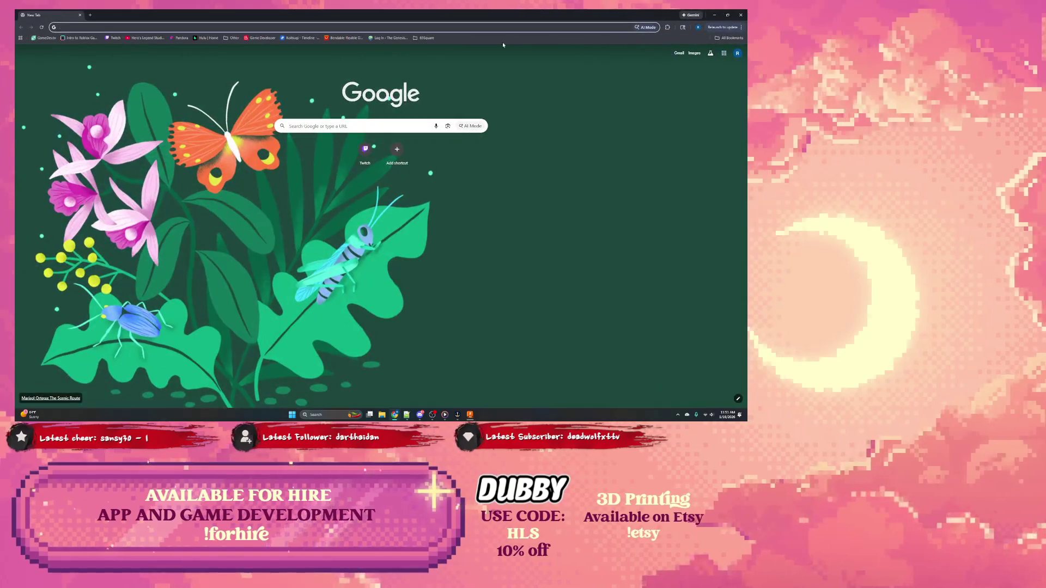
{"action": "type", "text": "a"}
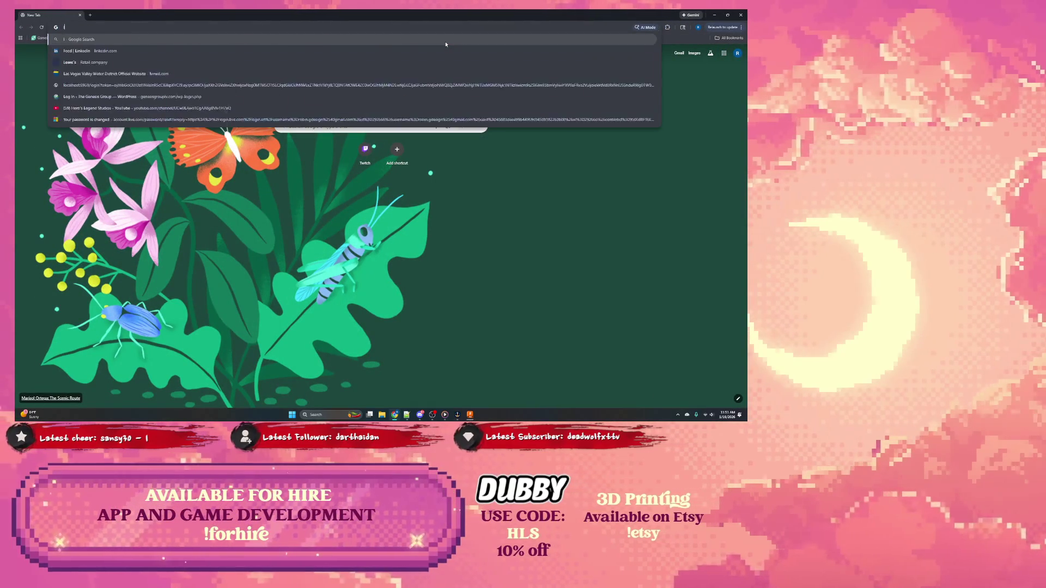
{"action": "type", "text": "chatgpt.com"}
Ask ChatGPT for Magic commander deck box dimensions for a Fusion 360 design
{"action": "key", "text": "Return"}
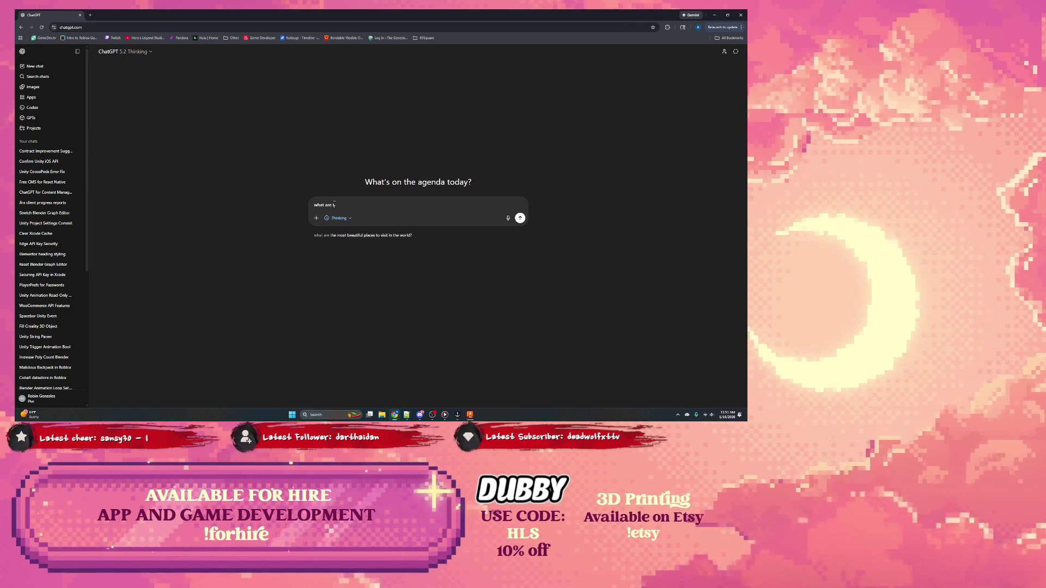
{"action": "type", "text": "are the 3d dmim"}
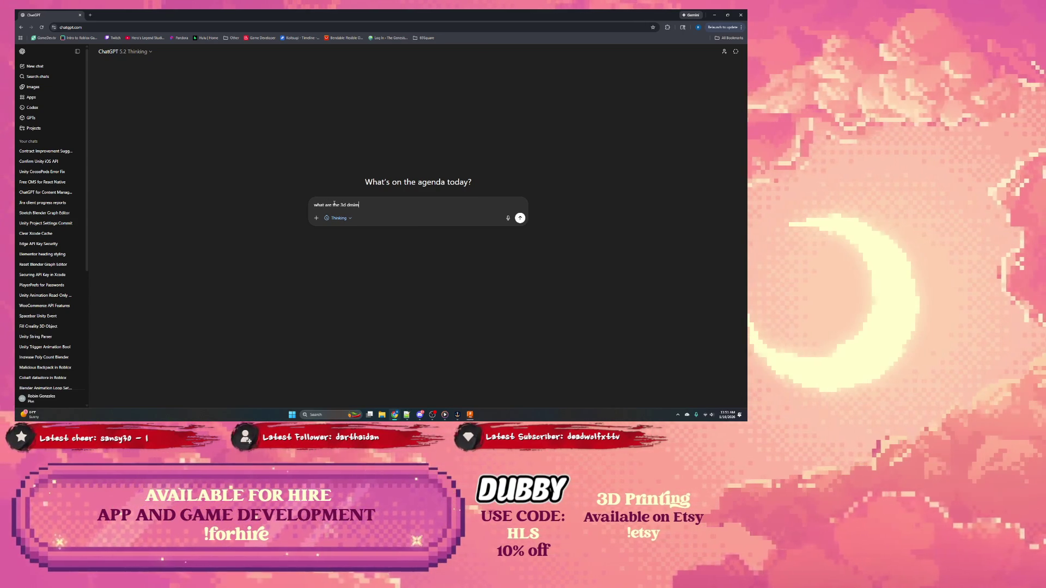
{"action": "key", "text": "BackSpace"}
{"action": "key", "text": "BackSpace"}
{"action": "key", "text": "BackSpace"}
{"action": "type", "text": "imension"}
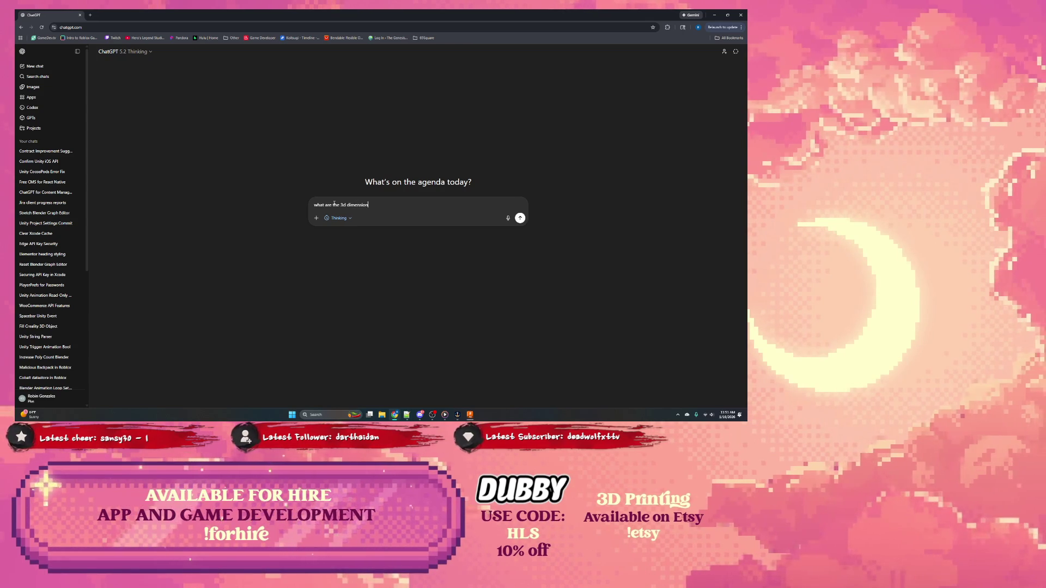
{"action": "type", "text": "s of a commadne"}
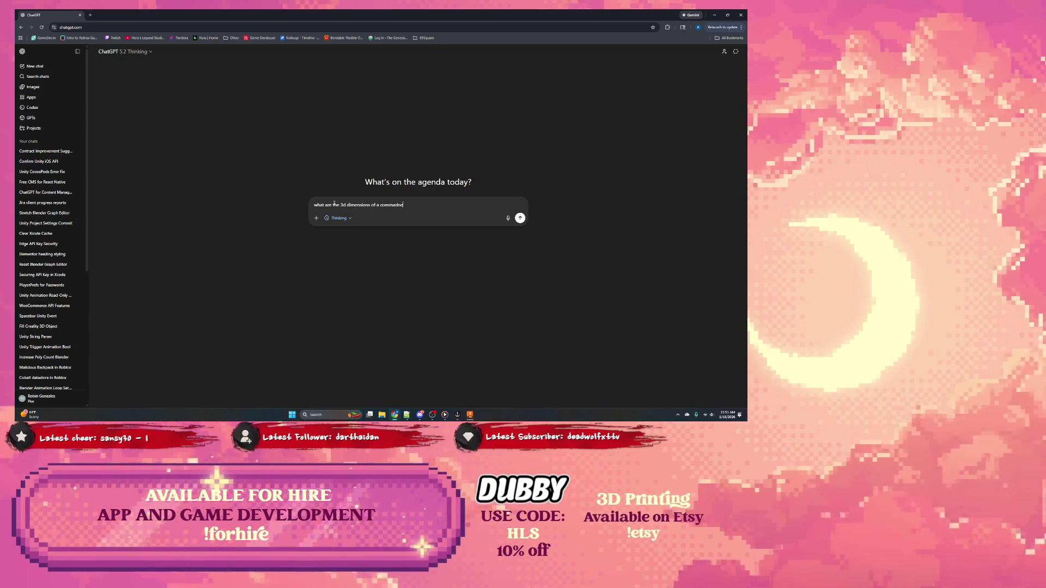
{"action": "type", "text": "rd"}
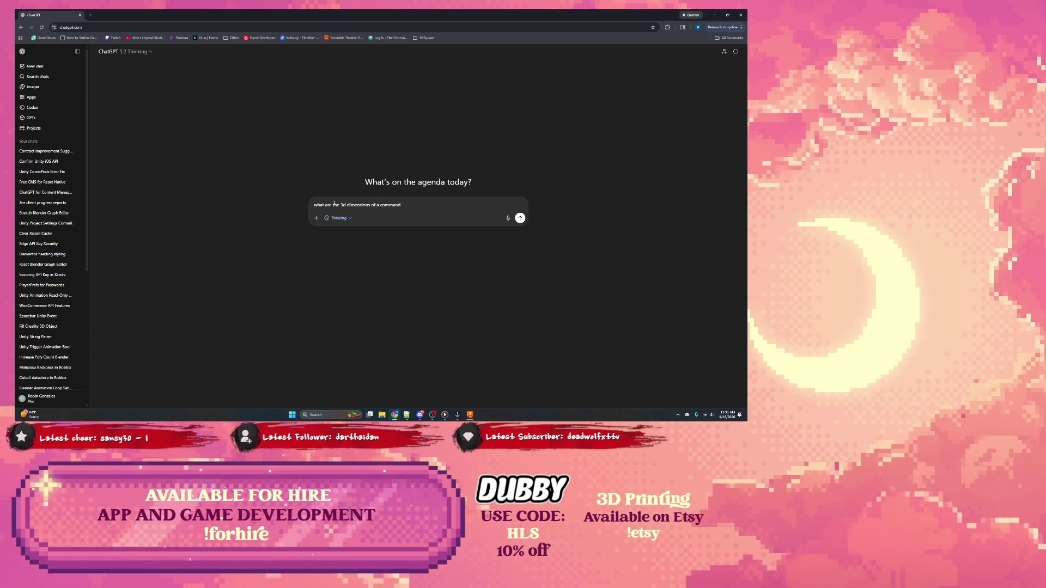
{"action": "key", "text": "BackSpace"}
{"action": "key", "text": "BackSpace"}
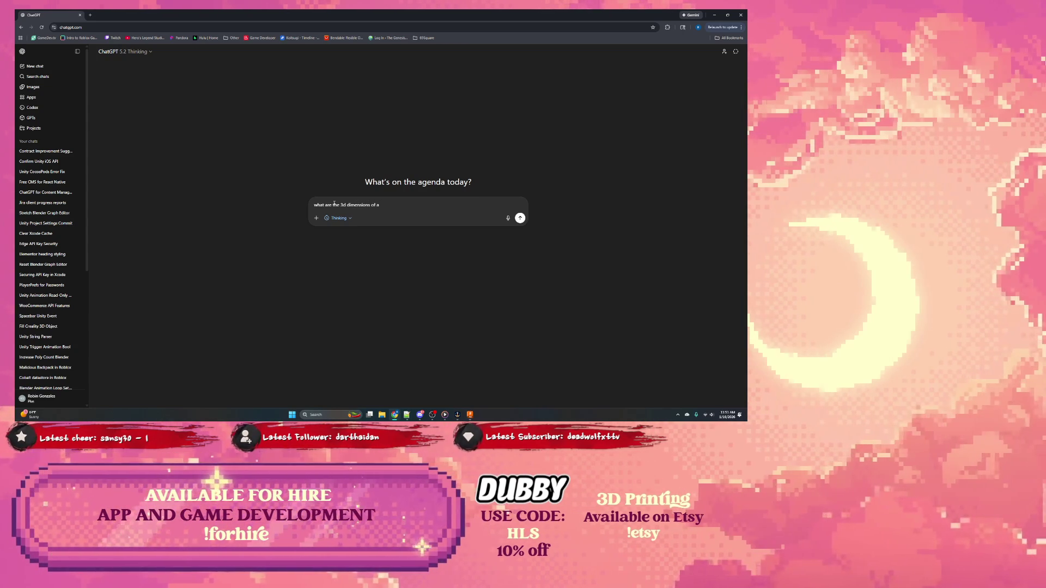
{"action": "type", "text": " magic the ga"}
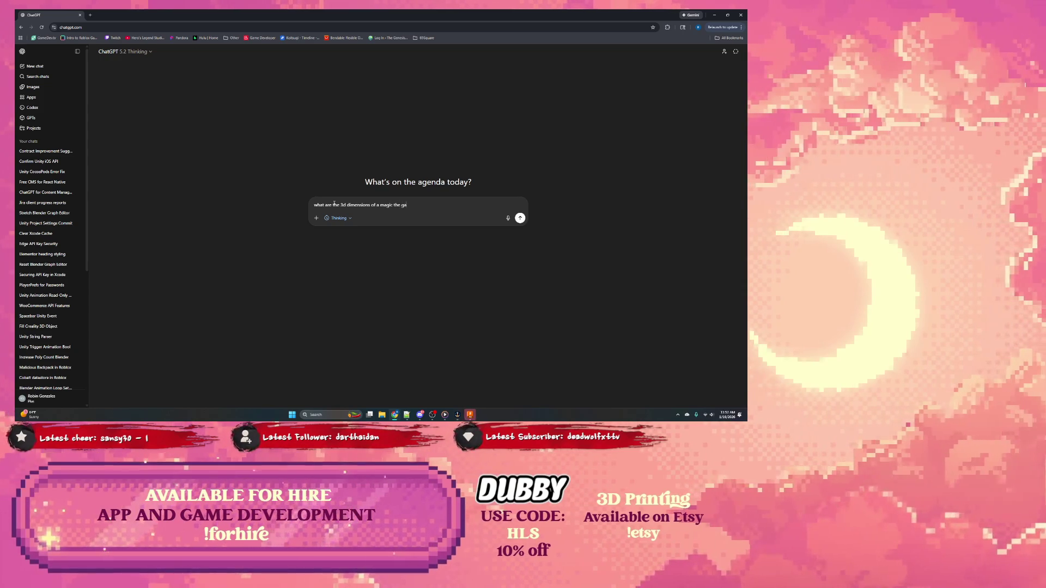
{"action": "type", "text": "thering com"}
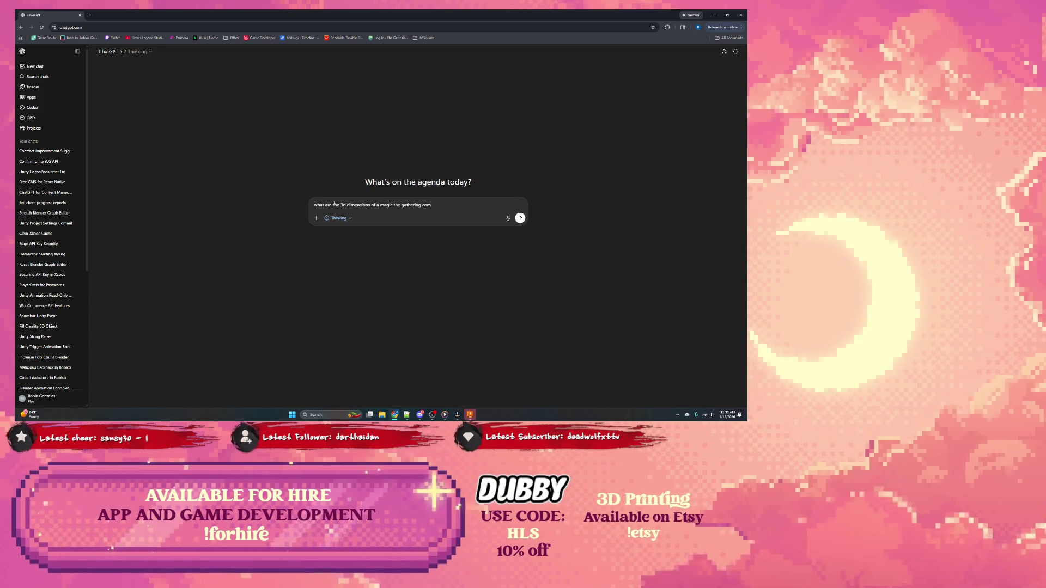
{"action": "type", "text": "mander deck bo"}
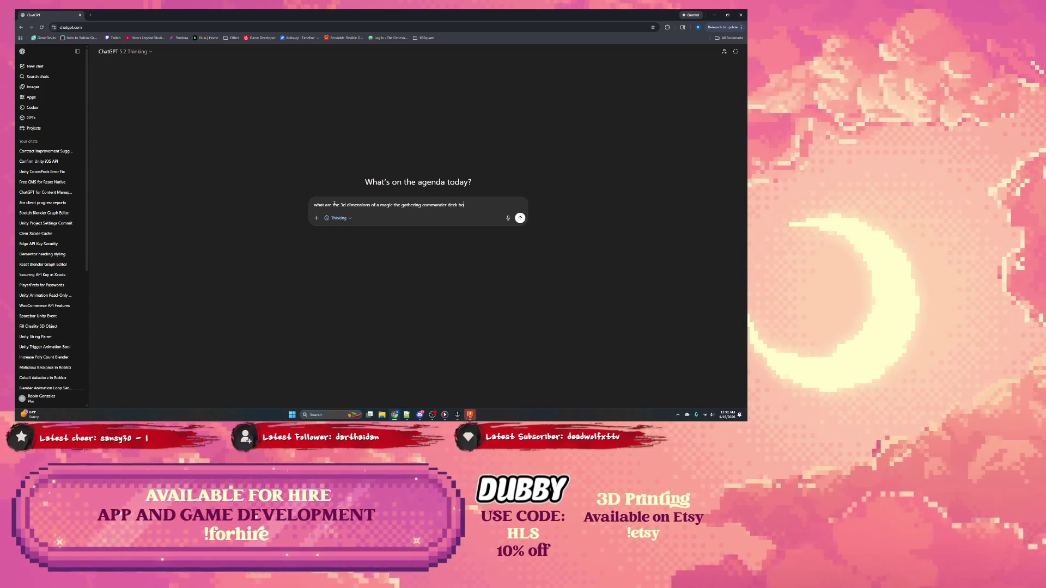
{"action": "type", "text": "x. I'm "}
{"action": "type", "text": "n"}
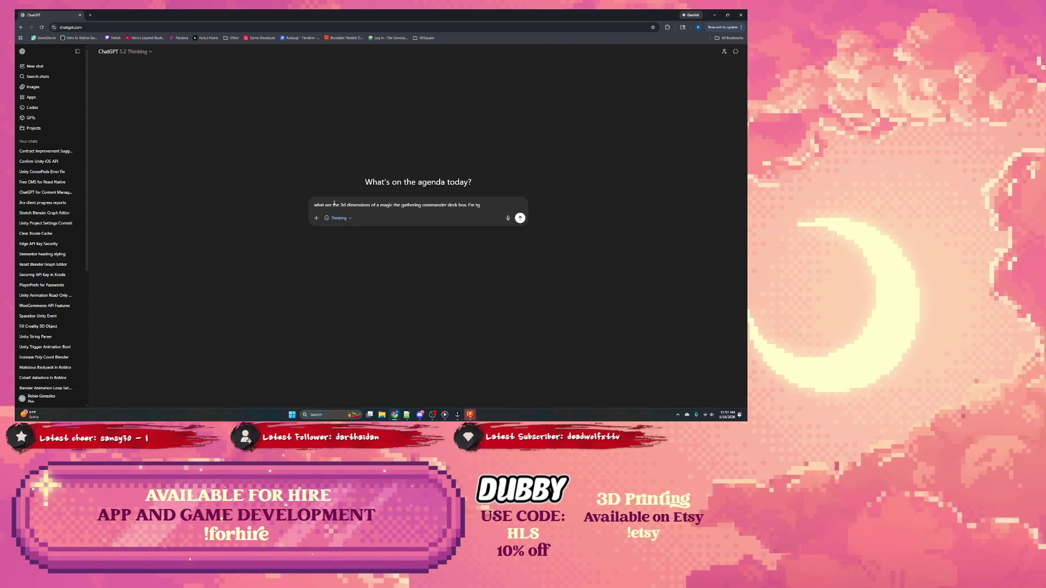
{"action": "type", "text": "rying to create a"}
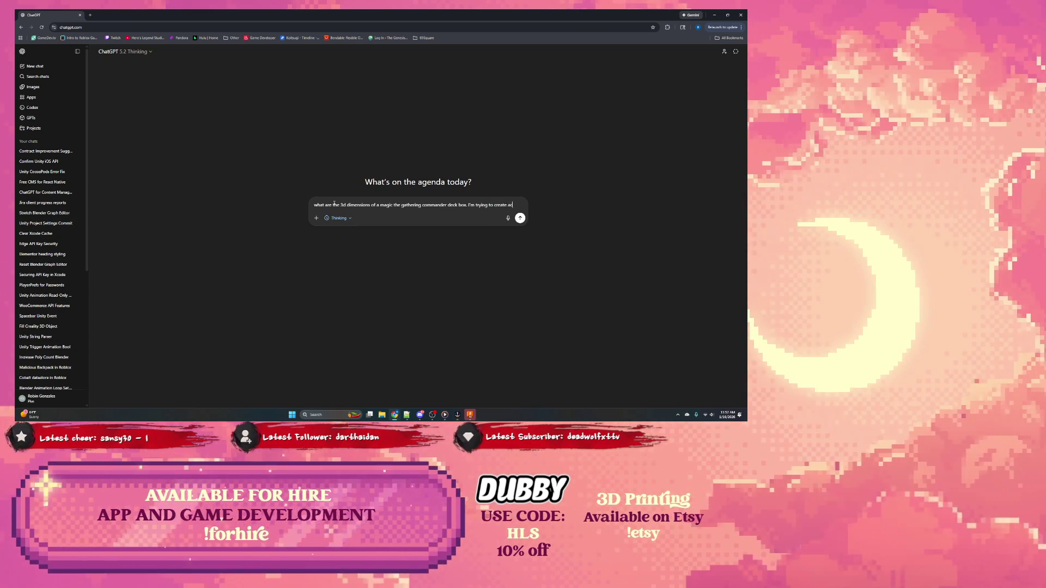
{"action": "type", "text": " custo"}
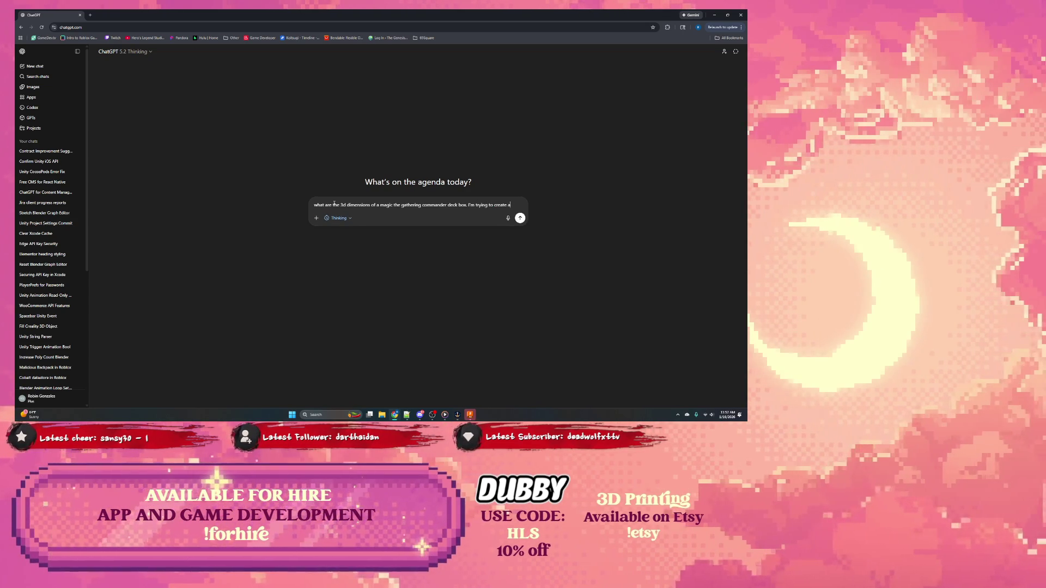
{"action": "type", "text": "m box"}
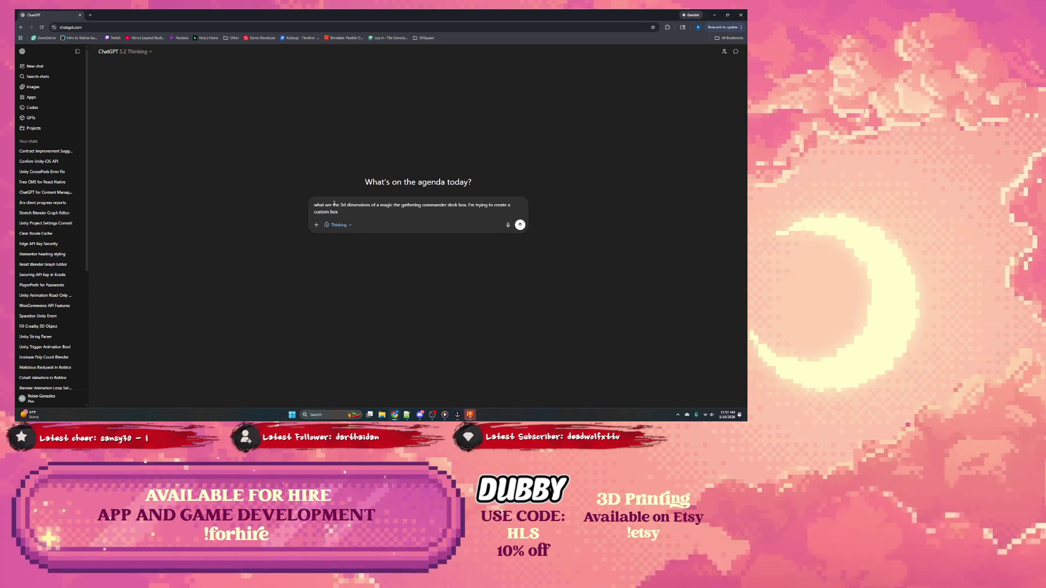
{"action": "type", "text": " in Fu"}
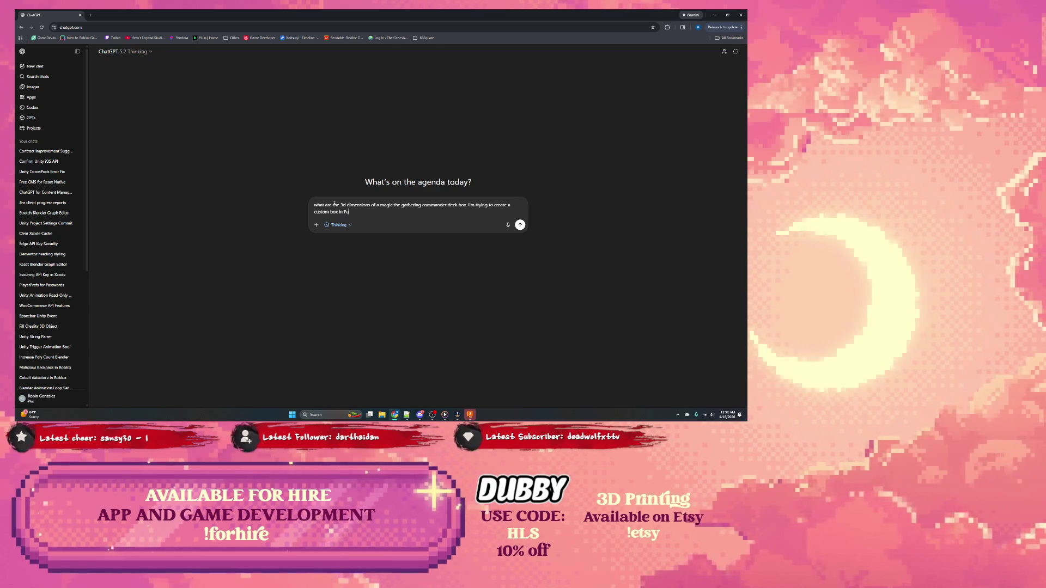
{"action": "type", "text": "sion 360"}
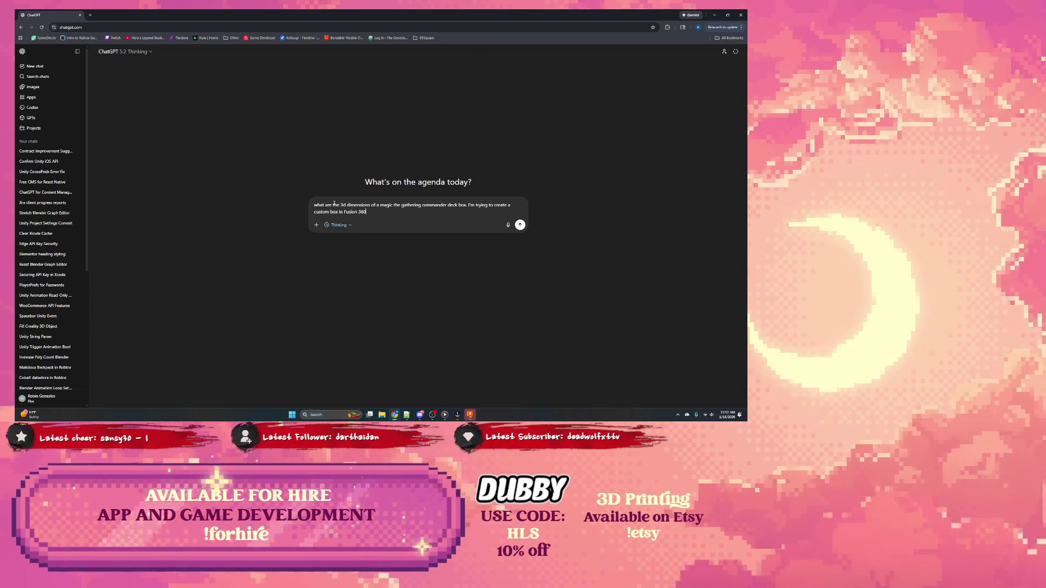
{"action": "type", "text": " and need d"}
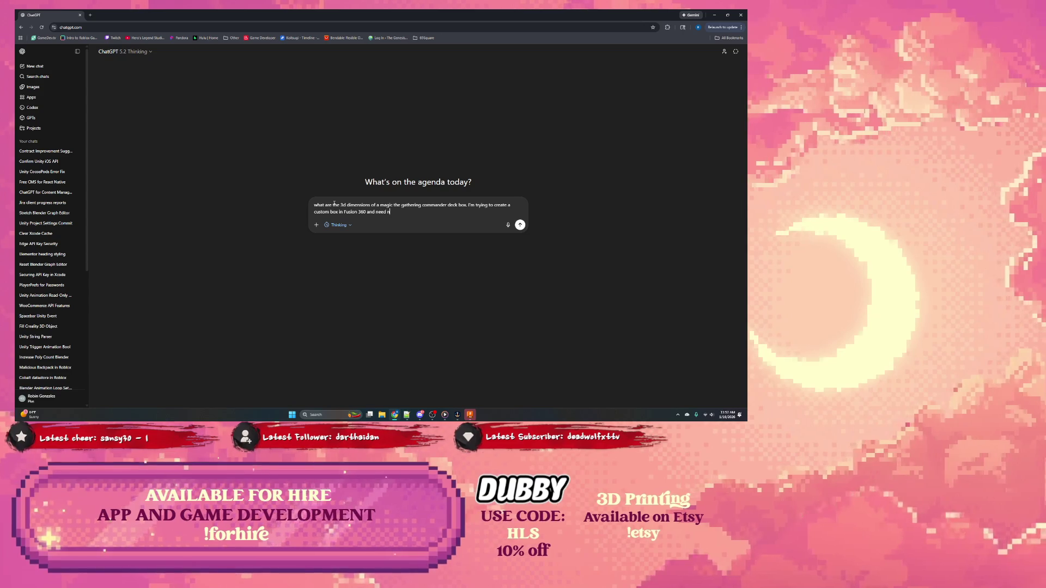
{"action": "type", "text": "imensio"}
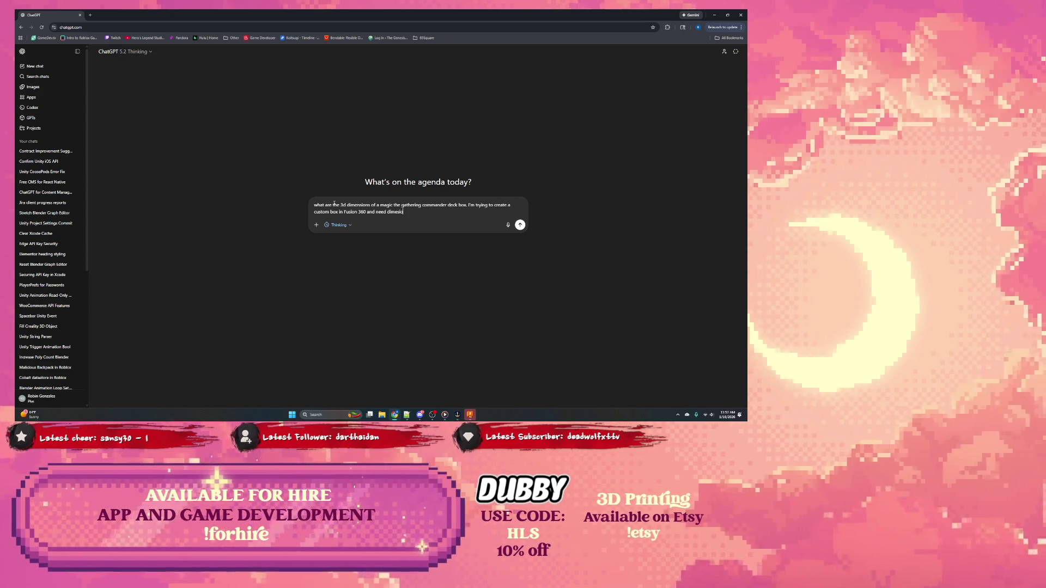
{"action": "type", "text": "ns"}
{"action": "key", "text": "Return"}
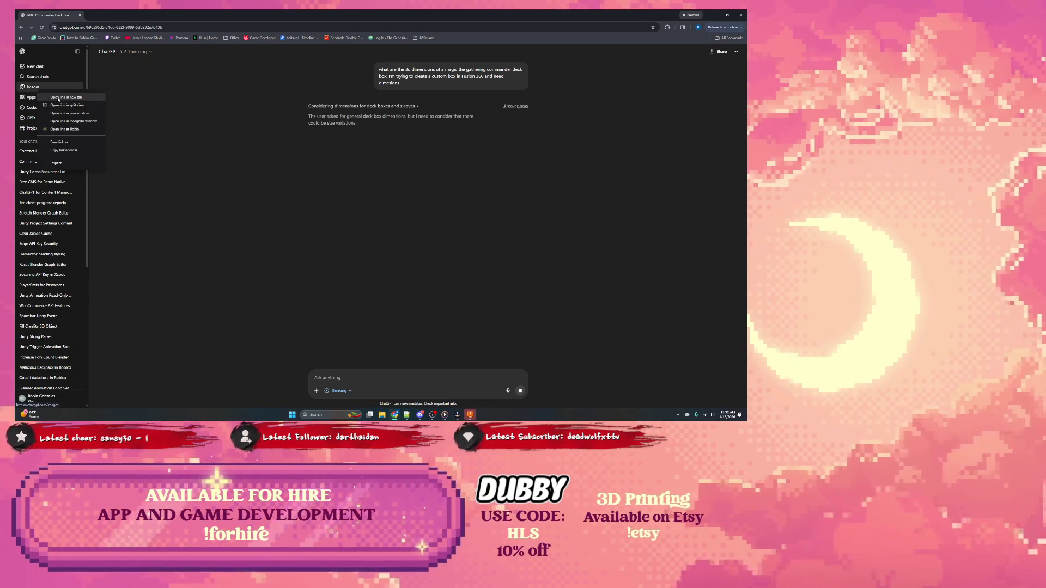
{"action": "left_click", "coordinate": [66, 88]}
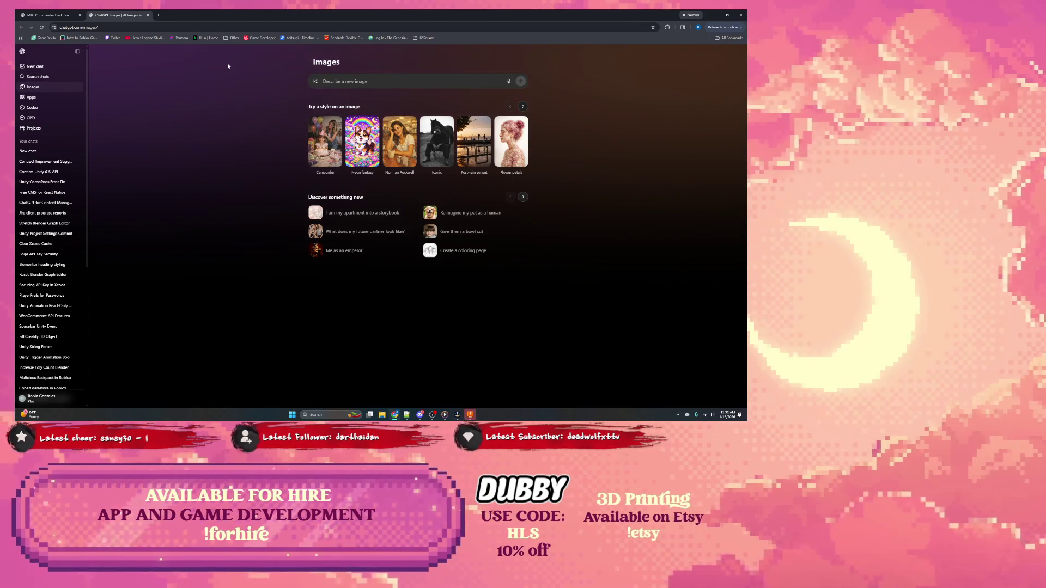
Return to the dimensions conversation and let ChatGPT finish the cavity and outer-size answer
{"action": "key", "text": "ctrl+shift+Tab"}
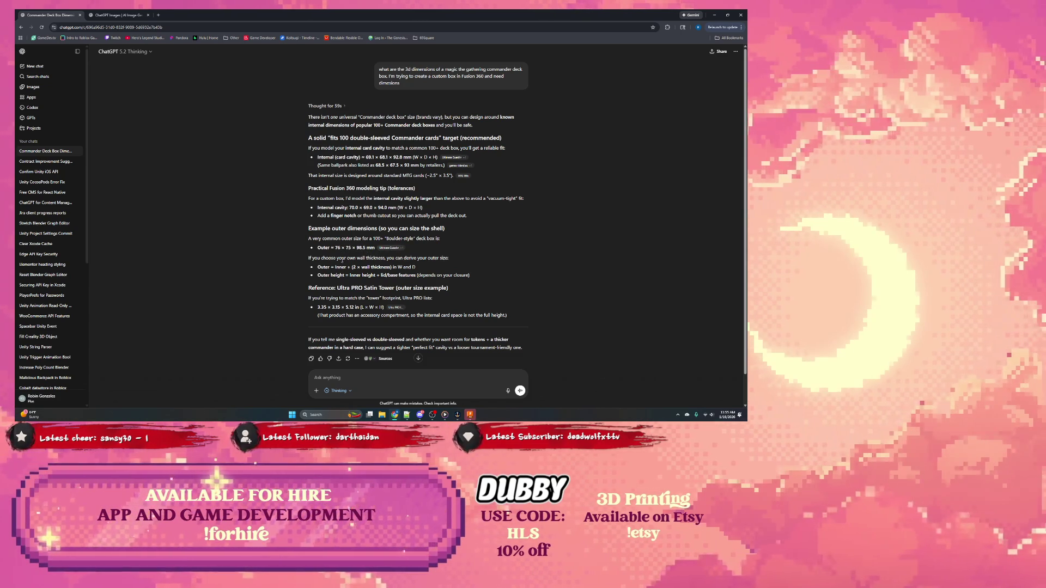
{"action": "scroll", "coordinate": [416, 229], "scroll_direction": "down", "scroll_amount": 1}
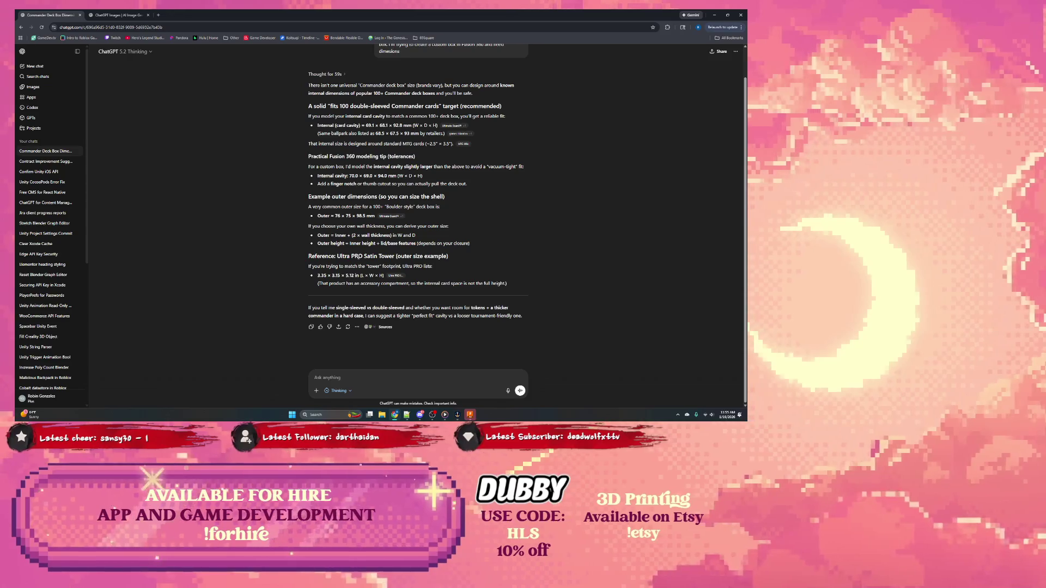
View the cited Ultra PRO Satin Tower deck box product page in a new tab
{"action": "right_click", "coordinate": [396, 275]}
{"action": "left_click", "coordinate": [413, 292]}
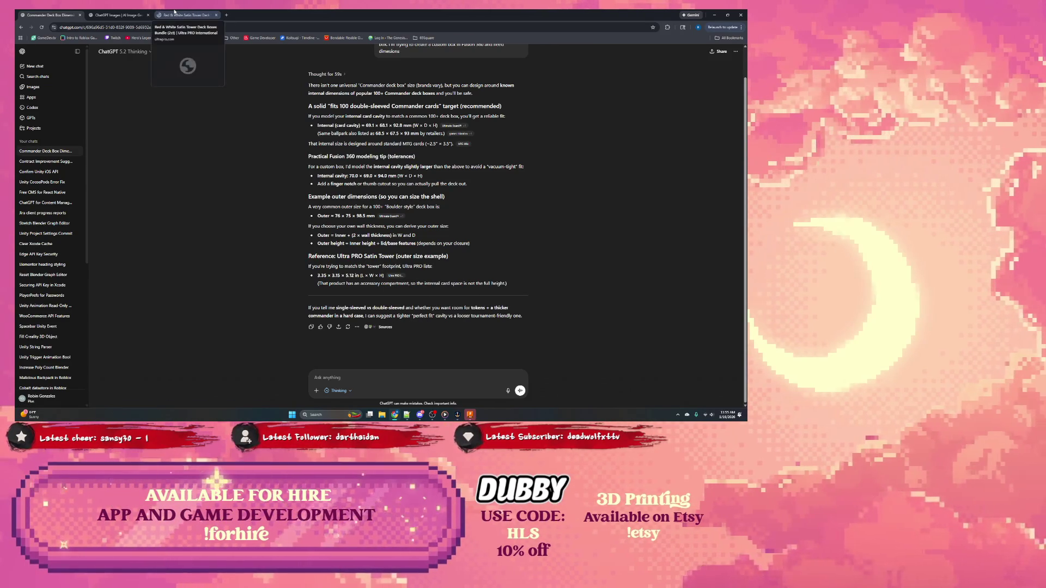
{"action": "left_click", "coordinate": [174, 13]}
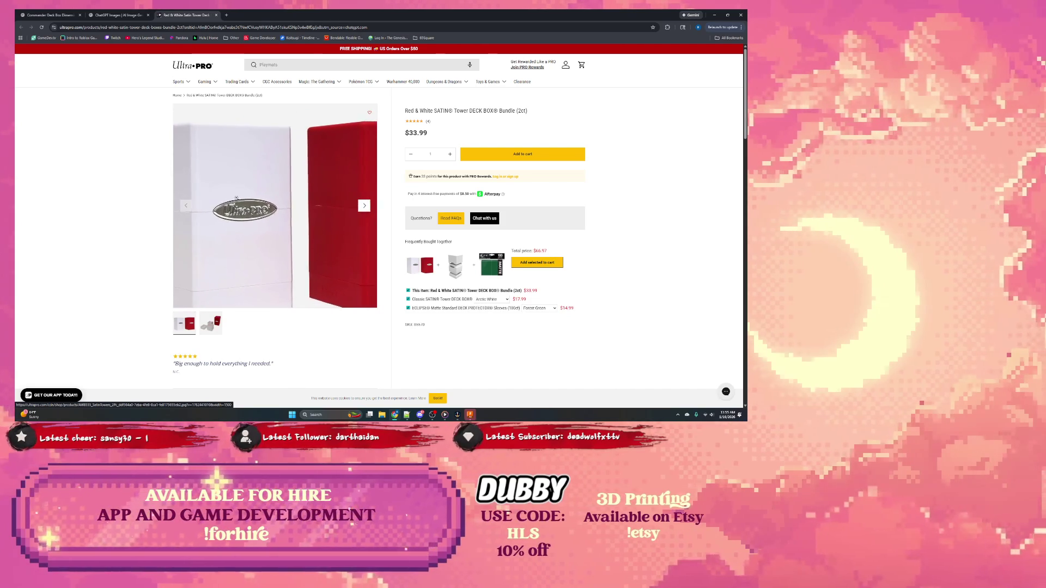
{"action": "scroll", "coordinate": [285, 192], "scroll_direction": "down", "scroll_amount": 1}
{"action": "scroll", "coordinate": [269, 194], "scroll_direction": "up", "scroll_amount": 2}
Close the ChatGPT Images tab and glance at the Ultra PRO product page
{"action": "left_click", "coordinate": [118, 15]}
{"action": "left_click", "coordinate": [51, 15]}
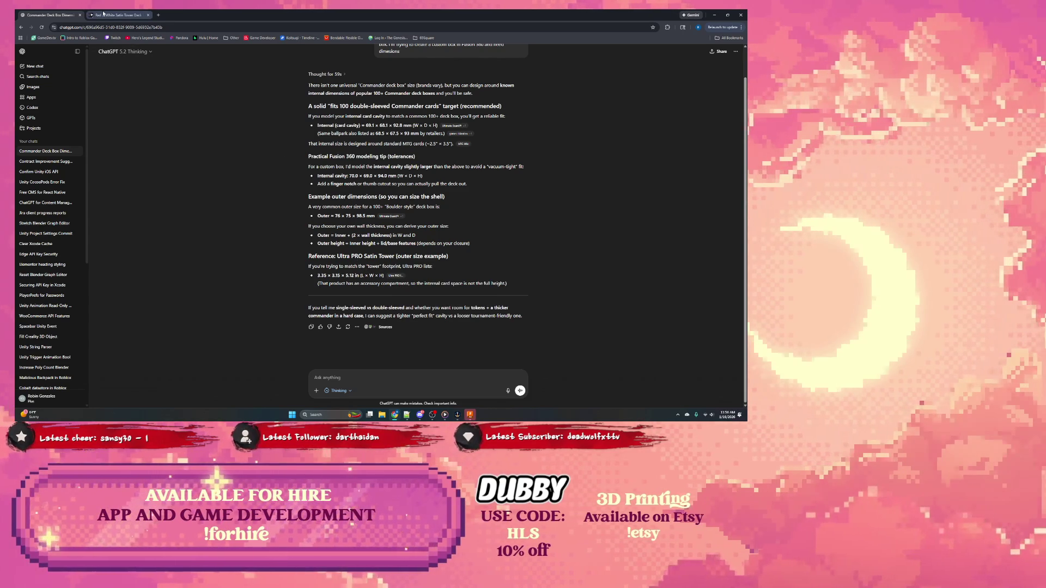
{"action": "mouse_move", "coordinate": [118, 14]}
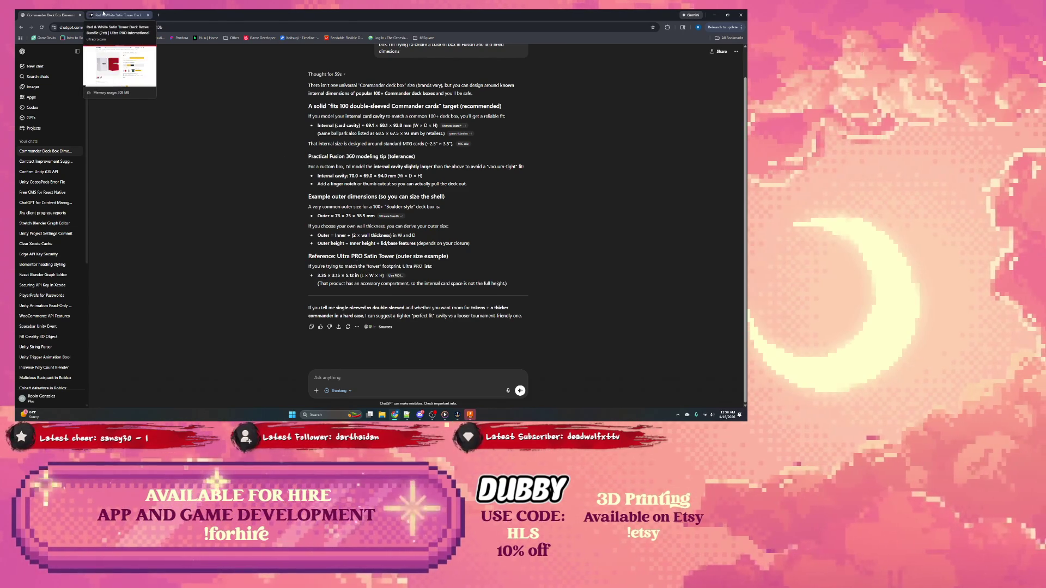
{"action": "left_click", "coordinate": [103, 15]}
Minimize the browser to reveal the blank Fusion design and begin saving it
{"action": "left_click", "coordinate": [61, 11]}
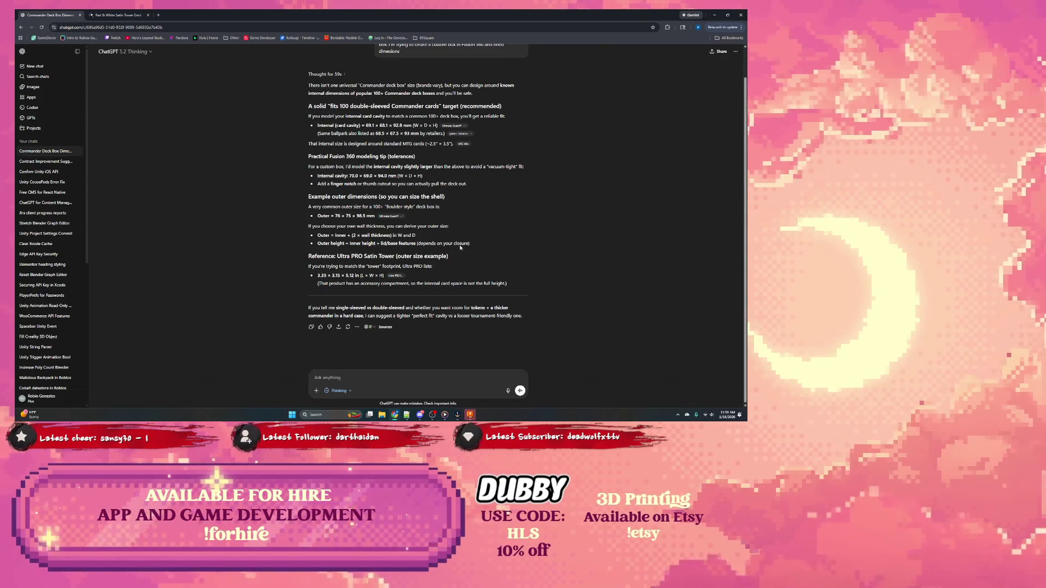
{"action": "left_click", "coordinate": [715, 14]}
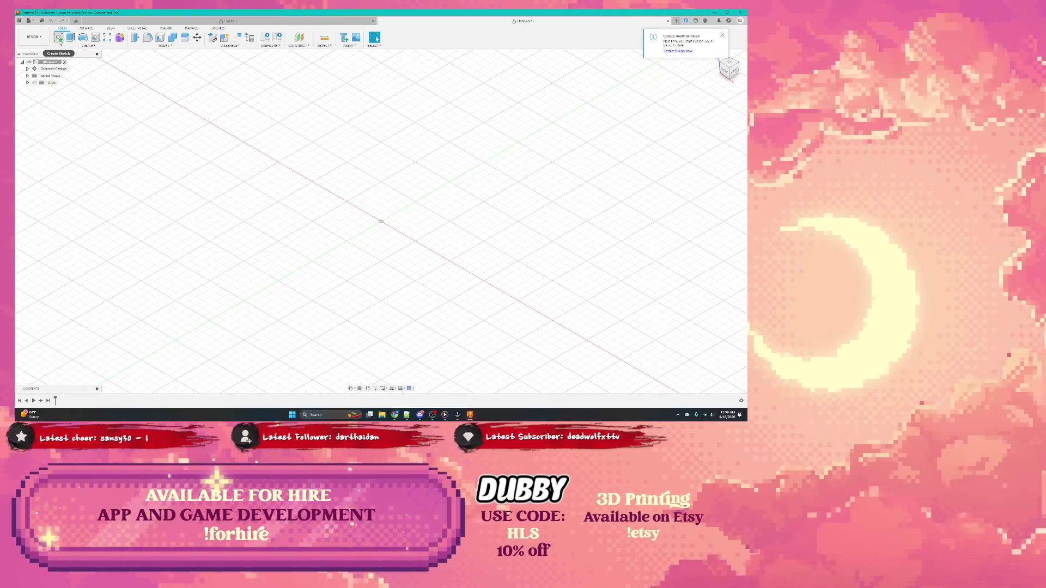
{"action": "key", "text": "ctrl+s"}
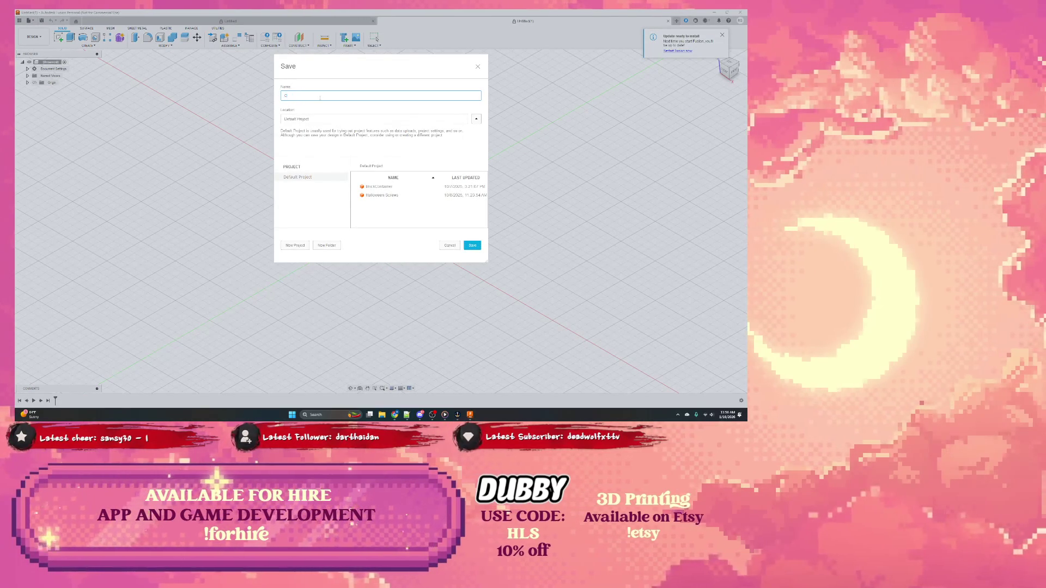
{"action": "type", "text": "ommander"}
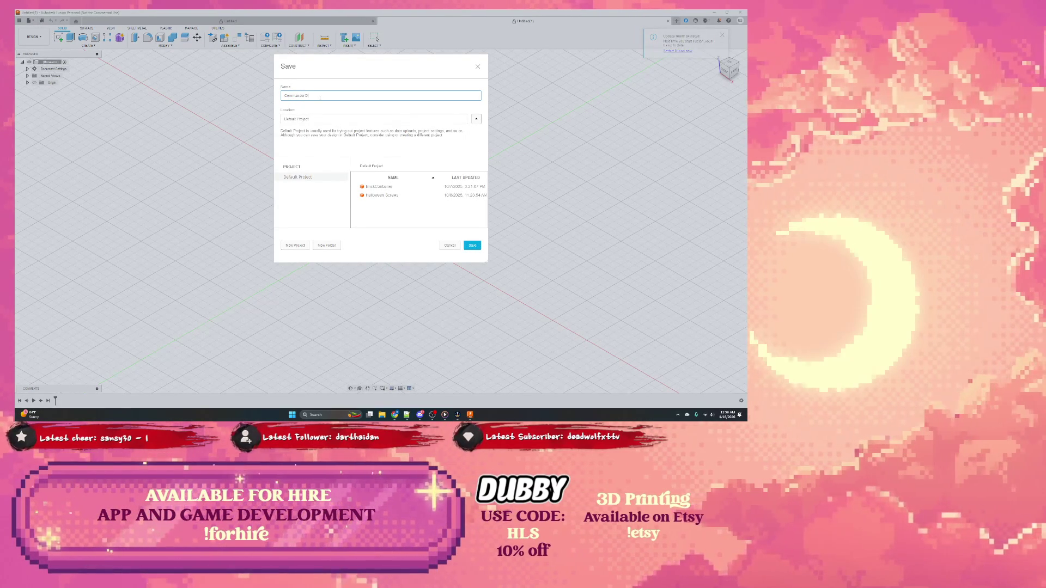
{"action": "type", "text": " Deck Box"}
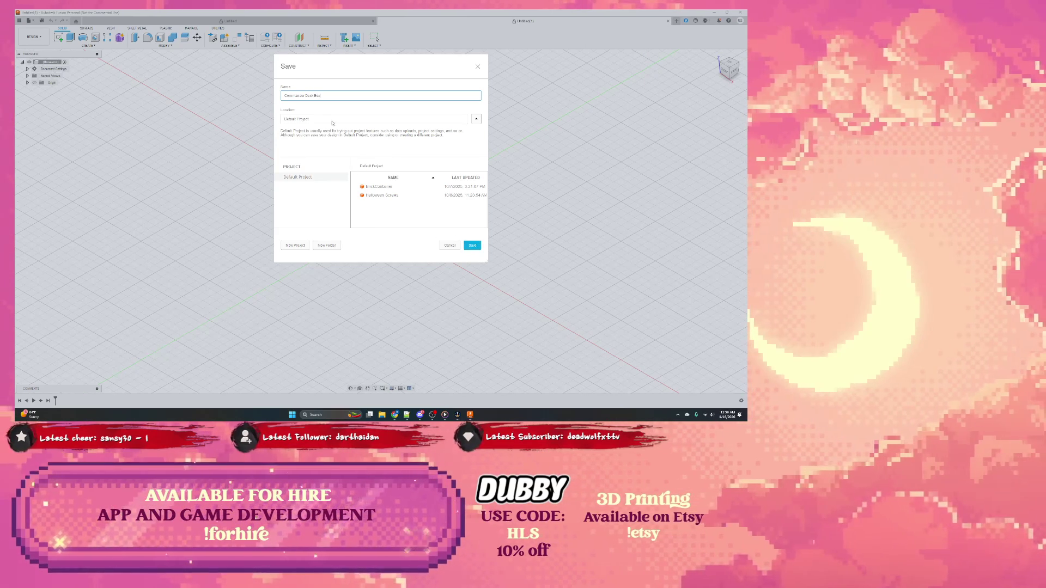
Confirm saving as 'Commander Deck Box' and begin a new sketch
{"action": "key", "text": "Return"}
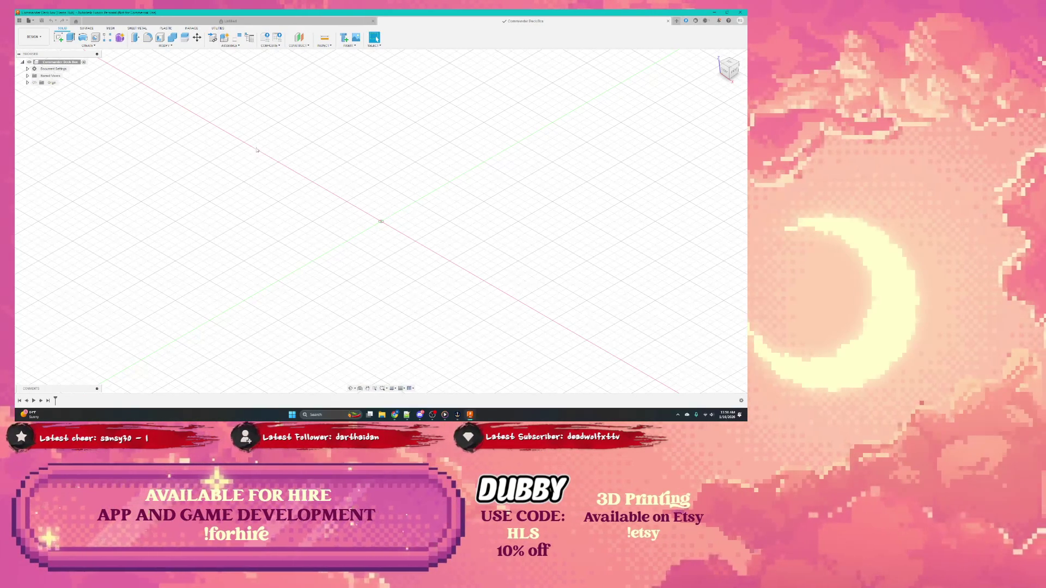
{"action": "left_click", "coordinate": [59, 37]}
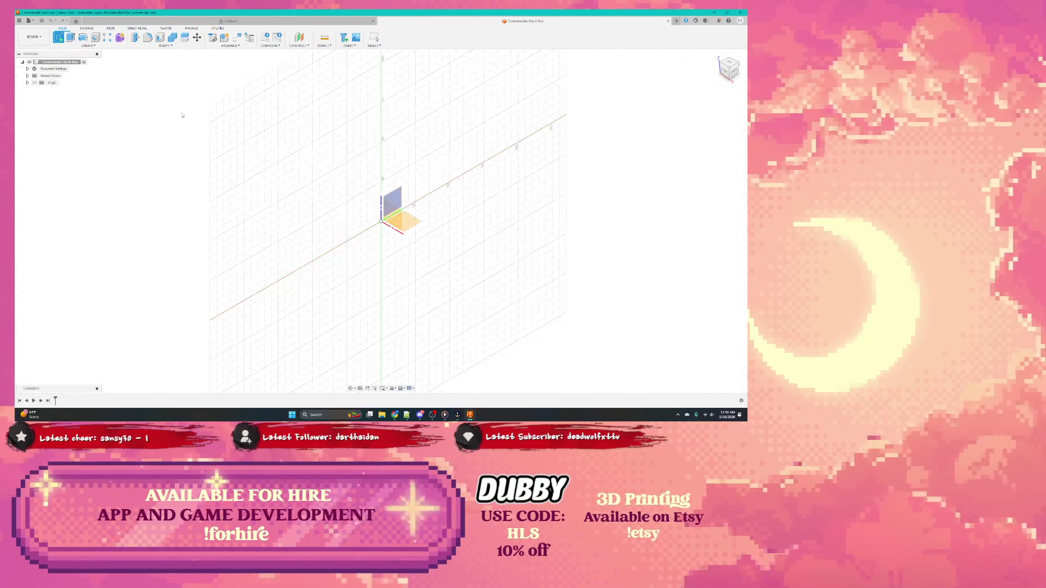
Sketch a 75 × 75 mm rectangle on the ground plane with its first corner at the origin
{"action": "left_click", "coordinate": [411, 226]}
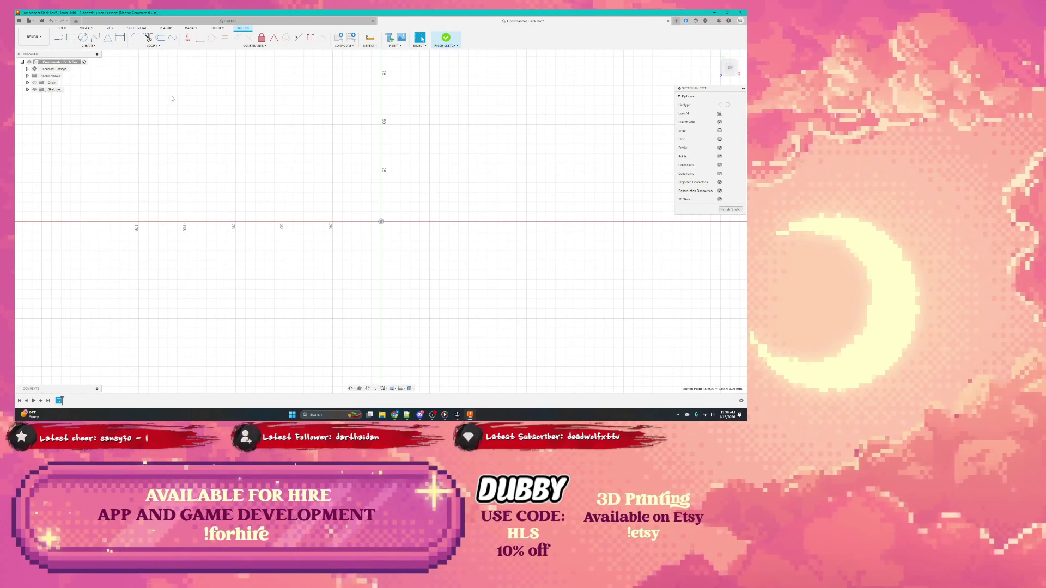
{"action": "key", "text": "r"}
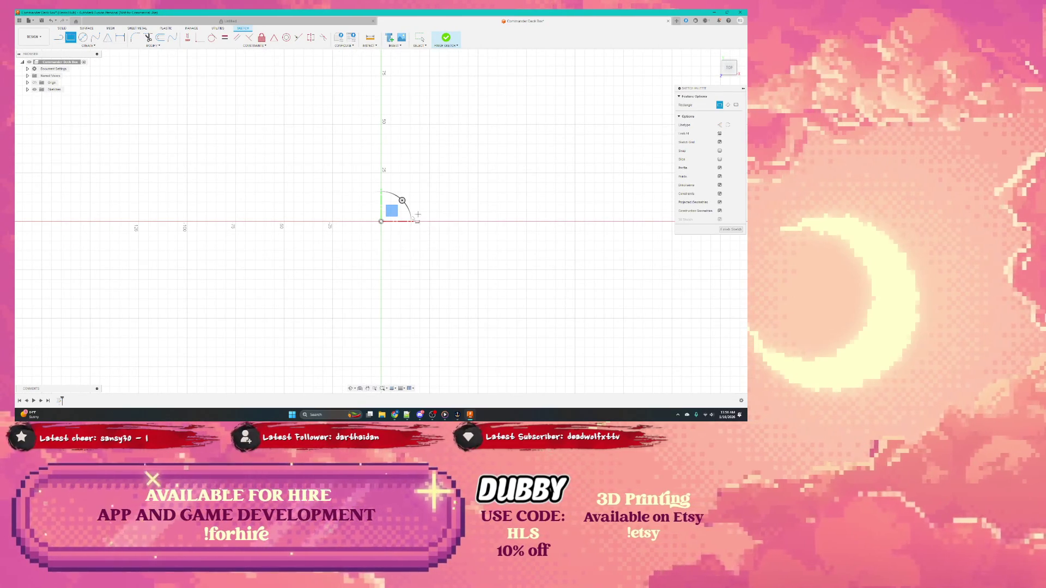
{"action": "left_click", "coordinate": [382, 222]}
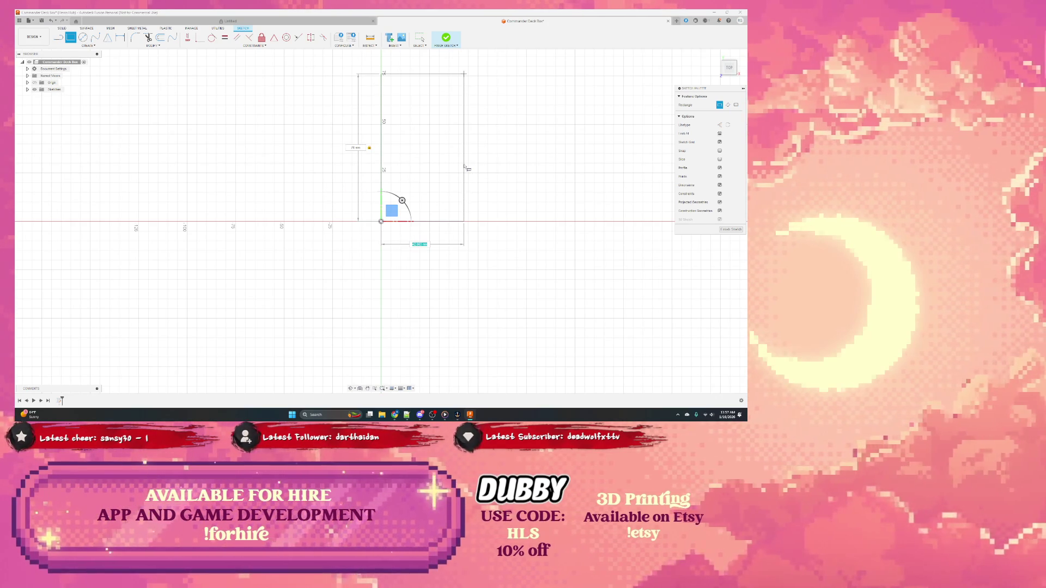
{"action": "type", "text": "75"}
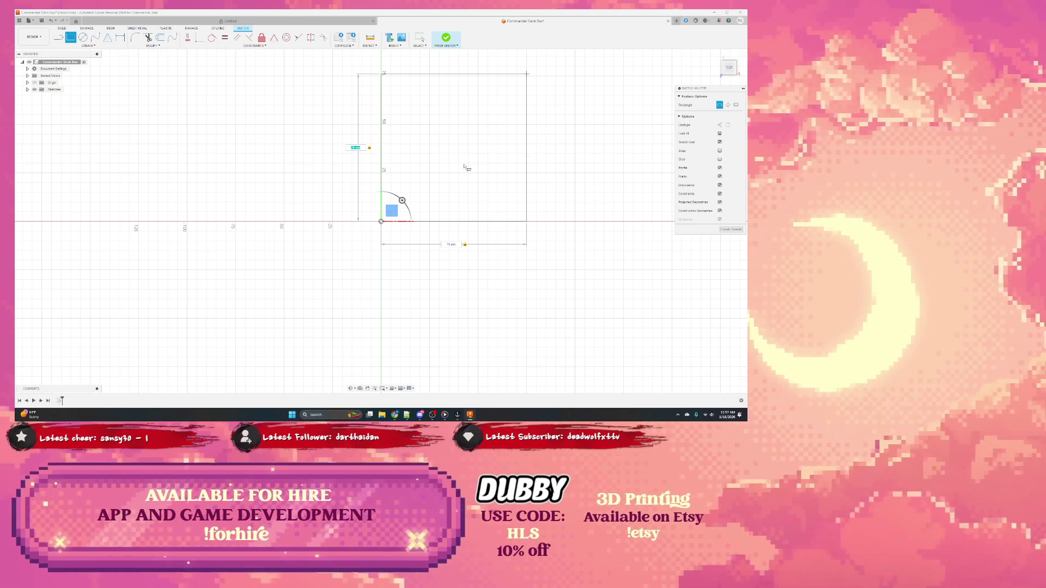
{"action": "key", "text": "Return"}
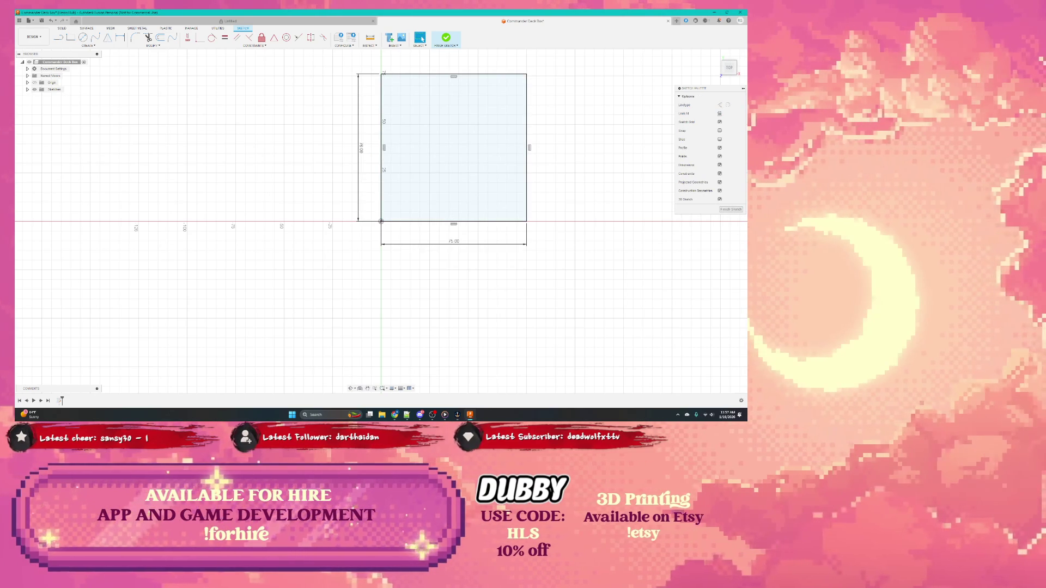
Finish the sketch and start extruding the square profile
{"action": "left_click", "coordinate": [461, 176]}
{"action": "right_click", "coordinate": [449, 181]}
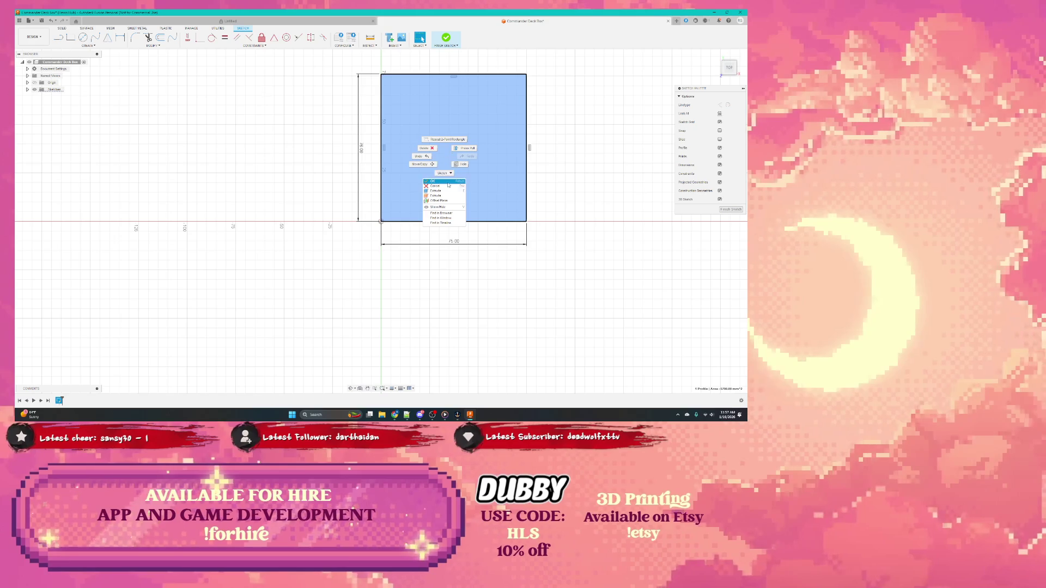
{"action": "left_click", "coordinate": [465, 148]}
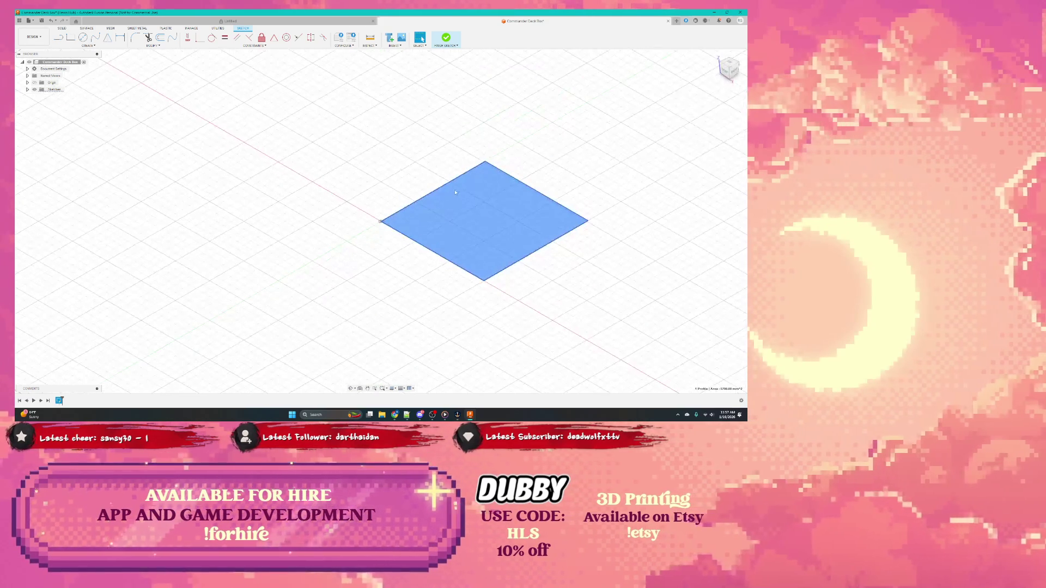
Commit the extrusion into a solid block, then dismiss the left face's context menu
{"action": "middle_click_drag", "start_coordinate": [475, 207], "coordinate": [472, 185]}
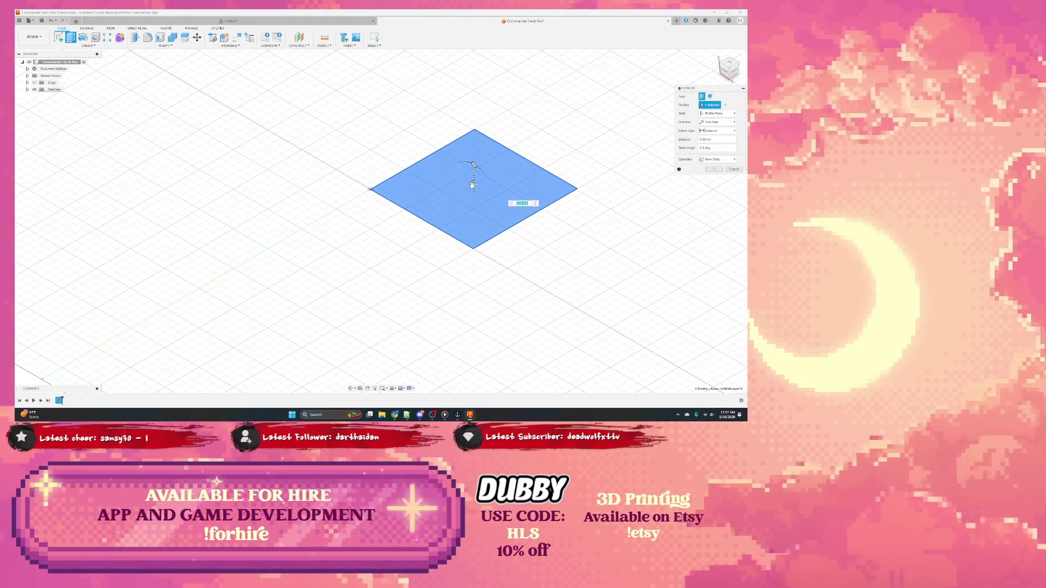
{"action": "type", "text": "90.5"}
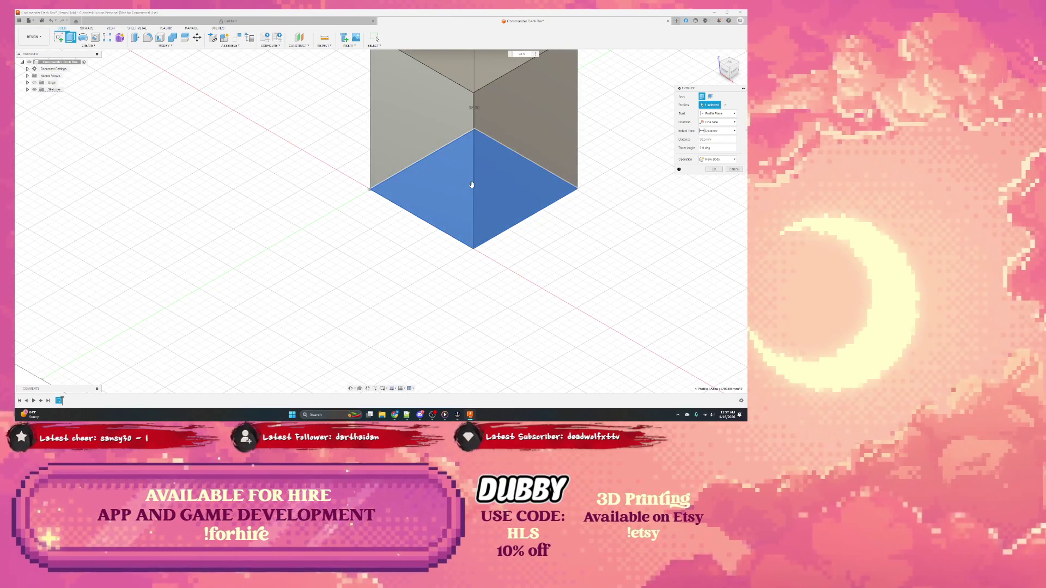
{"action": "key", "text": "Return"}
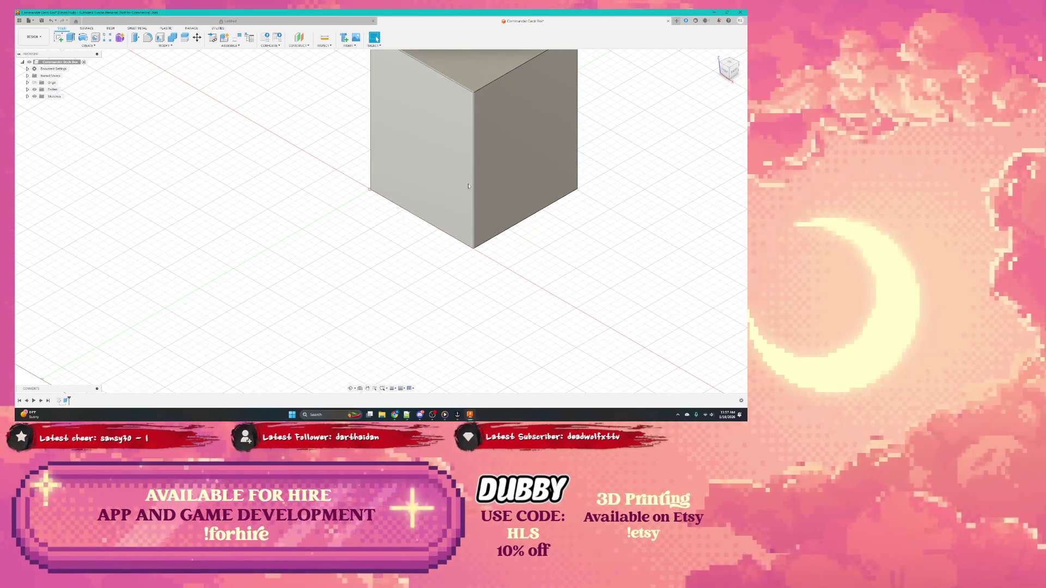
{"action": "scroll", "coordinate": [418, 202], "scroll_direction": "down", "scroll_amount": 3}
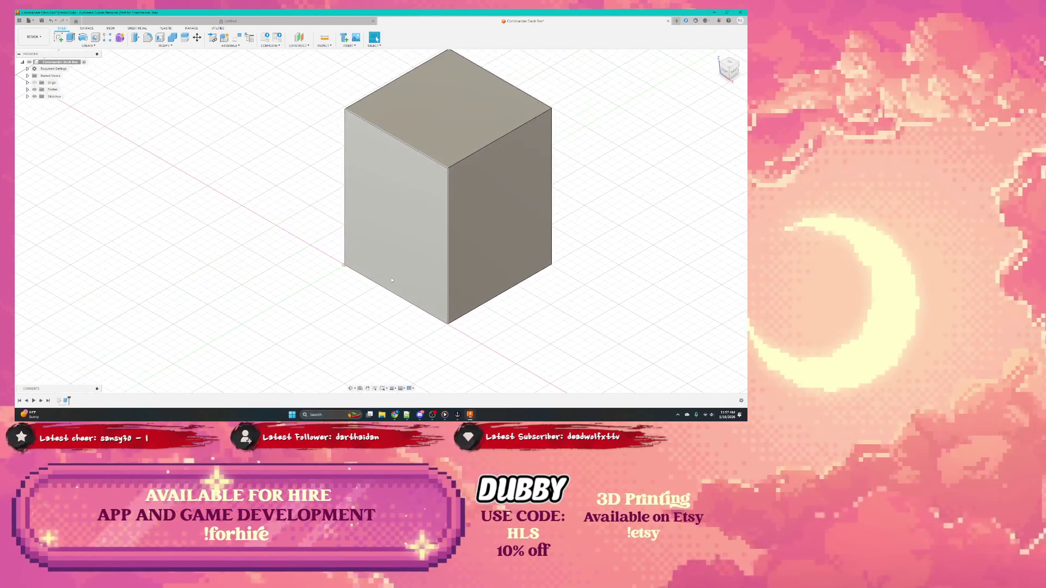
{"action": "left_click", "coordinate": [392, 246]}
{"action": "right_click", "coordinate": [393, 282]}
{"action": "key", "text": "Escape"}
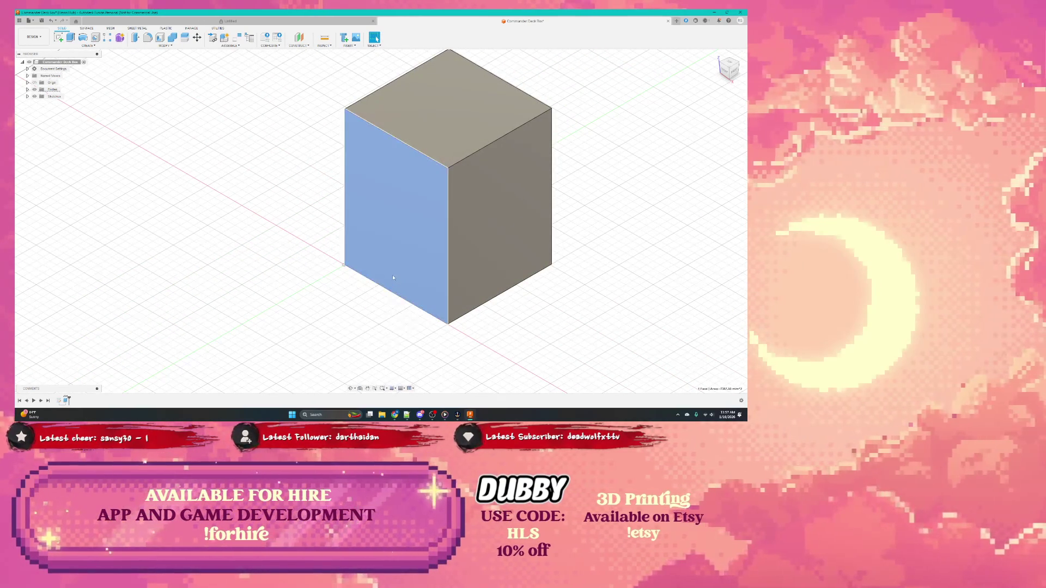
Orbit to the underside and start extruding the box's bottom face
{"action": "middle_click_drag", "start_coordinate": [381, 278], "coordinate": [394, 221], "text": "shift"}
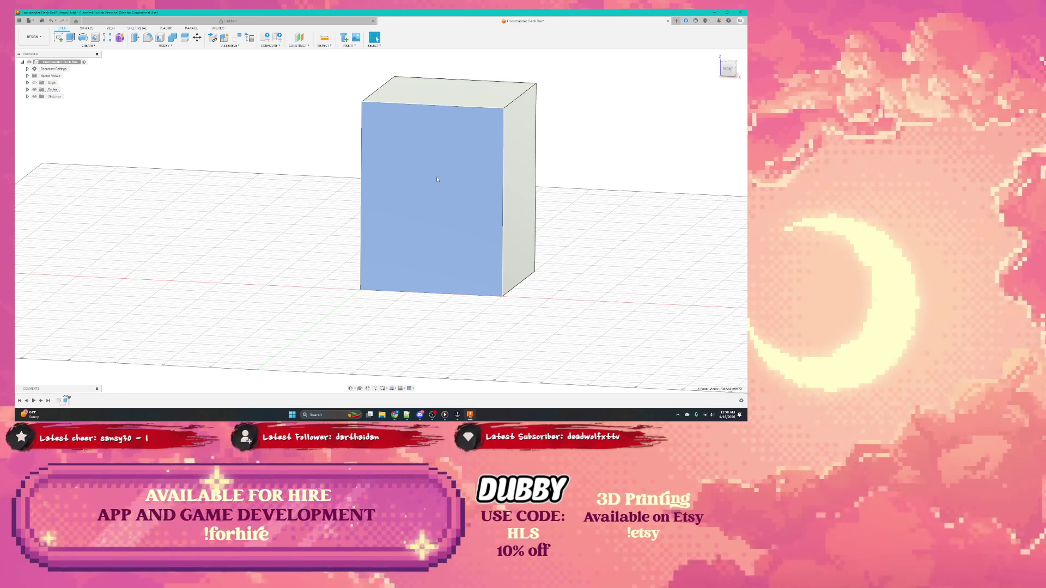
{"action": "left_click", "coordinate": [426, 220]}
{"action": "mouse_move", "coordinate": [426, 246]}
{"action": "middle_mouse_down", "text": "shift"}
{"action": "mouse_move", "coordinate": [422, 300]}
{"action": "mouse_move", "coordinate": [437, 287]}
{"action": "middle_mouse_up", "text": "shift"}
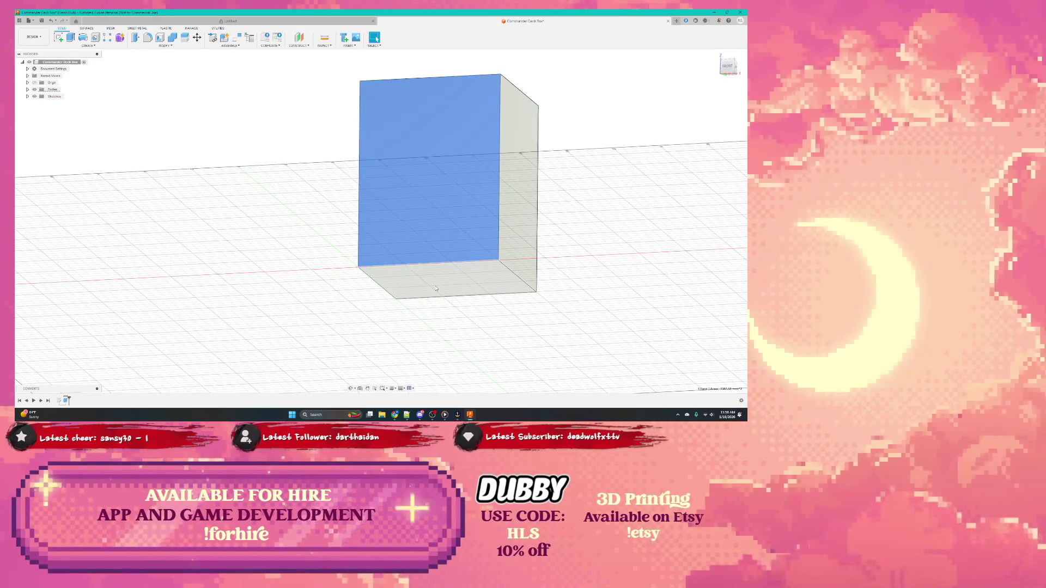
{"action": "left_click", "coordinate": [436, 287]}
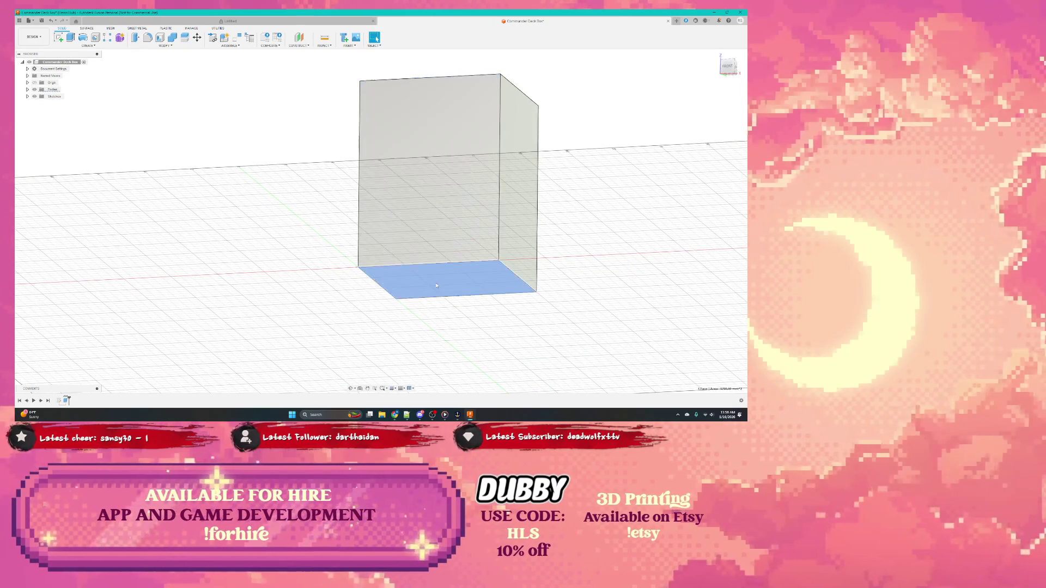
{"action": "right_click", "coordinate": [437, 285]}
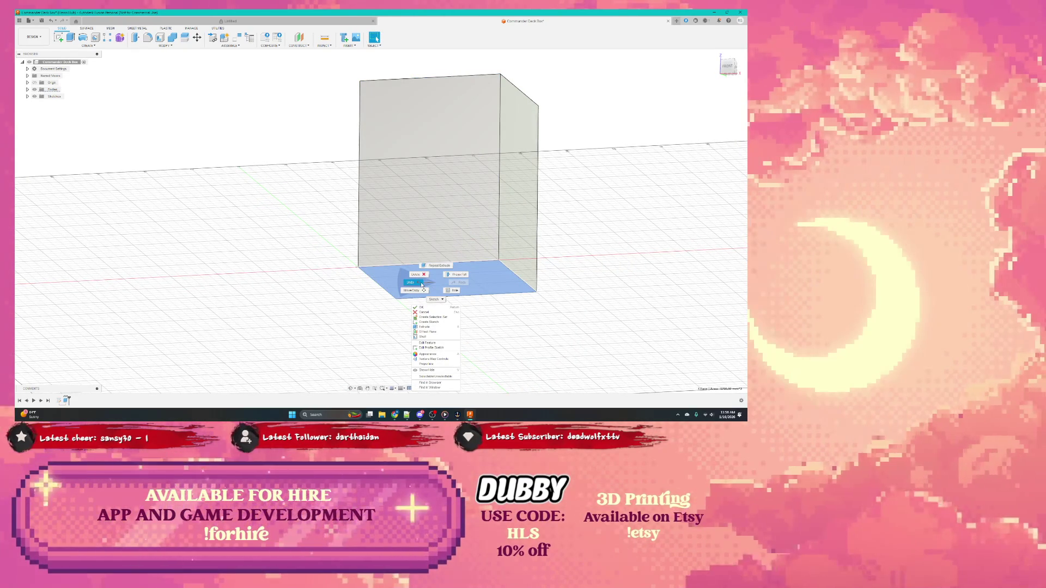
{"action": "left_click", "coordinate": [413, 283]}
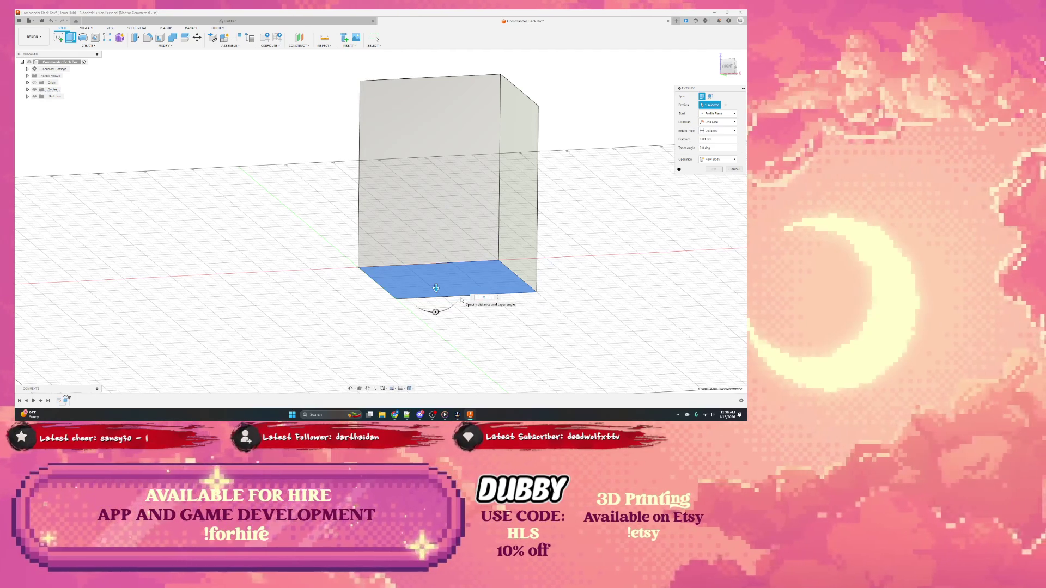
Extend the bottom face downward by 24.00 and begin a sketch on the front face
{"action": "key", "text": "Return"}
{"action": "key", "text": "Return"}
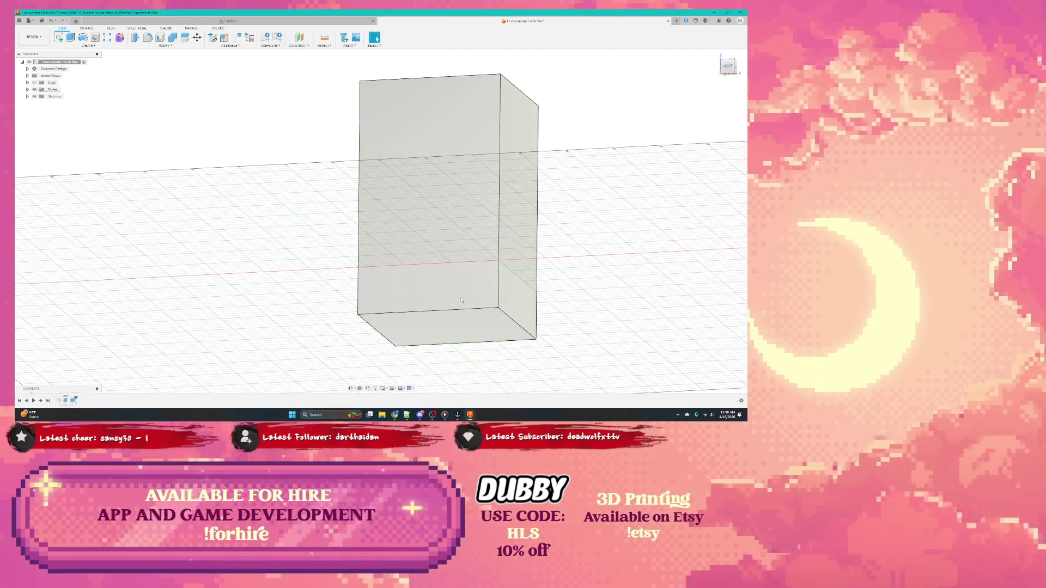
{"action": "left_click", "coordinate": [455, 327]}
{"action": "key", "text": "s"}
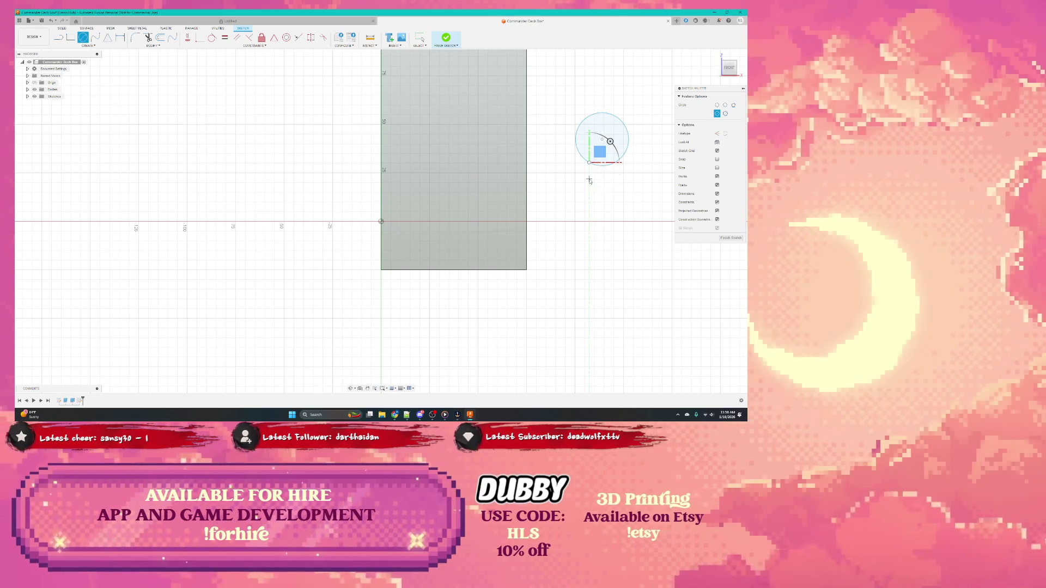
Finish the circle sketch beside the box and start extruding the circle
{"action": "key", "text": "Escape"}
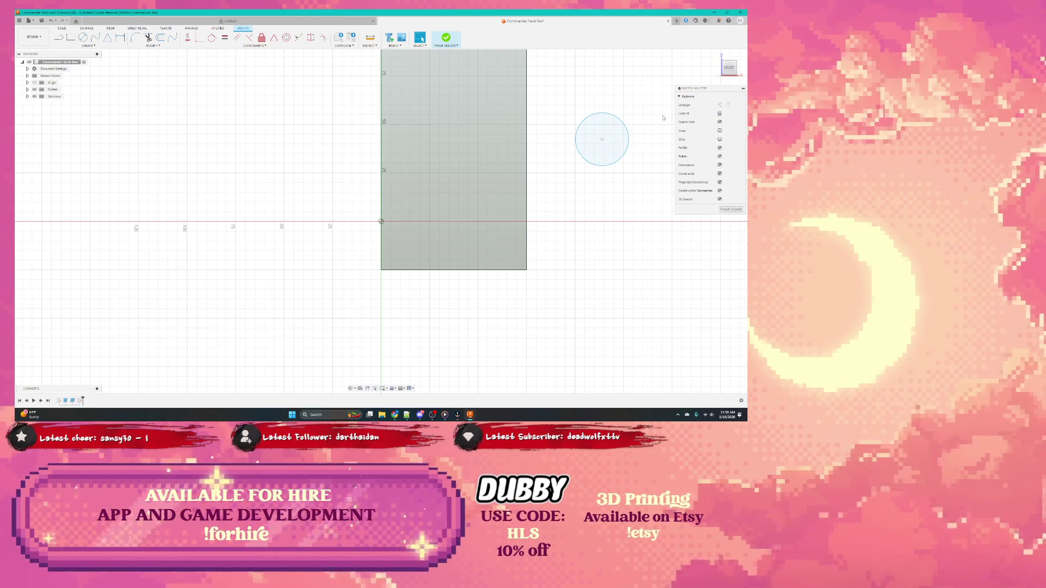
{"action": "left_click", "coordinate": [732, 210]}
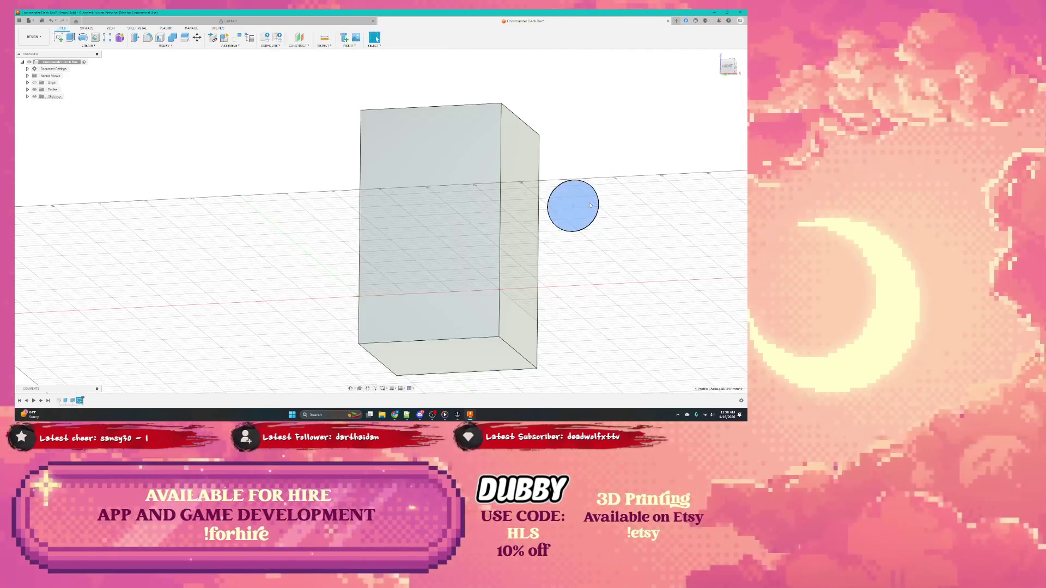
{"action": "left_click", "coordinate": [588, 224]}
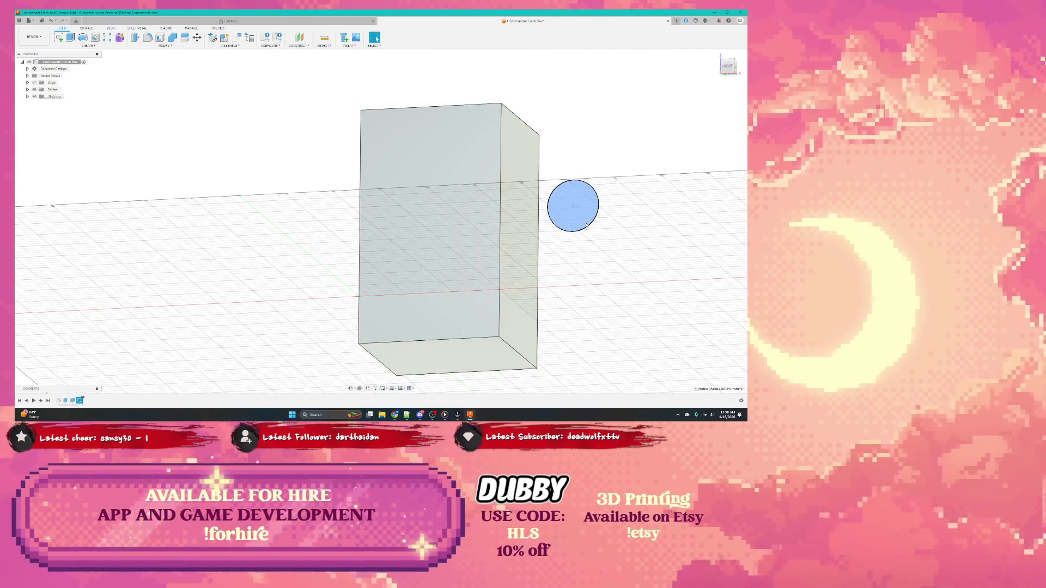
{"action": "right_click", "coordinate": [588, 225]}
{"action": "left_click", "coordinate": [578, 252]}
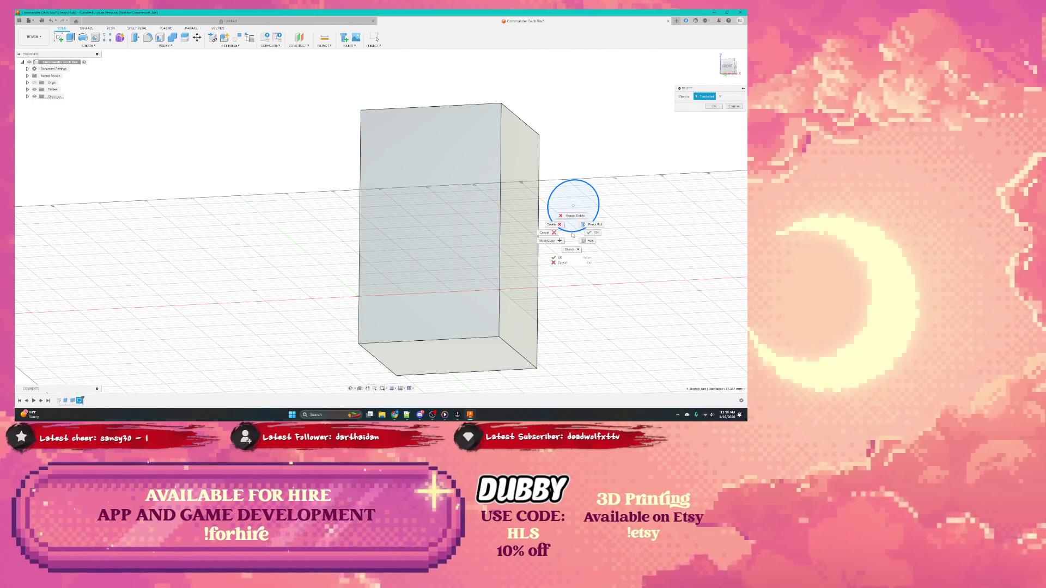
Show the list of sketches in the design
{"action": "right_click", "coordinate": [572, 206]}
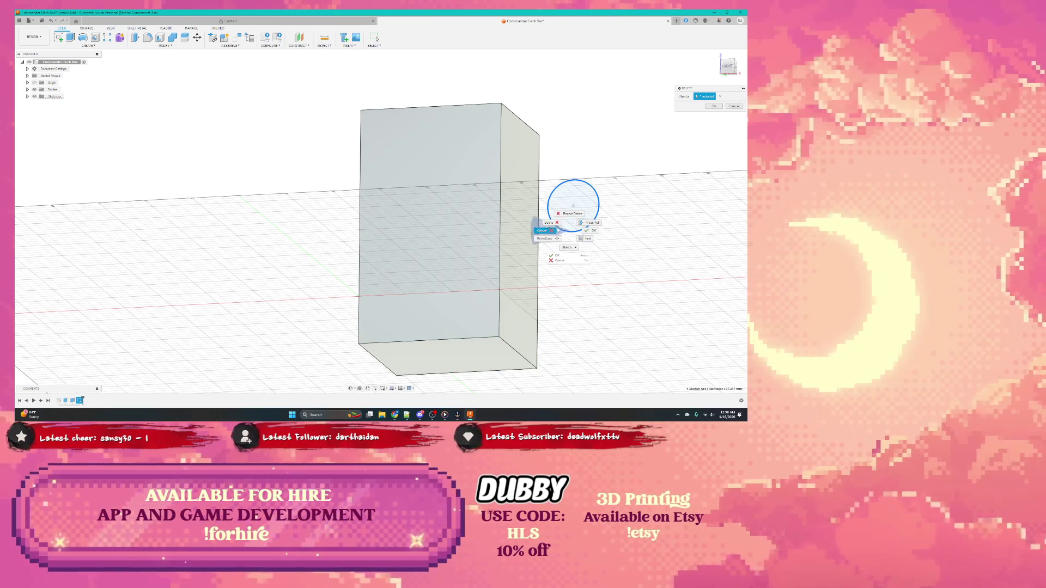
{"action": "left_click", "coordinate": [572, 215]}
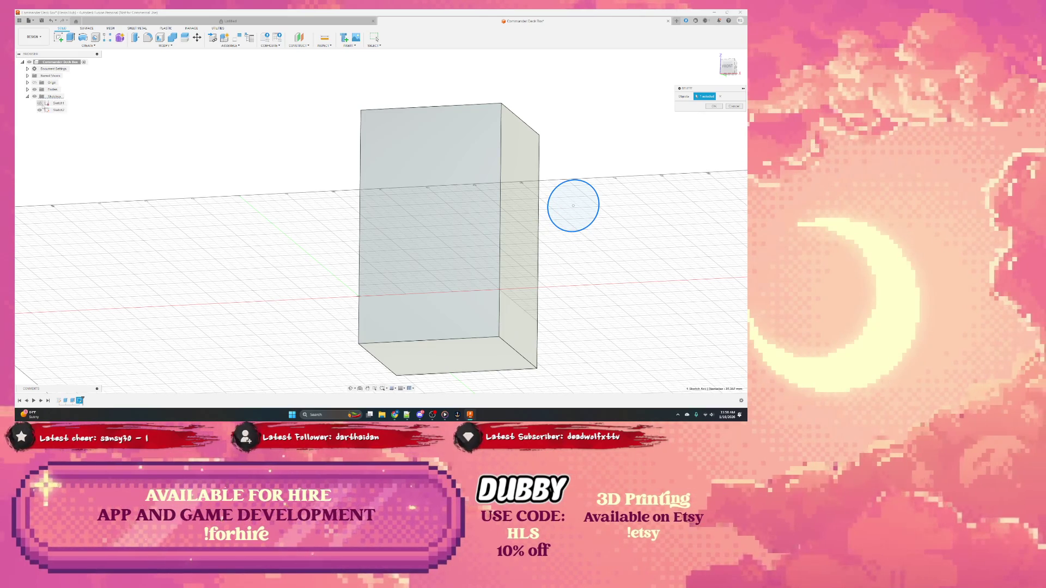
Reopen the second sketch for editing and tilt the view
{"action": "left_click", "coordinate": [57, 110]}
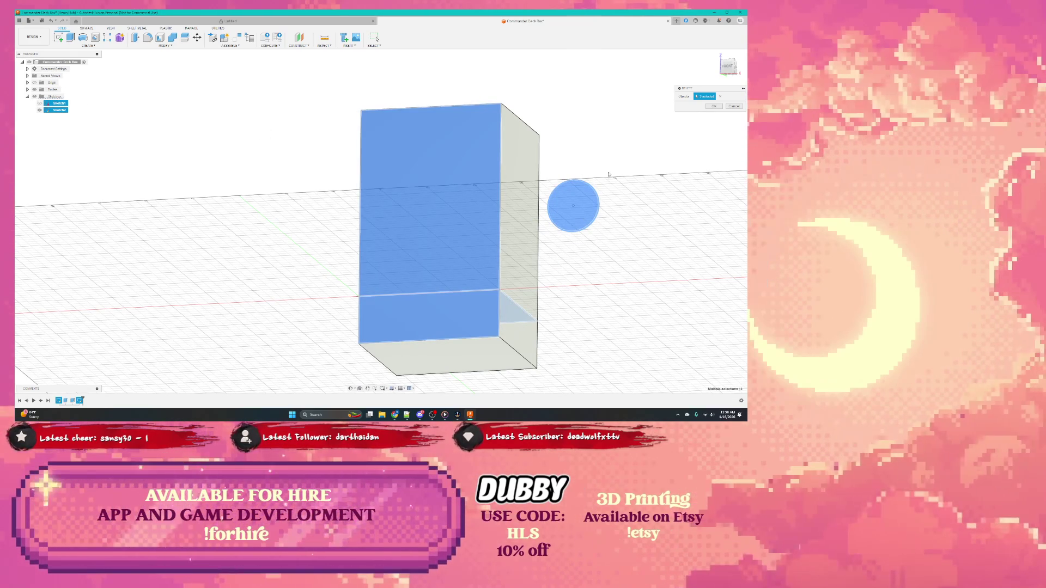
{"action": "double_click", "coordinate": [600, 175]}
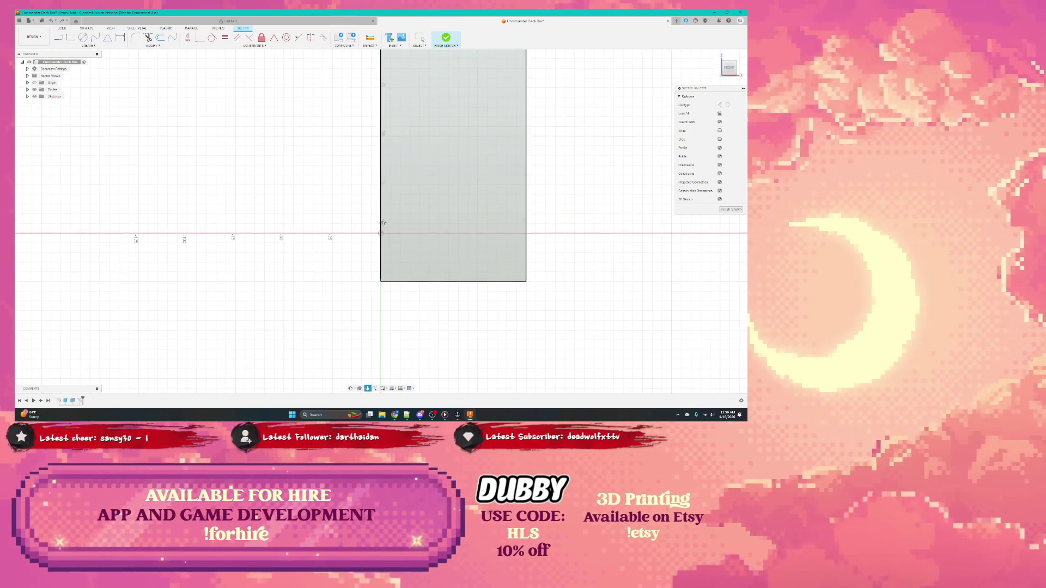
{"action": "middle_click_drag", "start_coordinate": [398, 218], "coordinate": [353, 236], "text": "shift"}
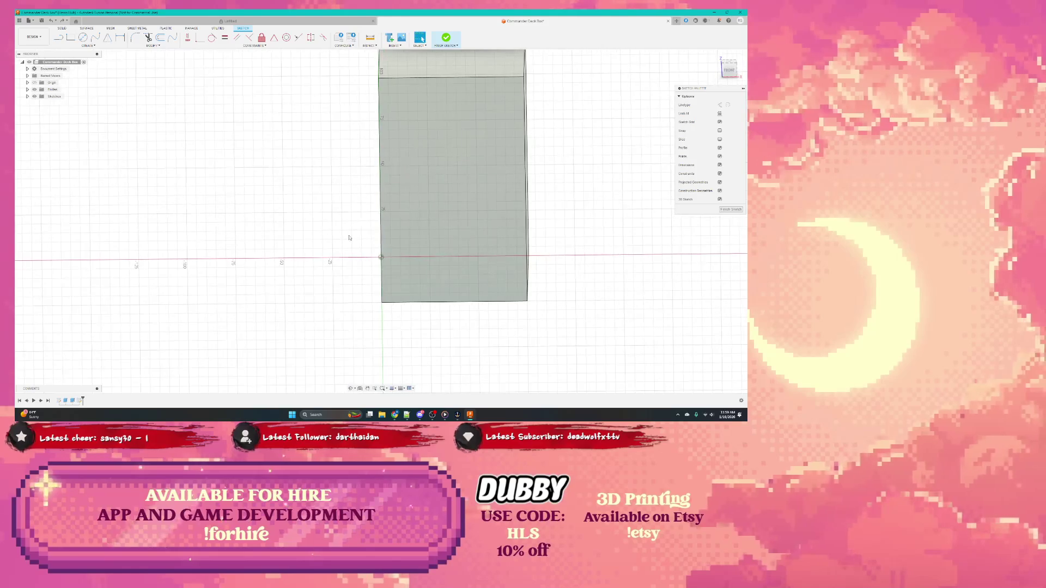
{"action": "middle_click_drag", "start_coordinate": [335, 242], "coordinate": [431, 210], "text": "shift"}
{"action": "left_click", "coordinate": [729, 67]}
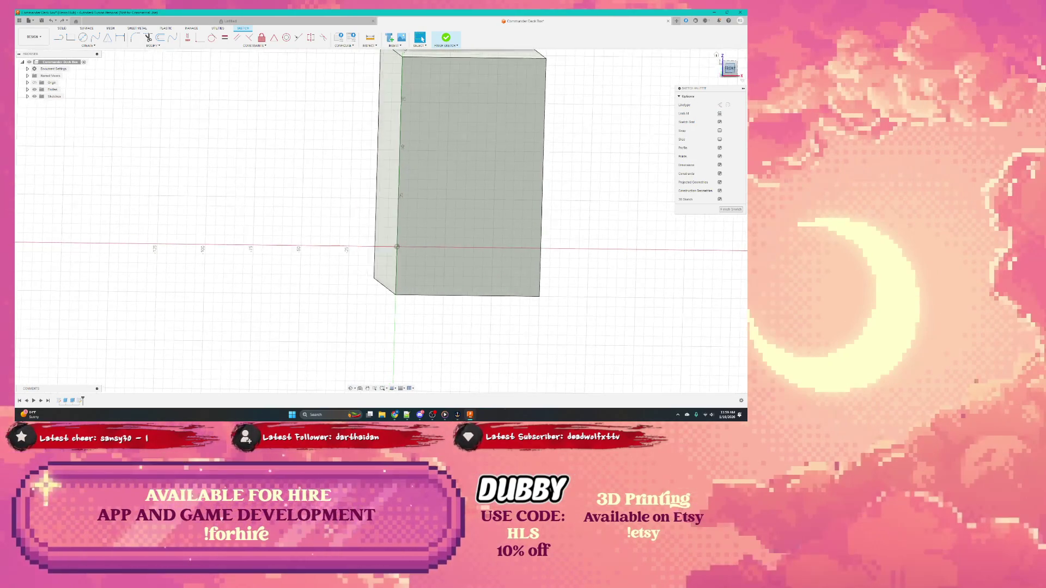
{"action": "left_click", "coordinate": [718, 56]}
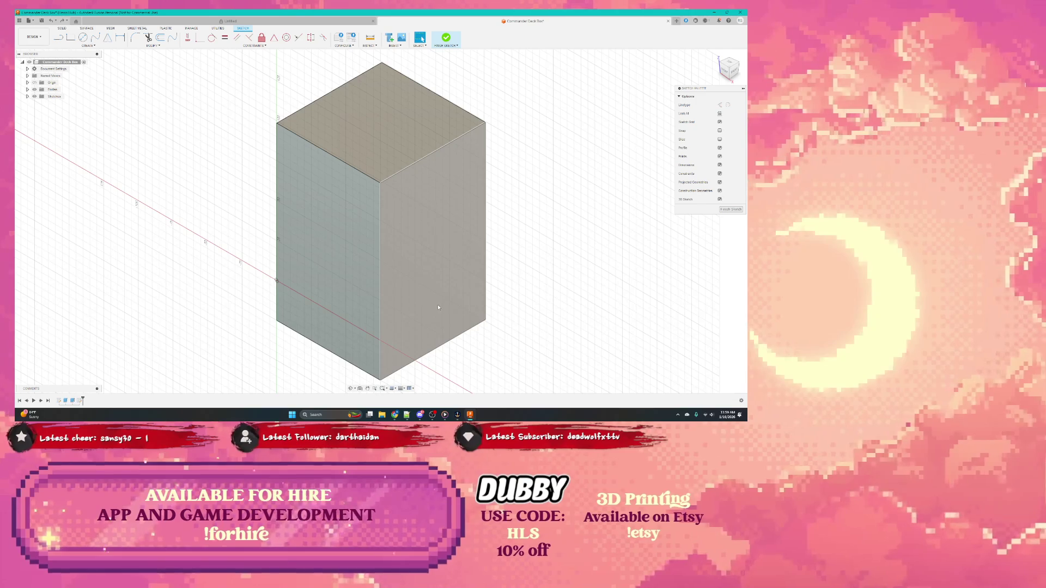
{"action": "middle_click_drag", "start_coordinate": [439, 305], "coordinate": [357, 287], "text": "shift"}
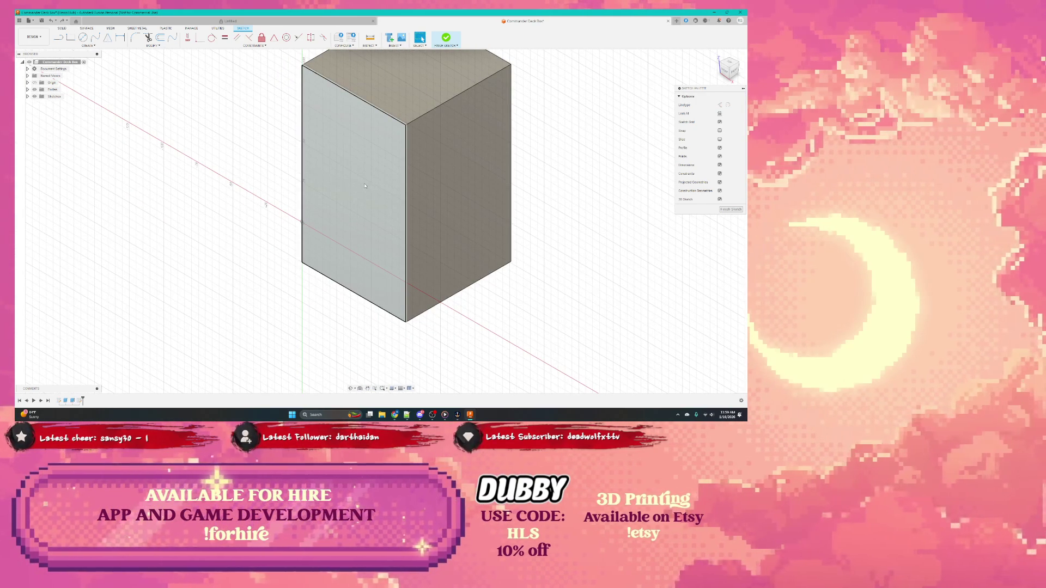
{"action": "left_click", "coordinate": [380, 186]}
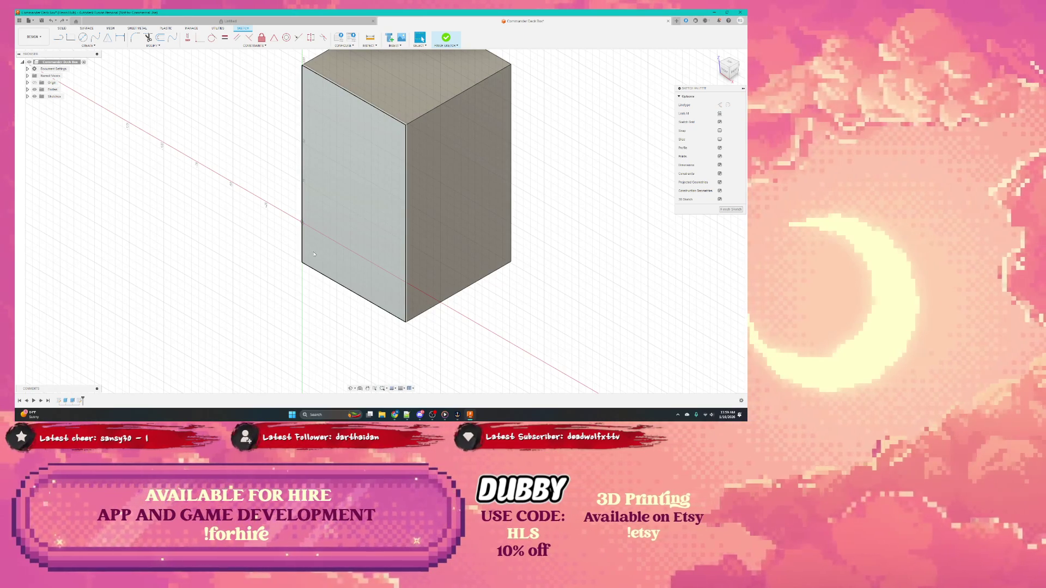
{"action": "mouse_move", "coordinate": [334, 263]}
{"action": "middle_mouse_down", "text": "shift"}
{"action": "mouse_move", "coordinate": [286, 260]}
{"action": "mouse_move", "coordinate": [360, 247]}
{"action": "mouse_move", "coordinate": [333, 236]}
{"action": "middle_mouse_up", "text": "shift"}
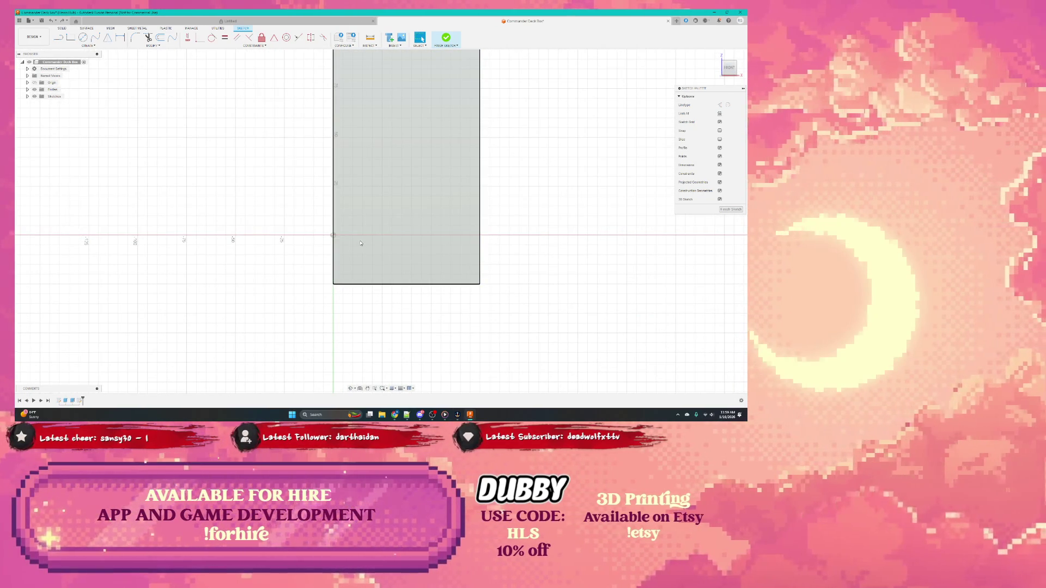
{"action": "key", "text": "r"}
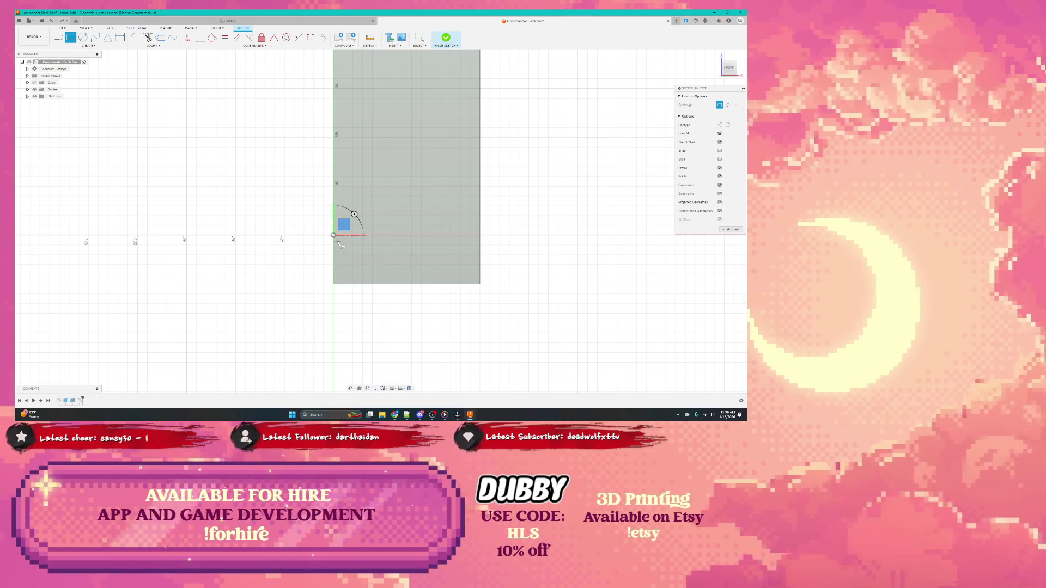
{"action": "scroll", "coordinate": [342, 243], "scroll_direction": "up", "scroll_amount": 3}
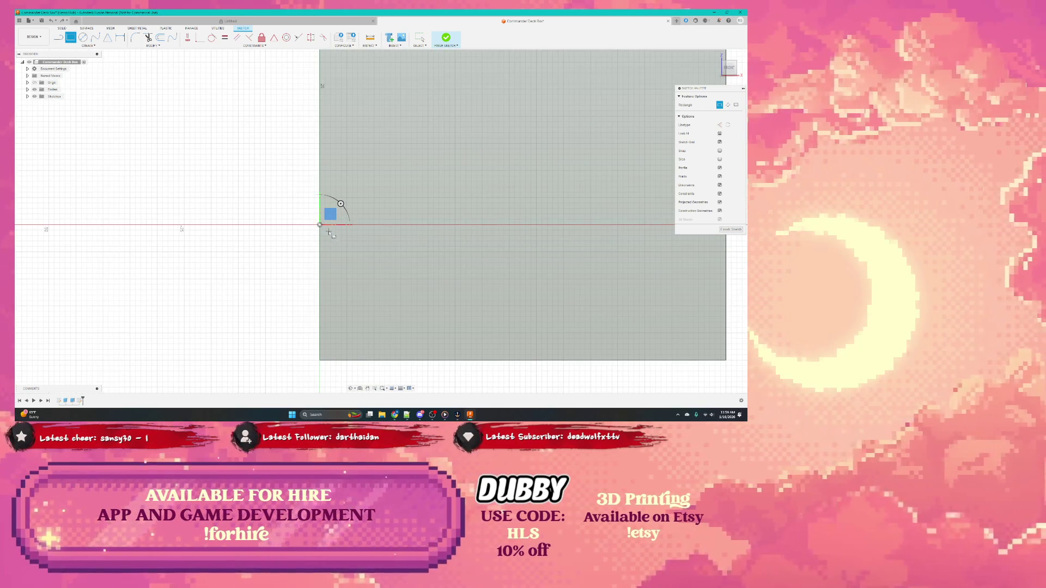
Draw a 70.00 wide dimensioned rectangle from the origin below the horizontal axis
{"action": "left_click", "coordinate": [330, 236]}
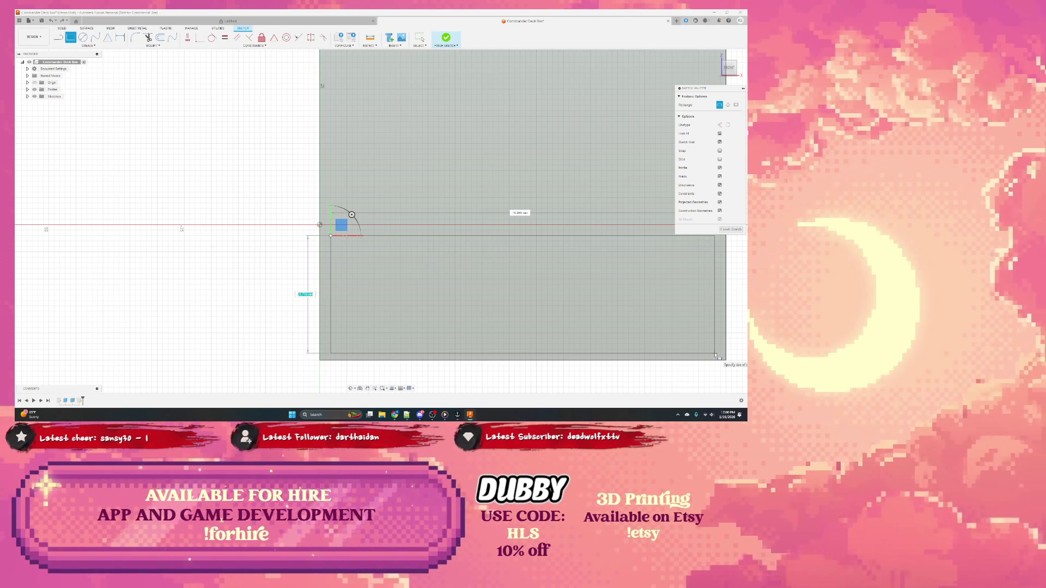
{"action": "key", "text": "Tab"}
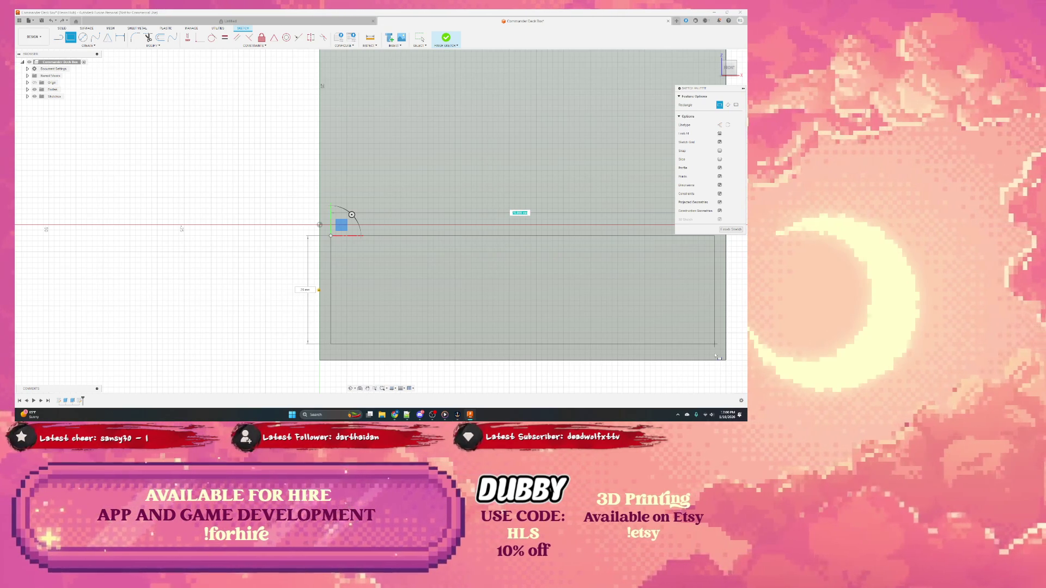
{"action": "type", "text": "4"}
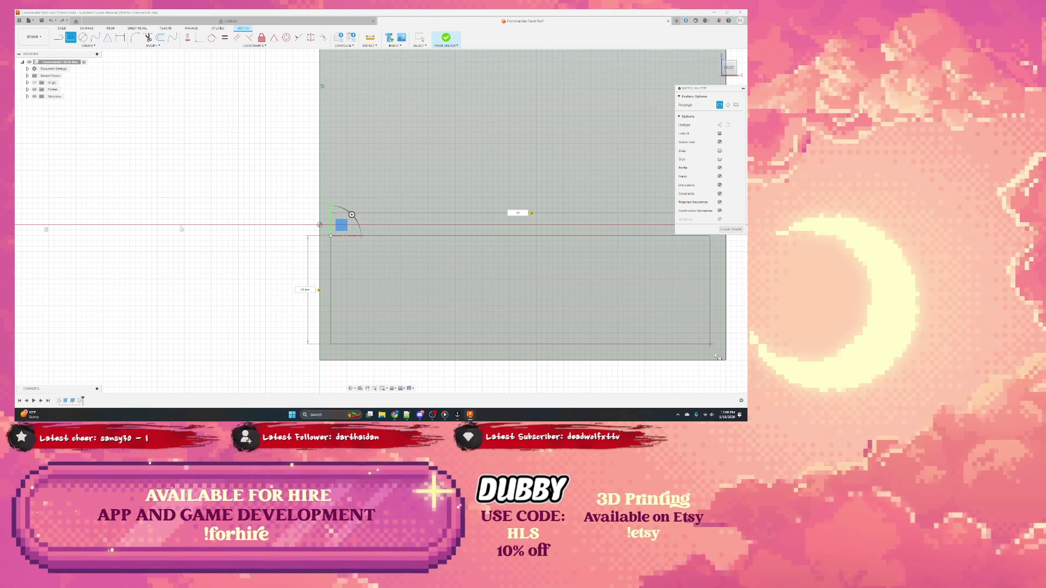
{"action": "type", "text": "0"}
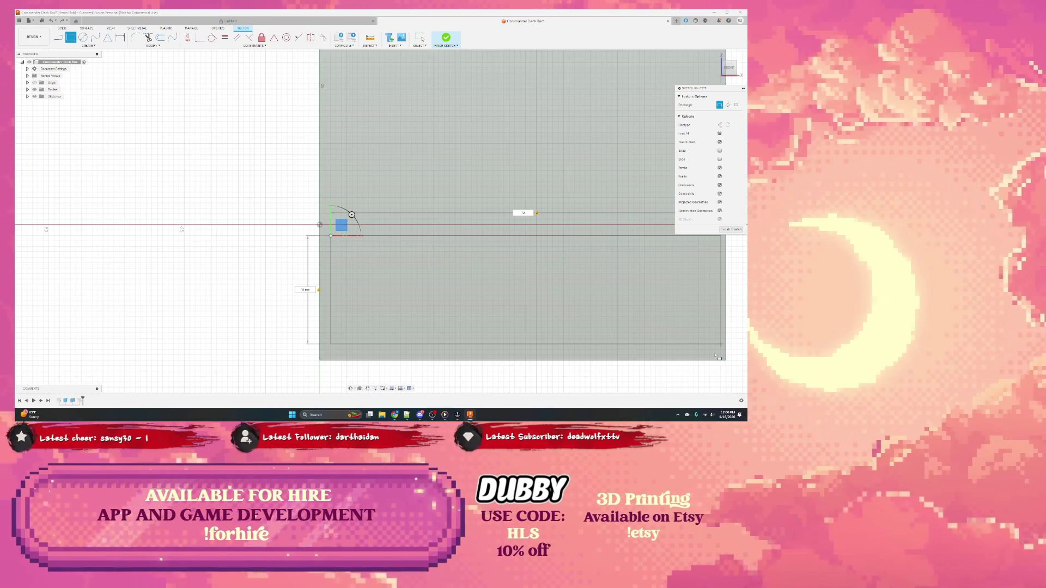
{"action": "type", "text": "4"}
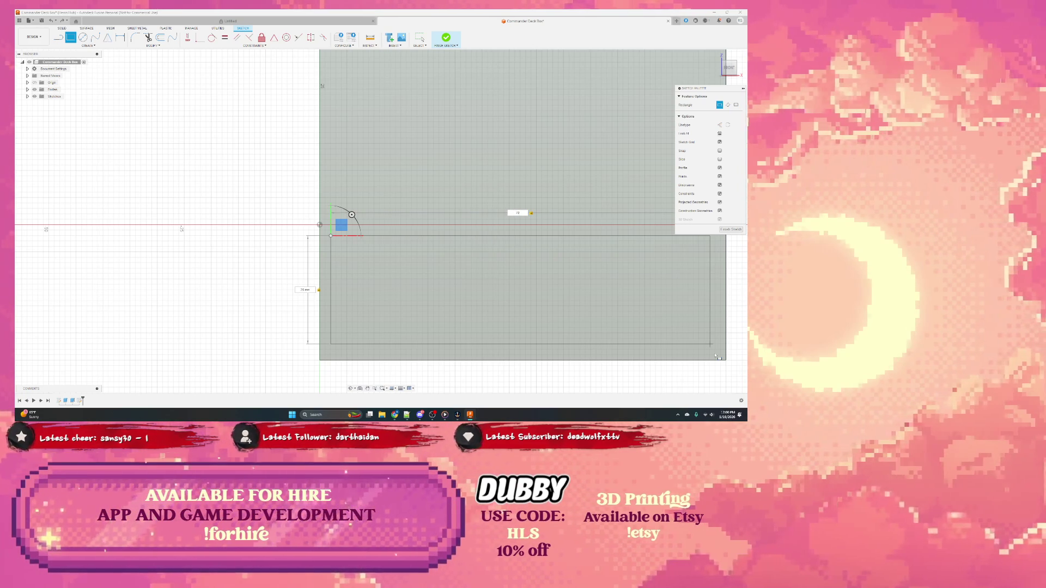
{"action": "key", "text": "Return"}
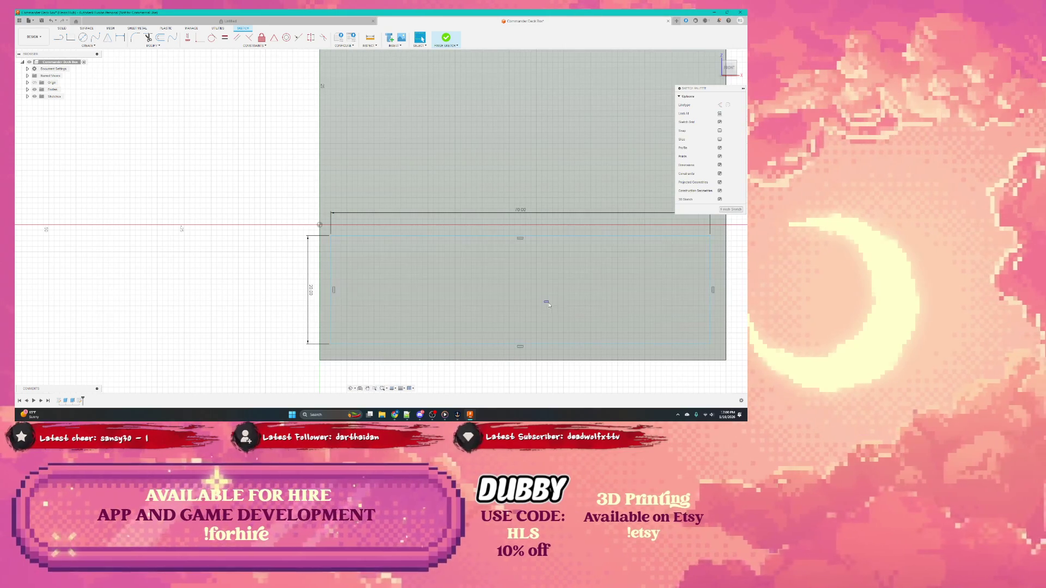
Delete the small dimensioned rectangle, leaving the block's face as one large profile
{"action": "left_click", "coordinate": [559, 313]}
{"action": "scroll", "coordinate": [531, 302], "scroll_direction": "down", "scroll_amount": 2}
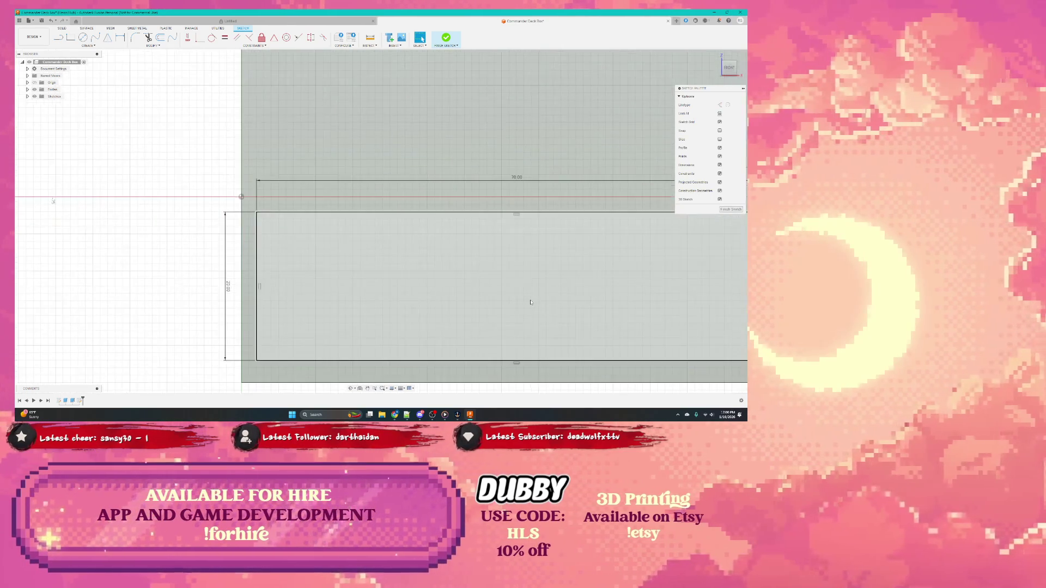
{"action": "left_click", "coordinate": [531, 302]}
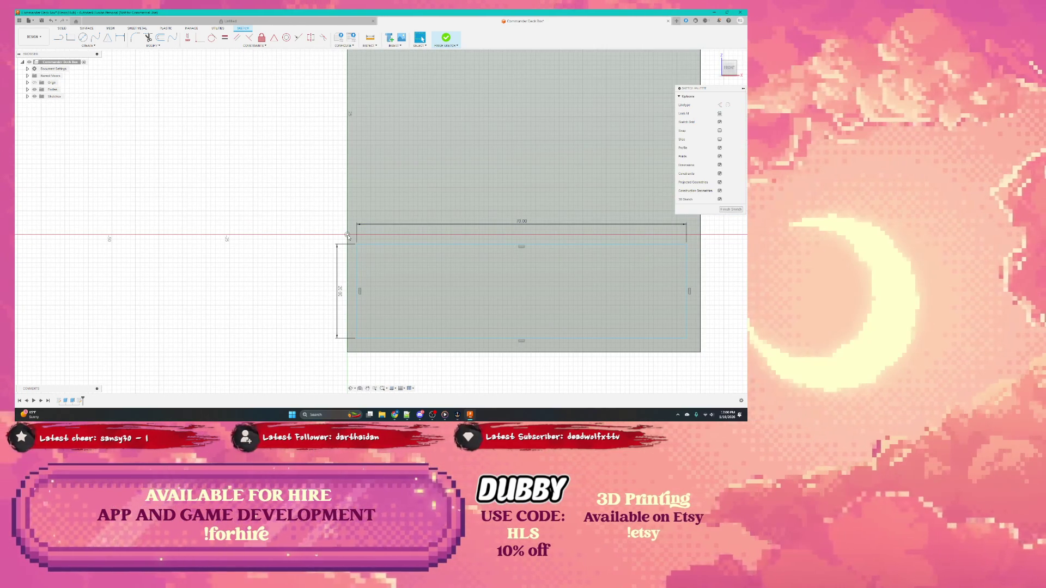
{"action": "left_click", "coordinate": [542, 299]}
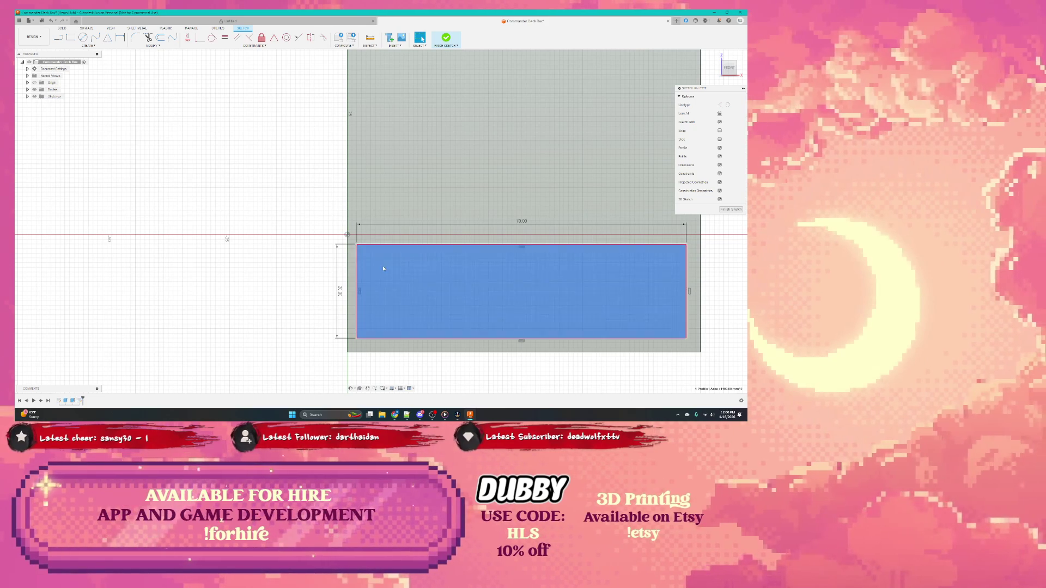
{"action": "scroll", "coordinate": [521, 286], "scroll_direction": "up", "scroll_amount": 3}
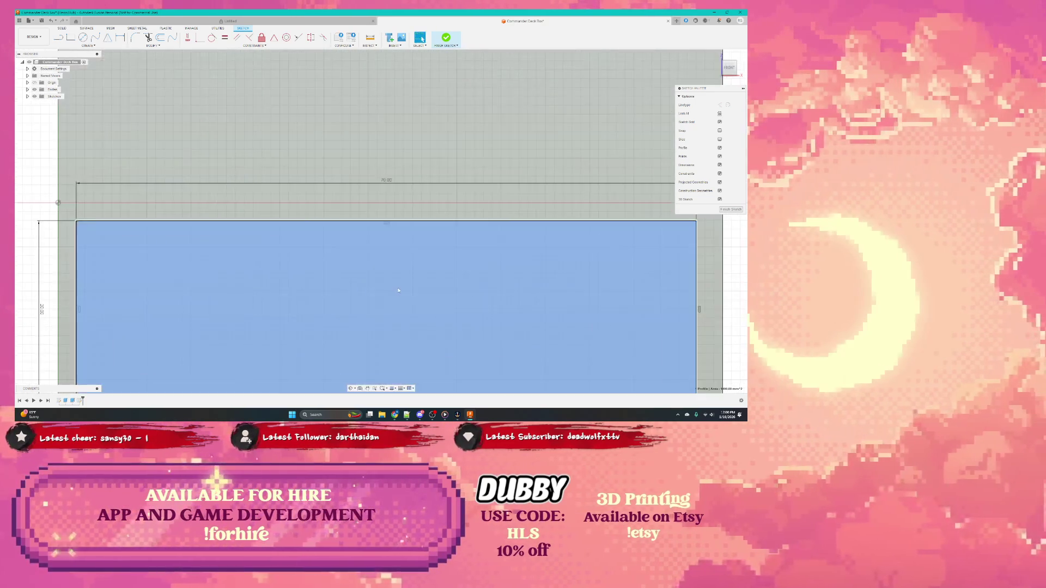
{"action": "scroll", "coordinate": [520, 286], "scroll_direction": "down", "scroll_amount": 5}
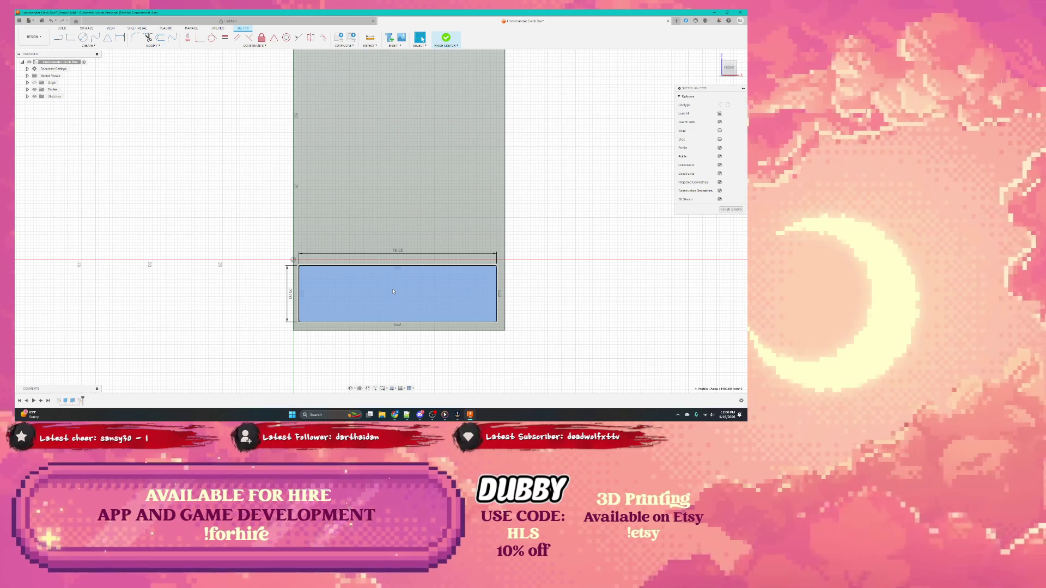
{"action": "scroll", "coordinate": [395, 293], "scroll_direction": "up", "scroll_amount": 2}
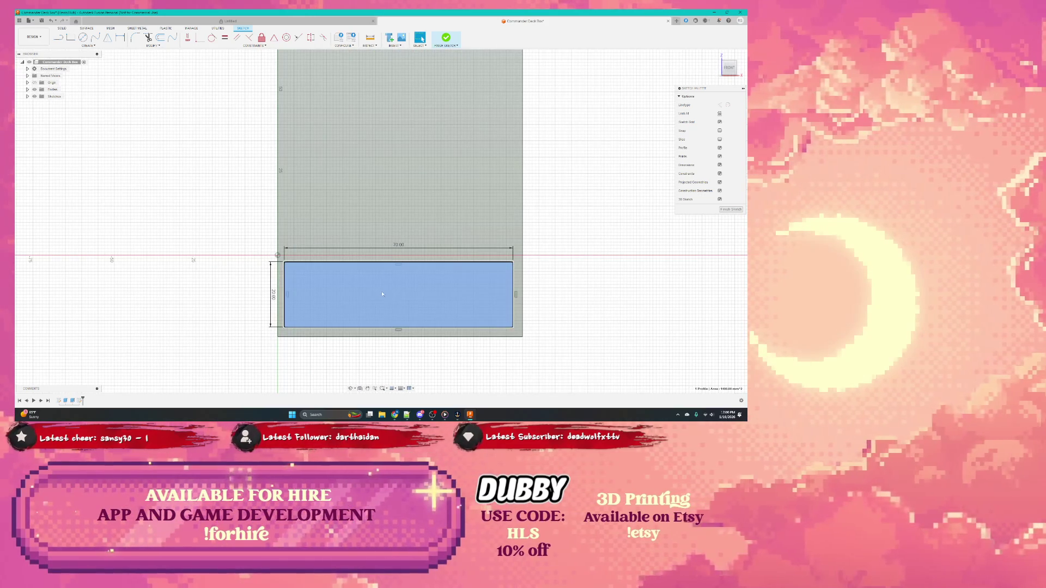
{"action": "left_click", "coordinate": [391, 296]}
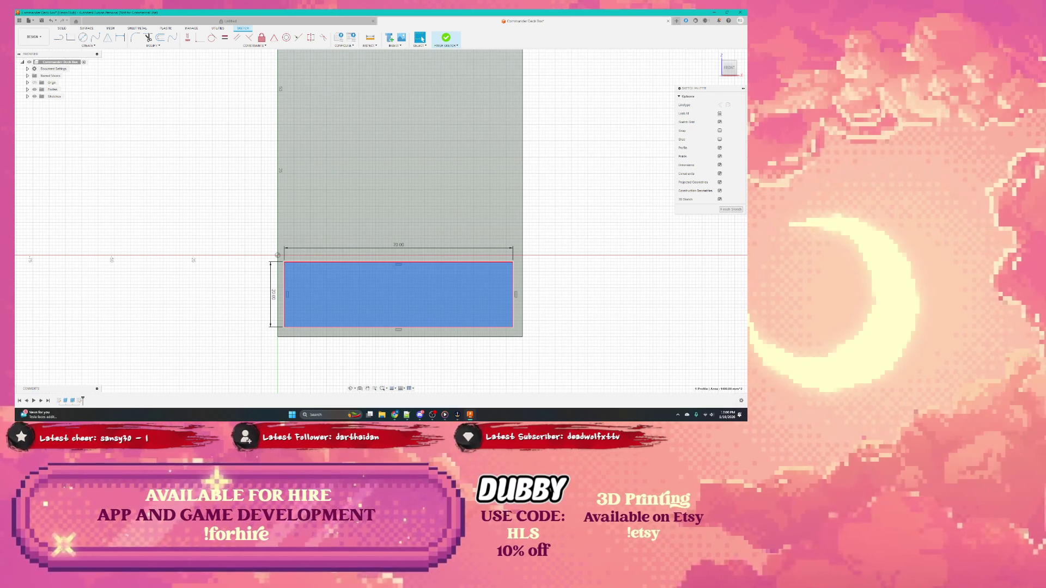
{"action": "left_click", "coordinate": [348, 296]}
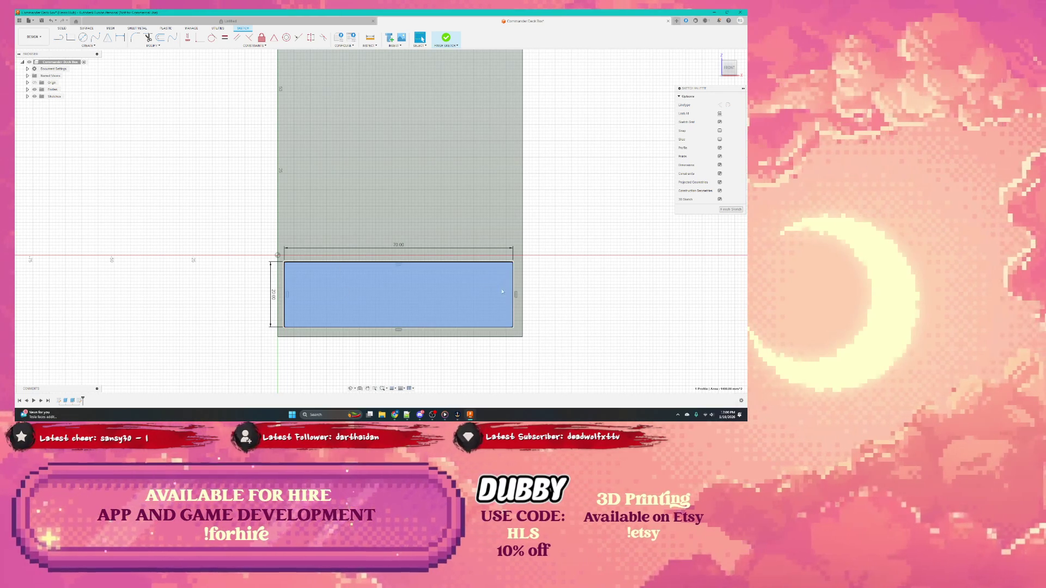
{"action": "left_click", "coordinate": [393, 286]}
{"action": "left_click", "coordinate": [517, 294]}
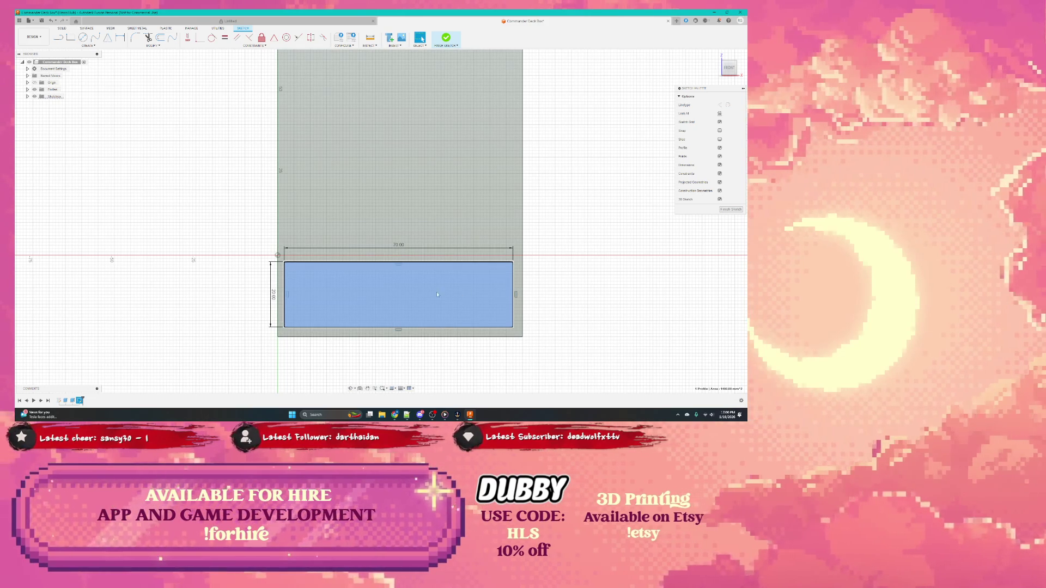
{"action": "key", "text": "Delete"}
{"action": "left_click", "coordinate": [340, 288]}
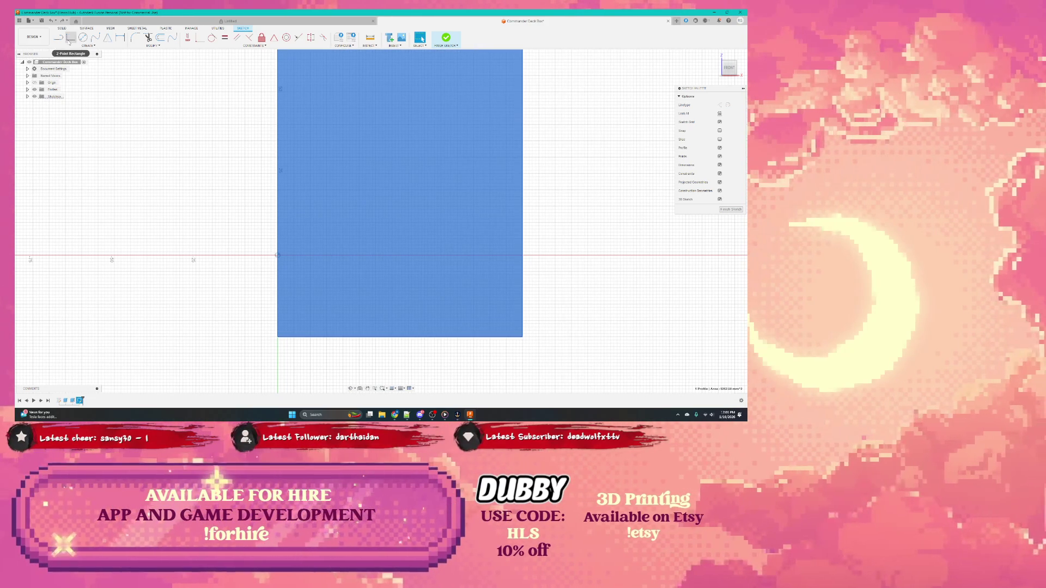
{"action": "mouse_move", "coordinate": [71, 38]}
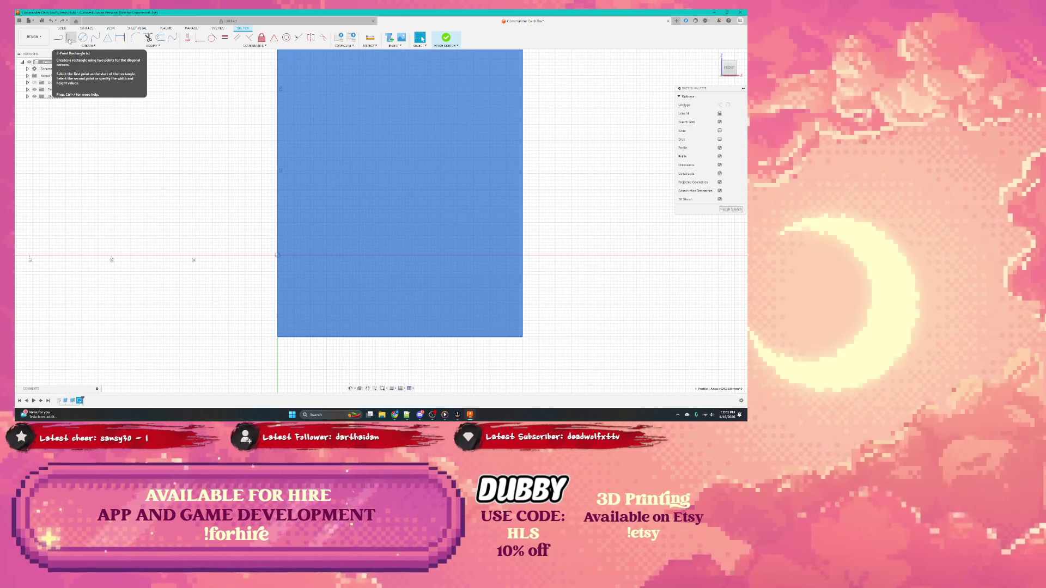
Select and clear the large rectangle profile, then finish the sketch
{"action": "left_click", "coordinate": [70, 39]}
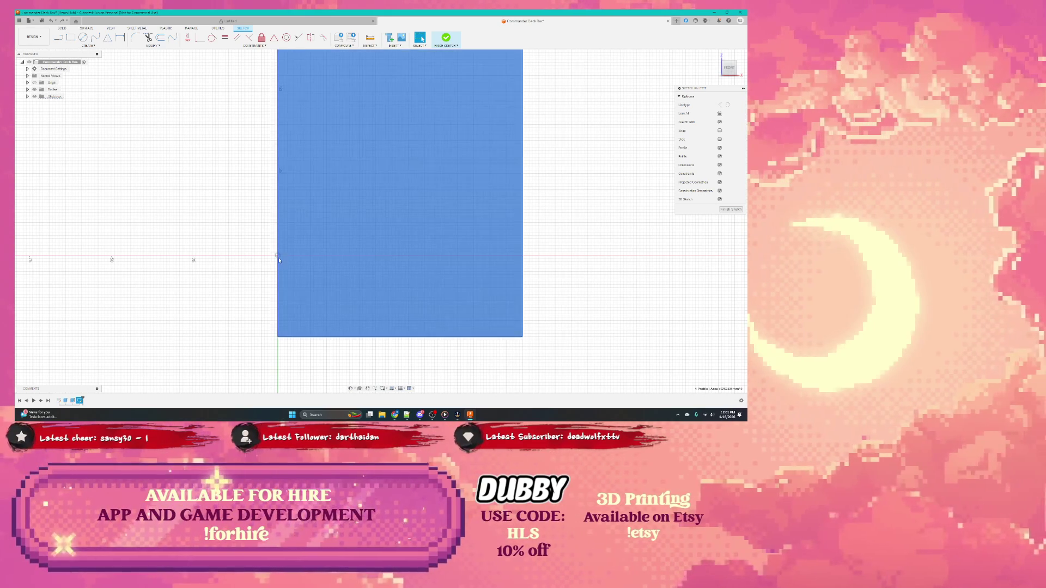
{"action": "left_click", "coordinate": [390, 330]}
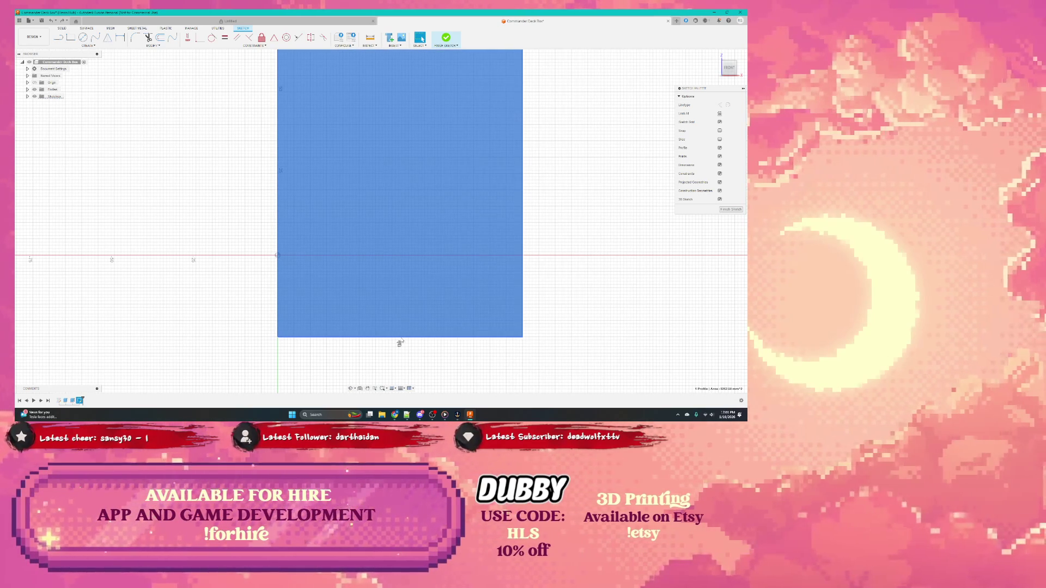
{"action": "key", "text": "Escape"}
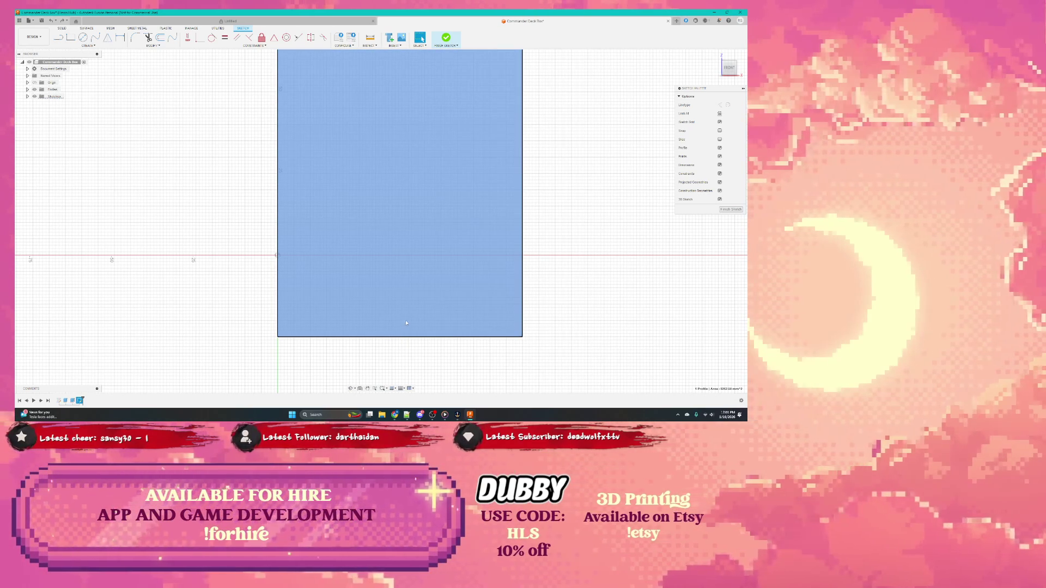
{"action": "key", "text": "e"}
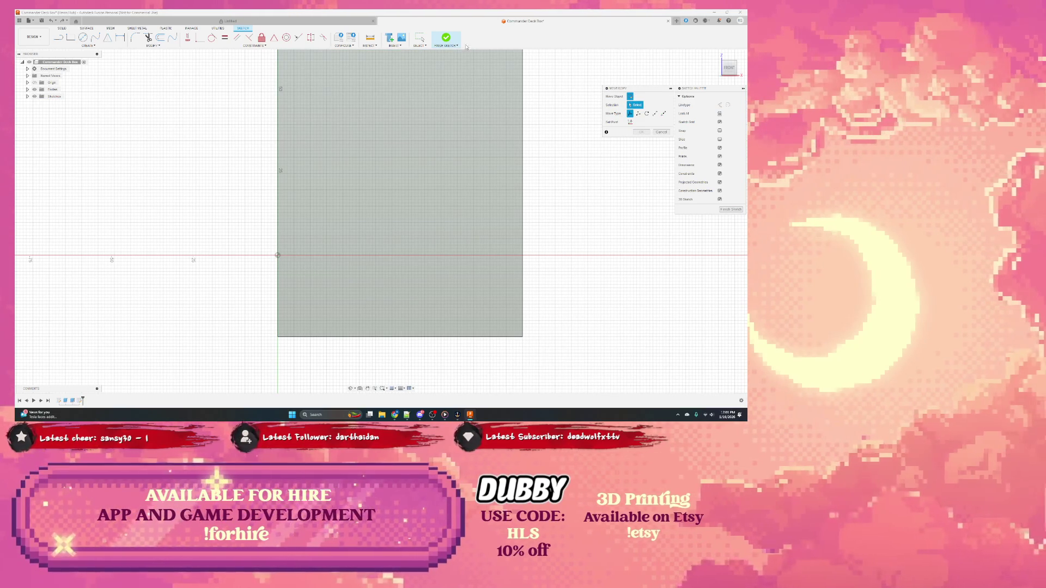
{"action": "left_click", "coordinate": [446, 38]}
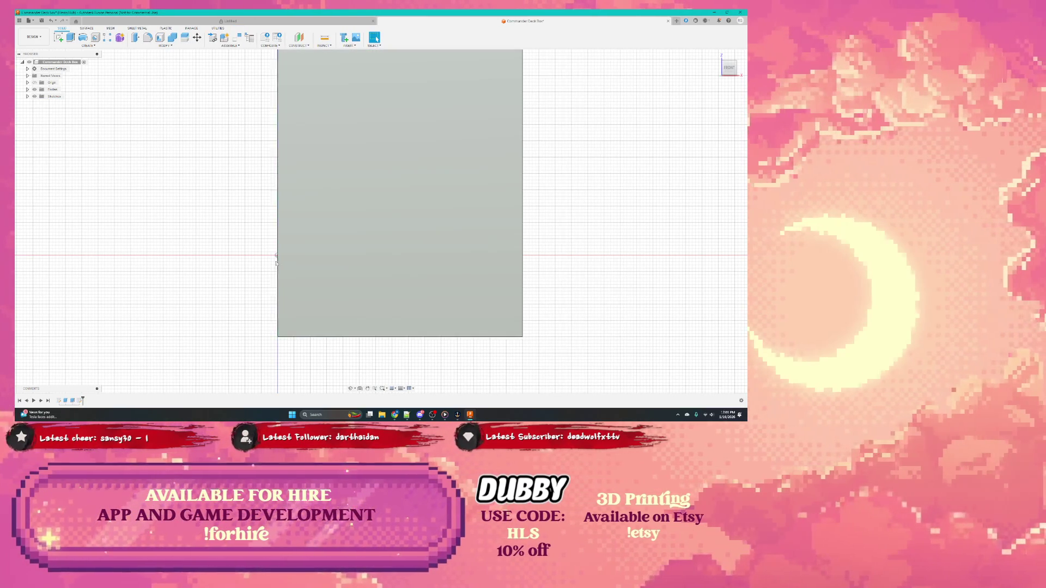
Clear the face selection and start the Move/Copy command on the solid body
{"action": "left_click", "coordinate": [284, 265]}
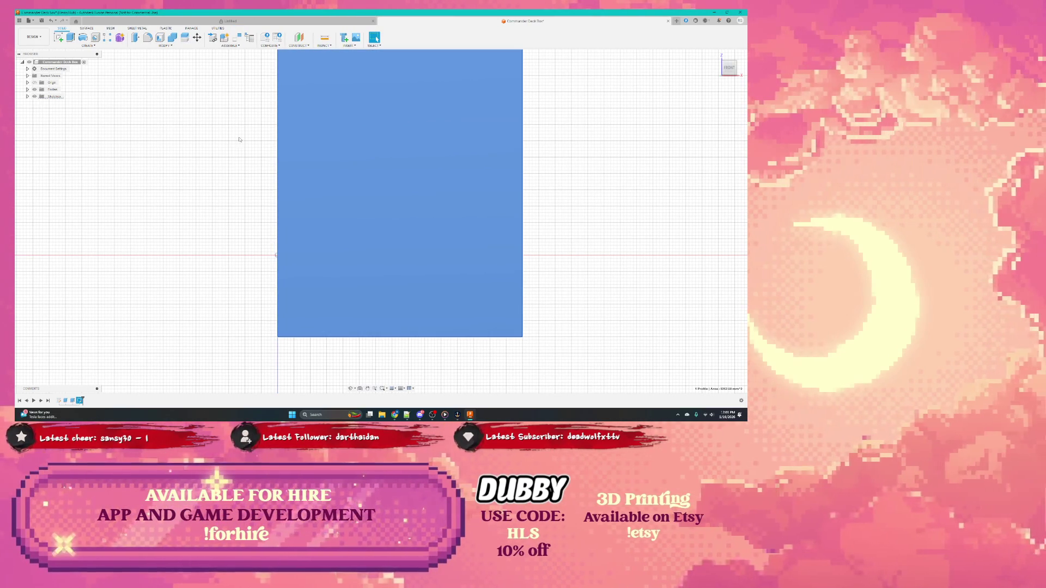
{"action": "left_click", "coordinate": [238, 158]}
{"action": "key", "text": "m"}
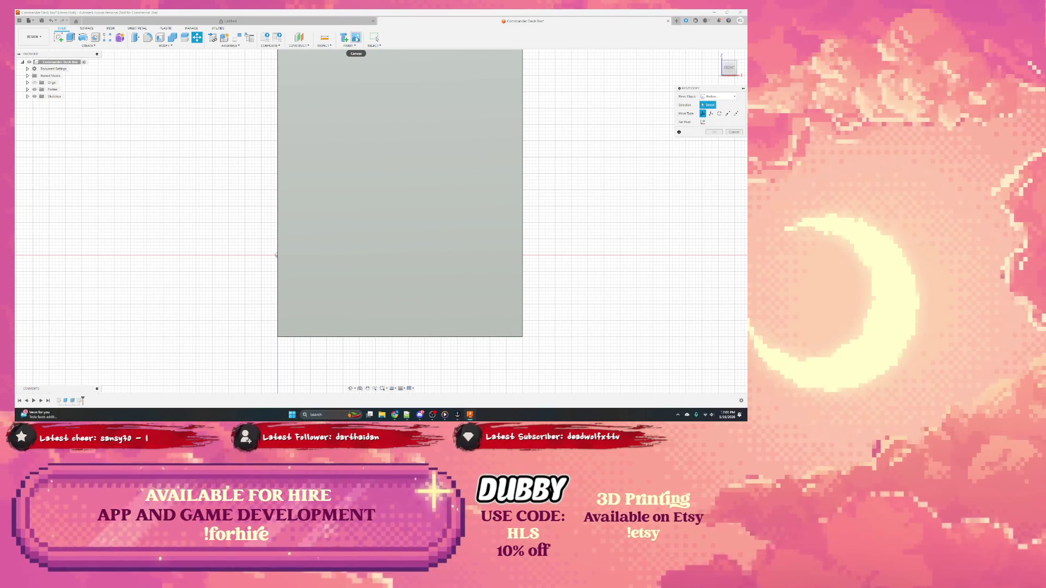
Measure the distance across the box from its left edge to its right edge, then clear it
{"action": "left_click", "coordinate": [326, 39]}
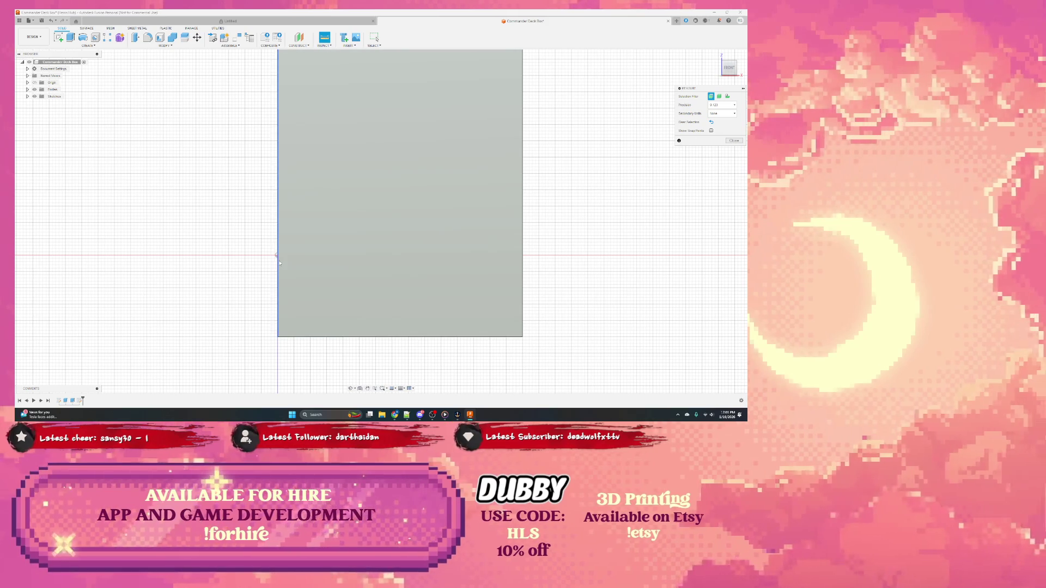
{"action": "left_click", "coordinate": [280, 259]}
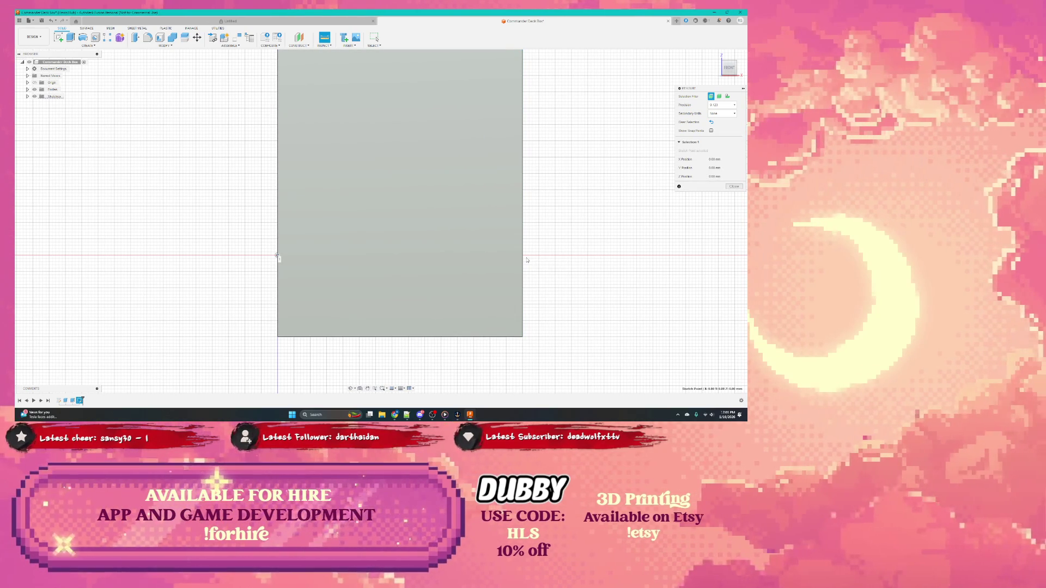
{"action": "left_click", "coordinate": [524, 260]}
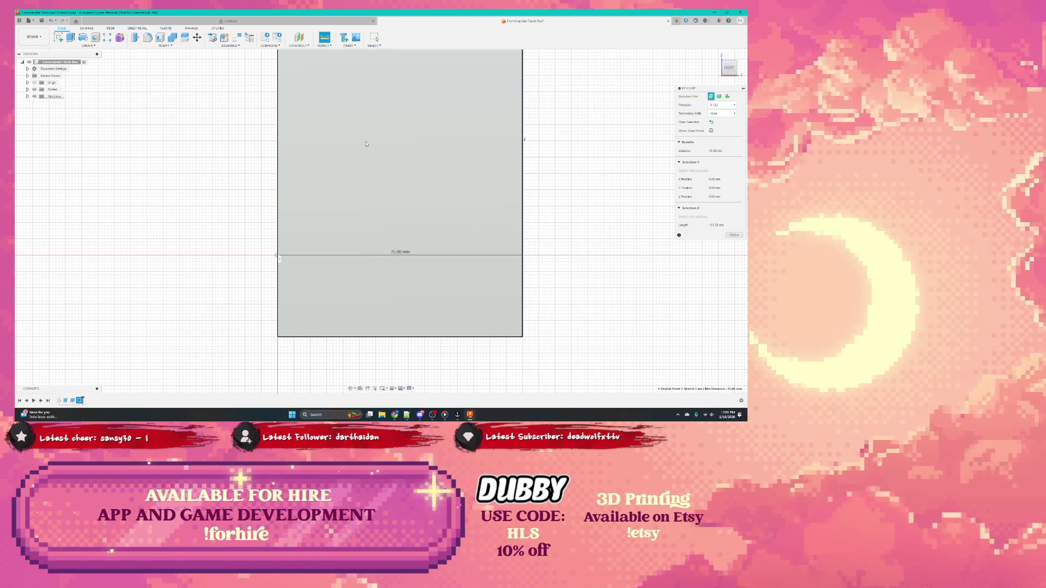
{"action": "left_click", "coordinate": [325, 43]}
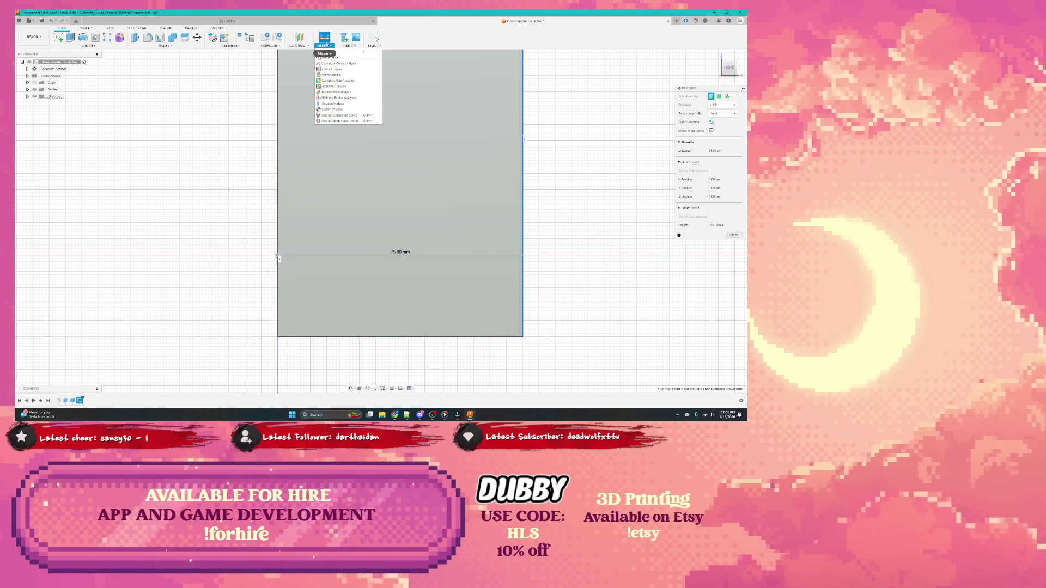
{"action": "left_click", "coordinate": [325, 43]}
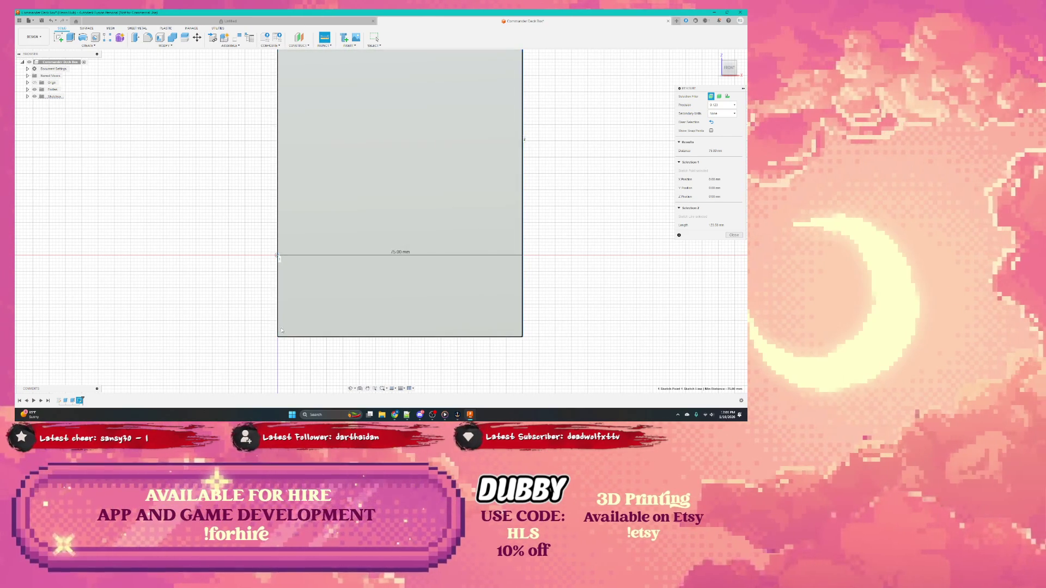
{"action": "key", "text": "Escape"}
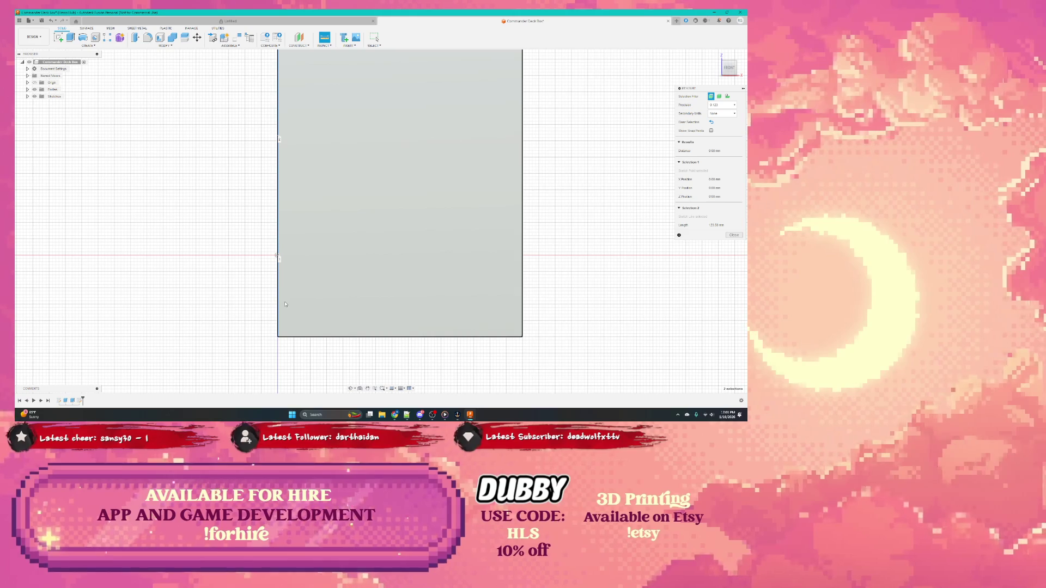
Measure the box's rectangular face and close the Measure tool
{"action": "left_click", "coordinate": [290, 298]}
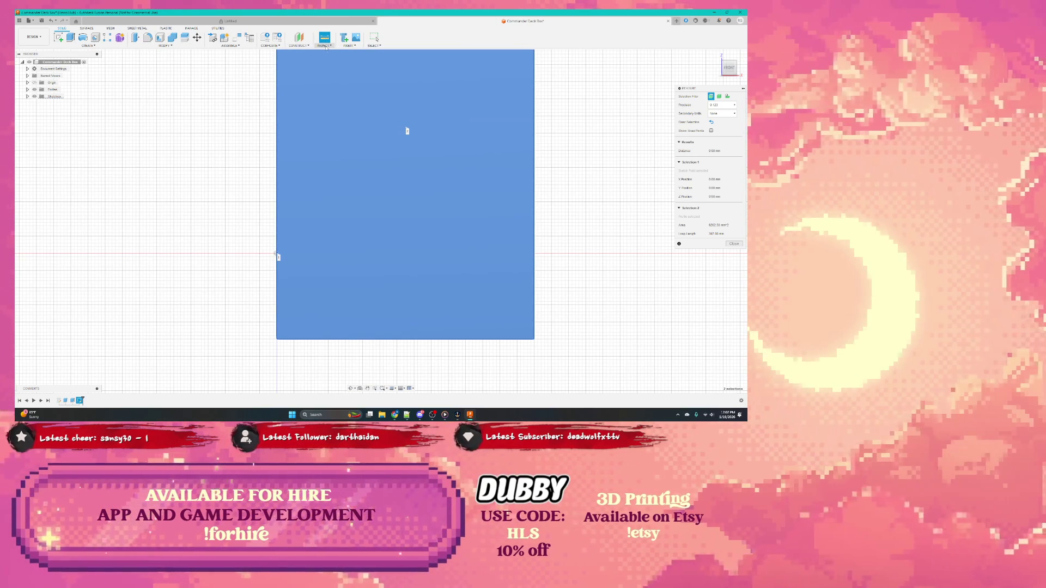
{"action": "left_click", "coordinate": [408, 131]}
{"action": "scroll", "coordinate": [380, 153], "scroll_direction": "up", "scroll_amount": 3}
{"action": "scroll", "coordinate": [380, 153], "scroll_direction": "down", "scroll_amount": 4}
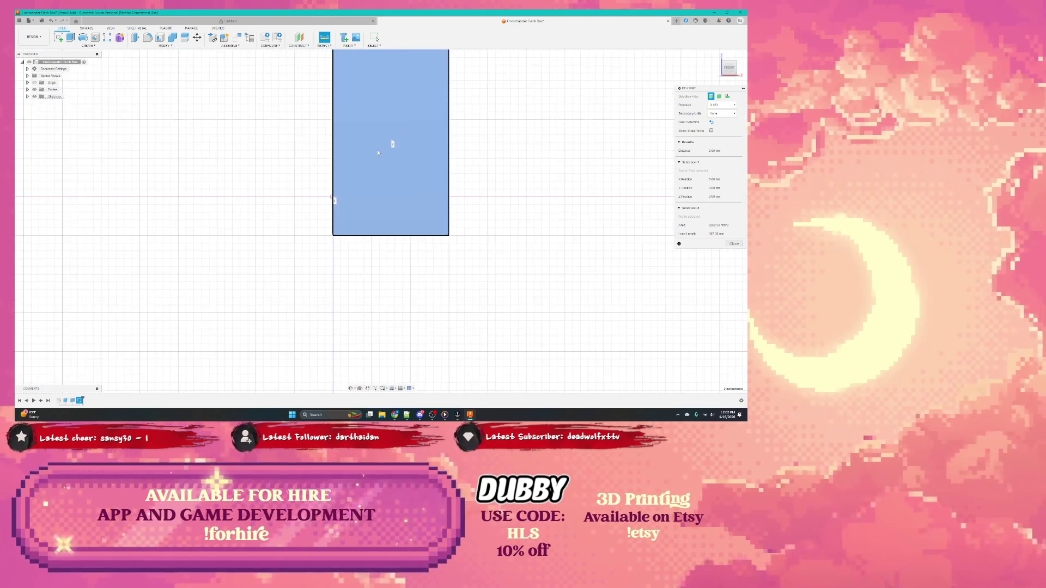
{"action": "mouse_move", "coordinate": [385, 144]}
{"action": "middle_mouse_down", "text": "shift"}
{"action": "mouse_move", "coordinate": [404, 152]}
{"action": "mouse_move", "coordinate": [387, 229]}
{"action": "middle_mouse_up", "text": "shift"}
{"action": "key", "text": "Escape"}
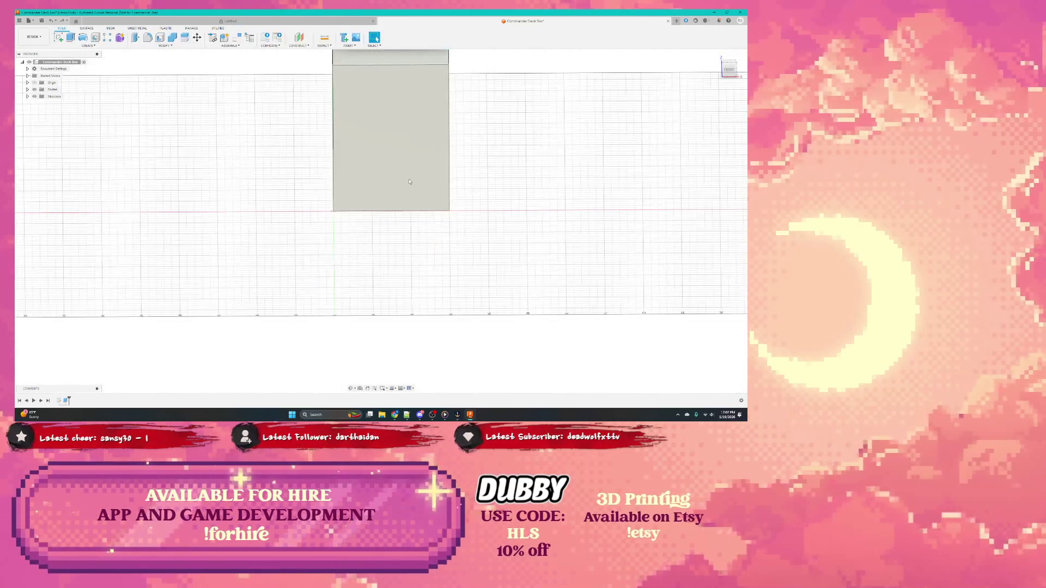
Orbit beneath the box and bring up the context actions for its bottom face
{"action": "left_click", "coordinate": [389, 129]}
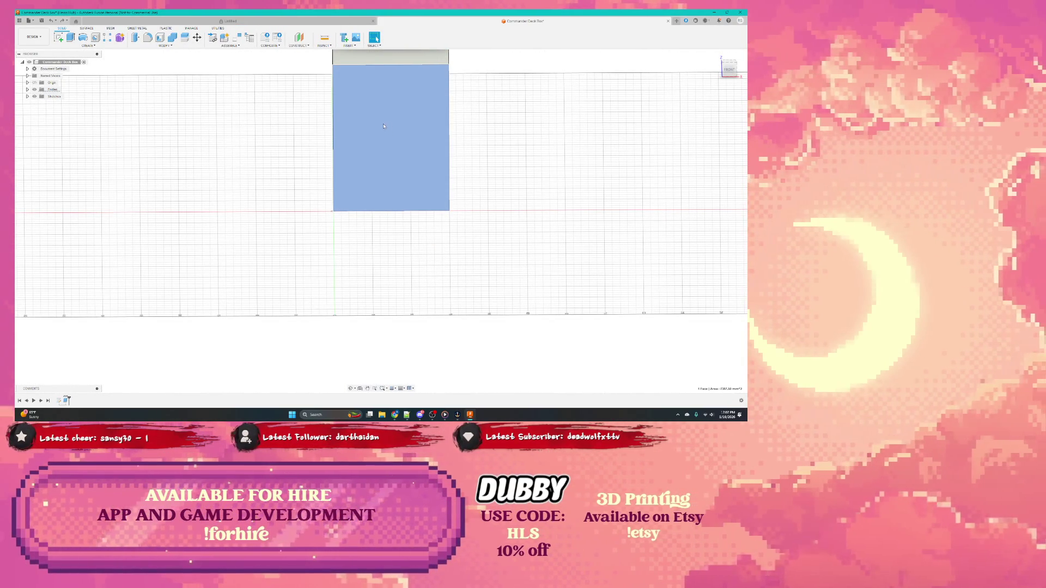
{"action": "middle_click_drag", "start_coordinate": [381, 145], "coordinate": [379, 201], "text": "shift"}
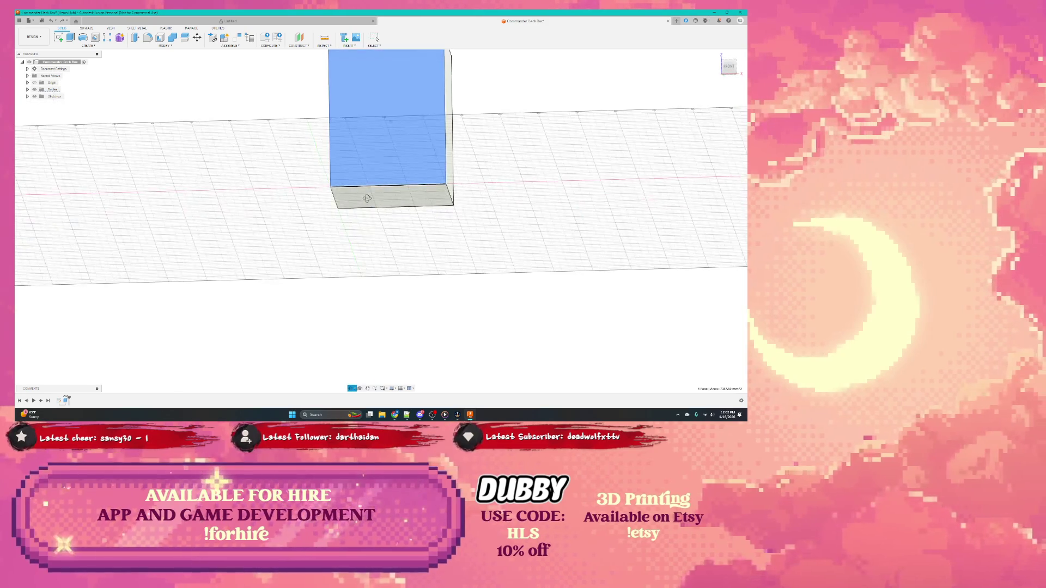
{"action": "right_click", "coordinate": [380, 203]}
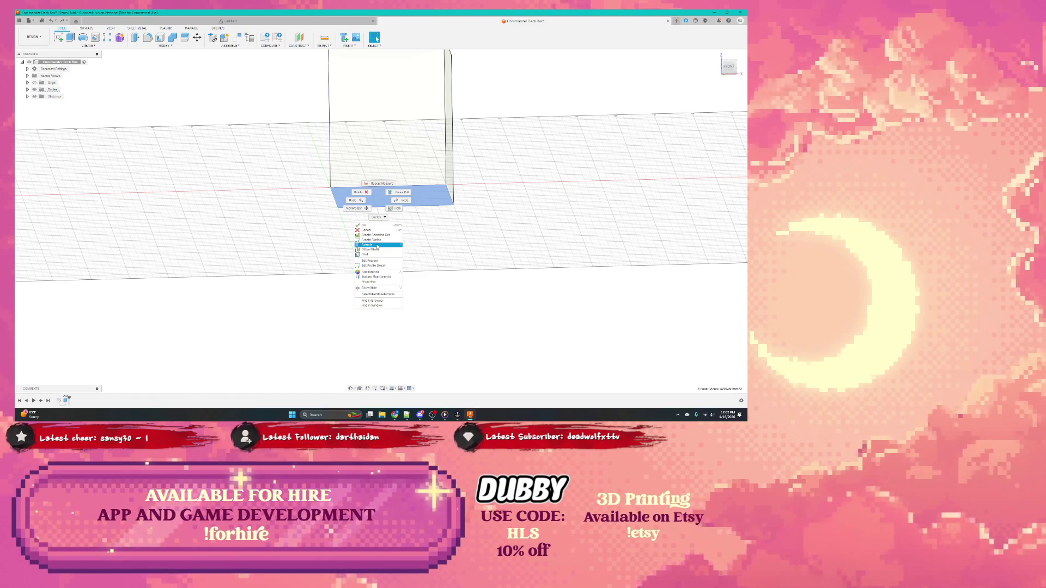
{"action": "key", "text": "Escape"}
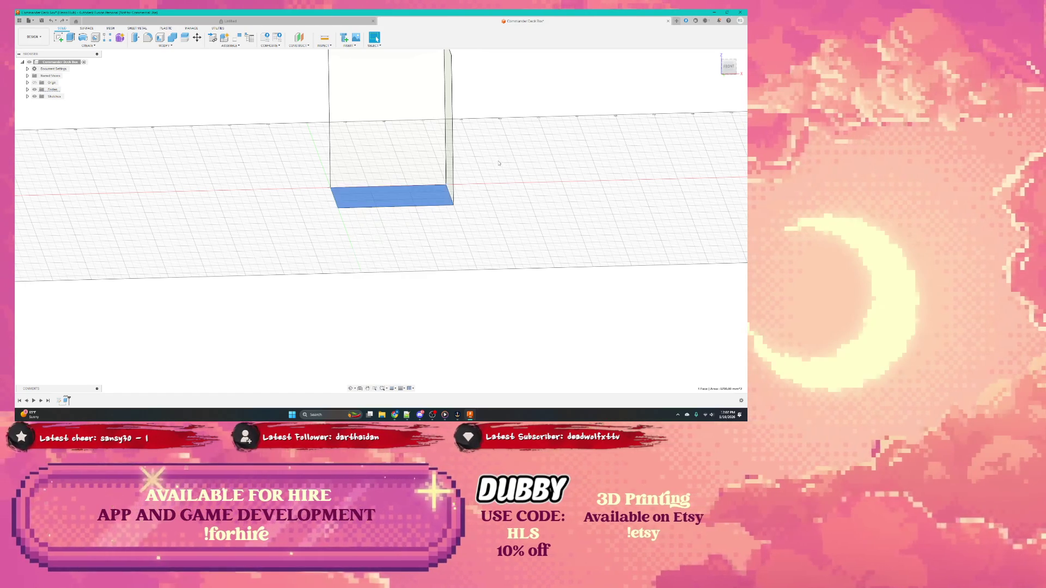
{"action": "scroll", "coordinate": [386, 159], "scroll_direction": "down", "scroll_amount": 2}
{"action": "scroll", "coordinate": [380, 188], "scroll_direction": "down", "scroll_amount": 2}
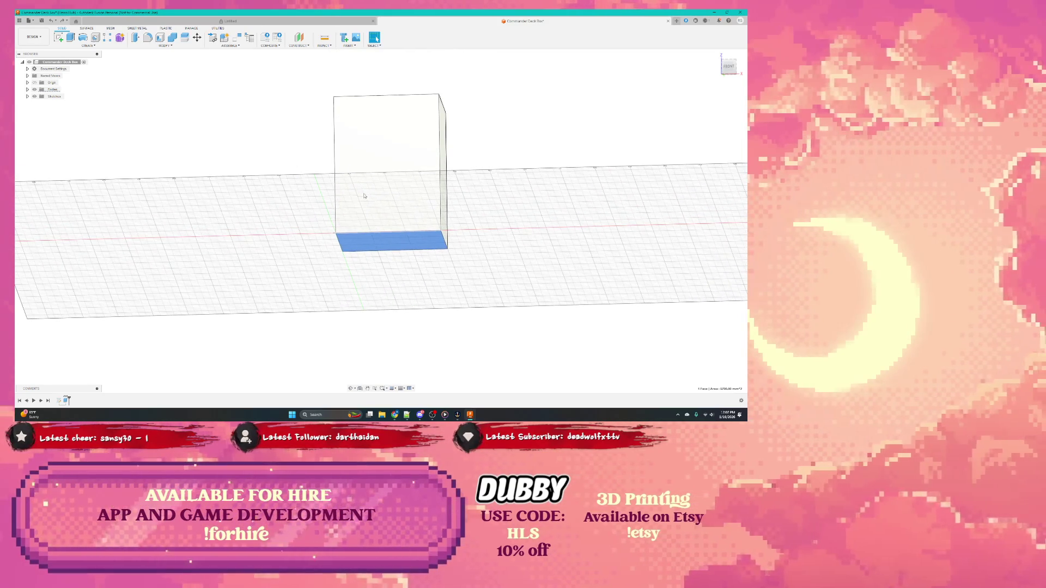
{"action": "middle_click_drag", "start_coordinate": [368, 199], "coordinate": [365, 199], "text": "shift"}
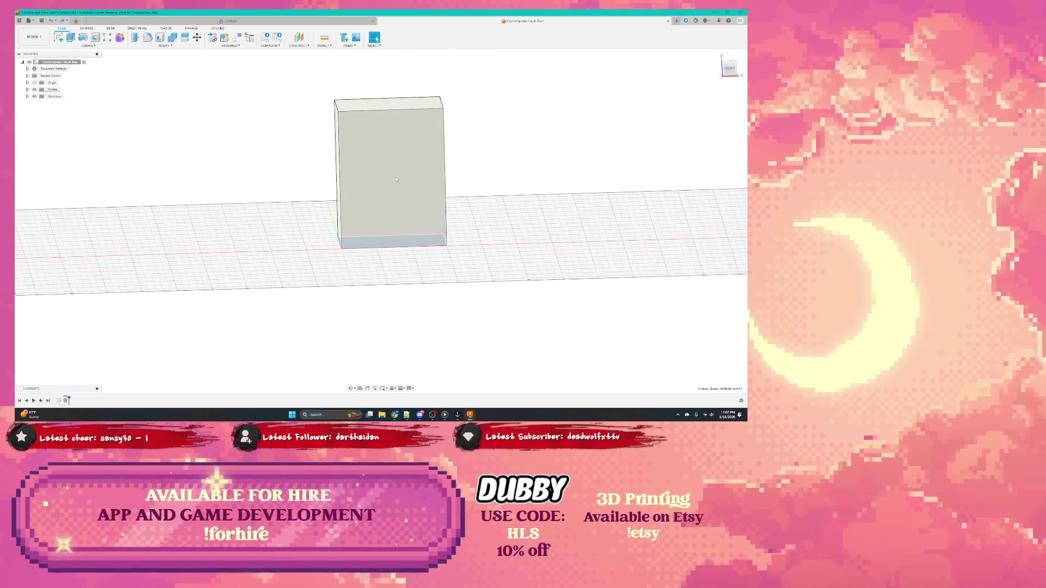
{"action": "middle_click_drag", "start_coordinate": [396, 178], "coordinate": [373, 204], "text": "shift"}
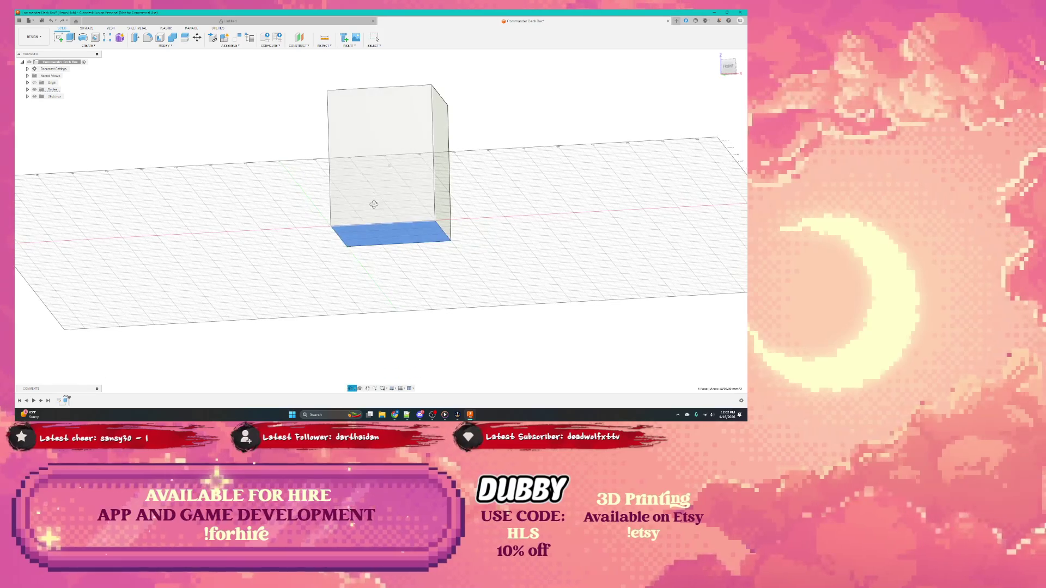
{"action": "right_click", "coordinate": [380, 237]}
Extrude the bottom face by -5 as a new body, adding a slab beneath the box
{"action": "left_click", "coordinate": [381, 267]}
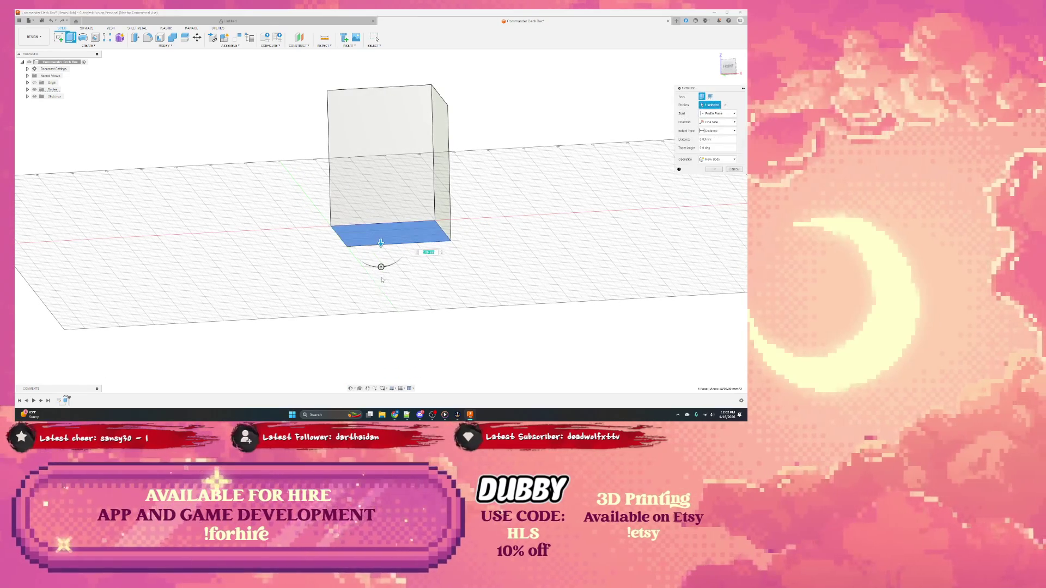
{"action": "left_click", "coordinate": [716, 160]}
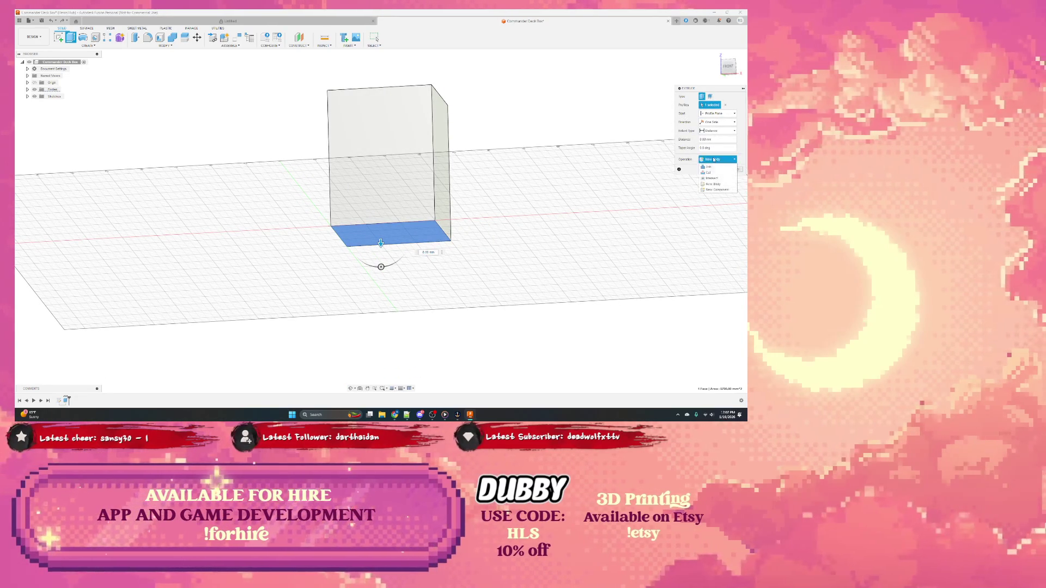
{"action": "left_click", "coordinate": [720, 184]}
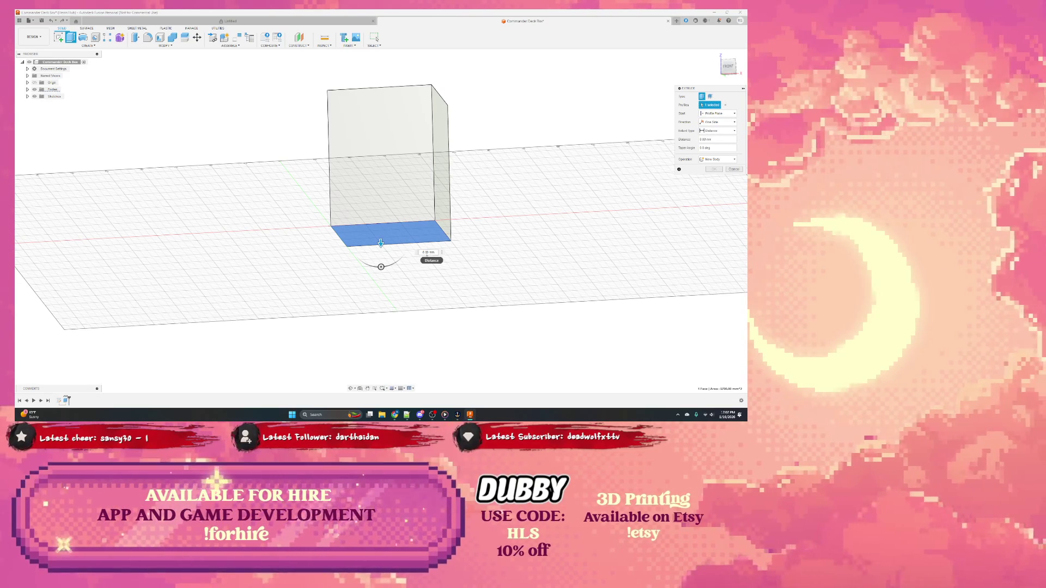
{"action": "left_click", "coordinate": [428, 253]}
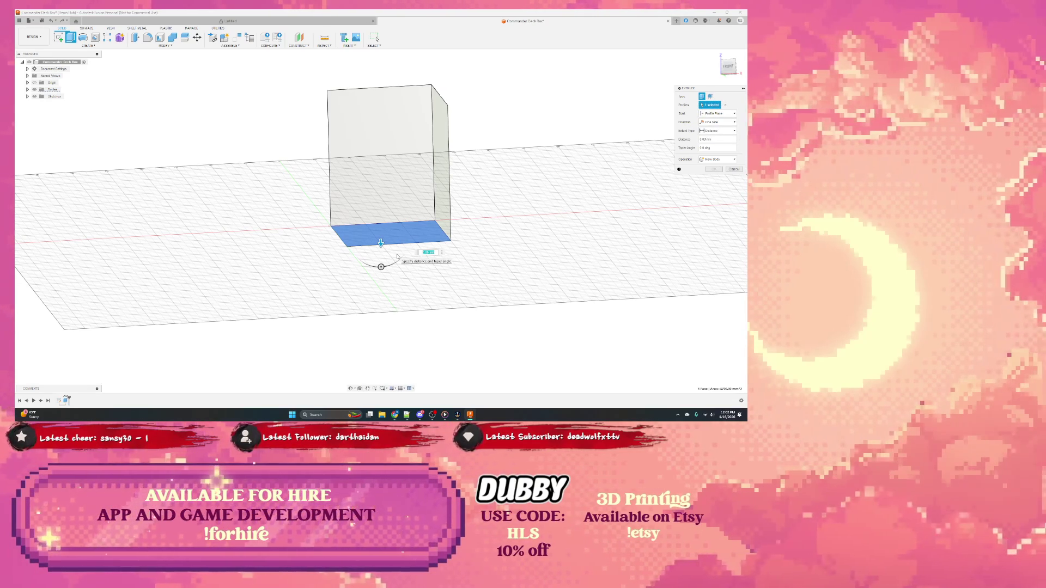
{"action": "type", "text": "-5"}
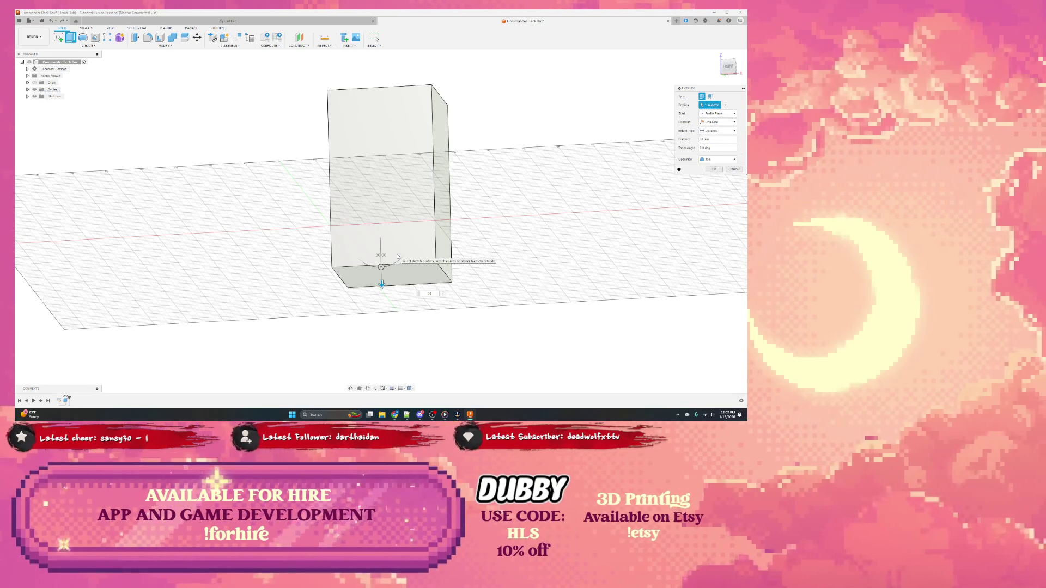
{"action": "key", "text": "Return"}
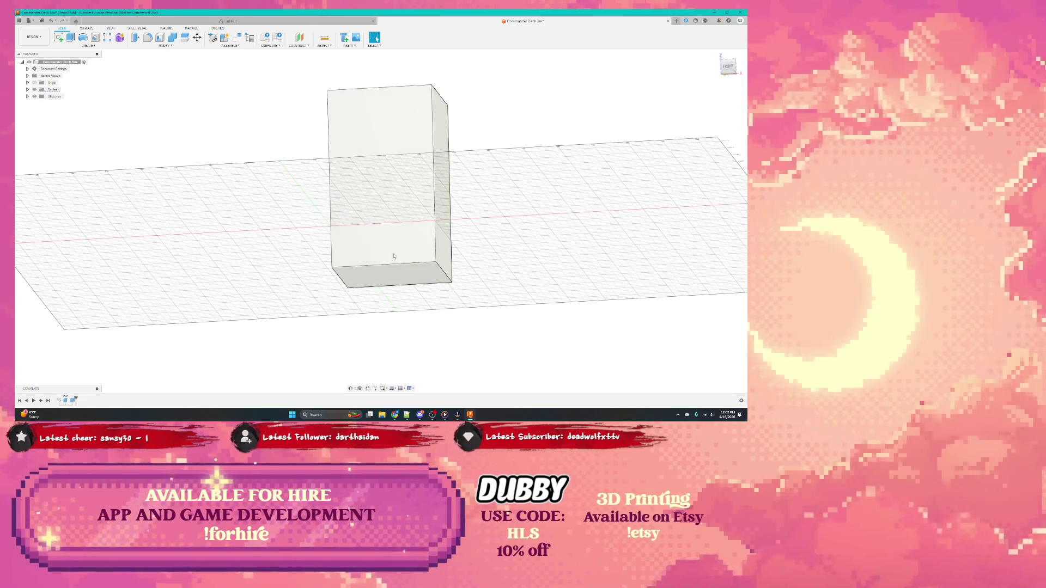
{"action": "middle_click_drag", "start_coordinate": [379, 253], "coordinate": [395, 250], "text": "shift"}
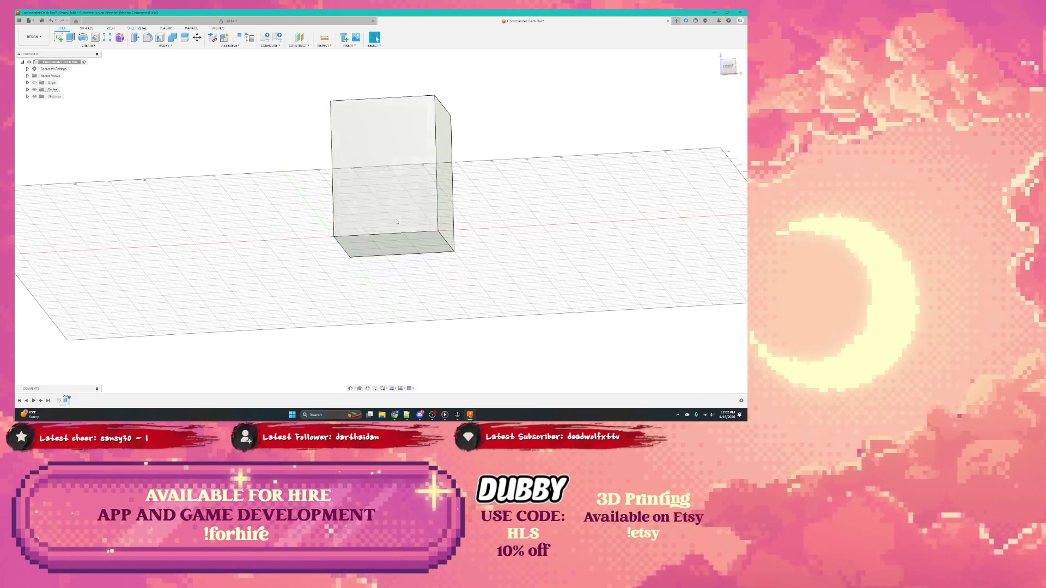
Press Pull the bottom face 15 mm further downward with a changed offset type
{"action": "left_click", "coordinate": [395, 250]}
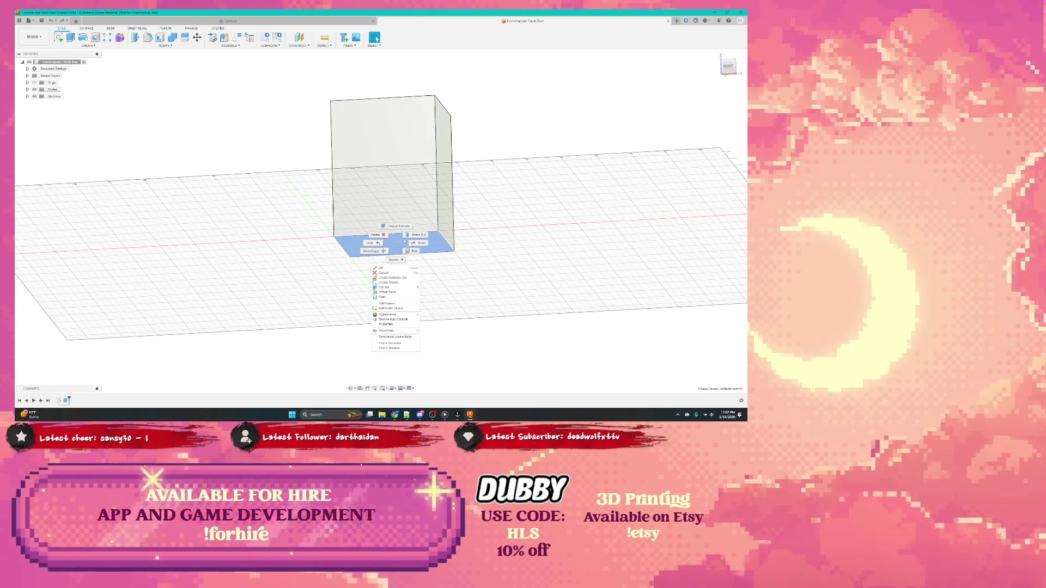
{"action": "key", "text": "q"}
{"action": "left_click_drag", "start_coordinate": [396, 249], "coordinate": [396, 270]}
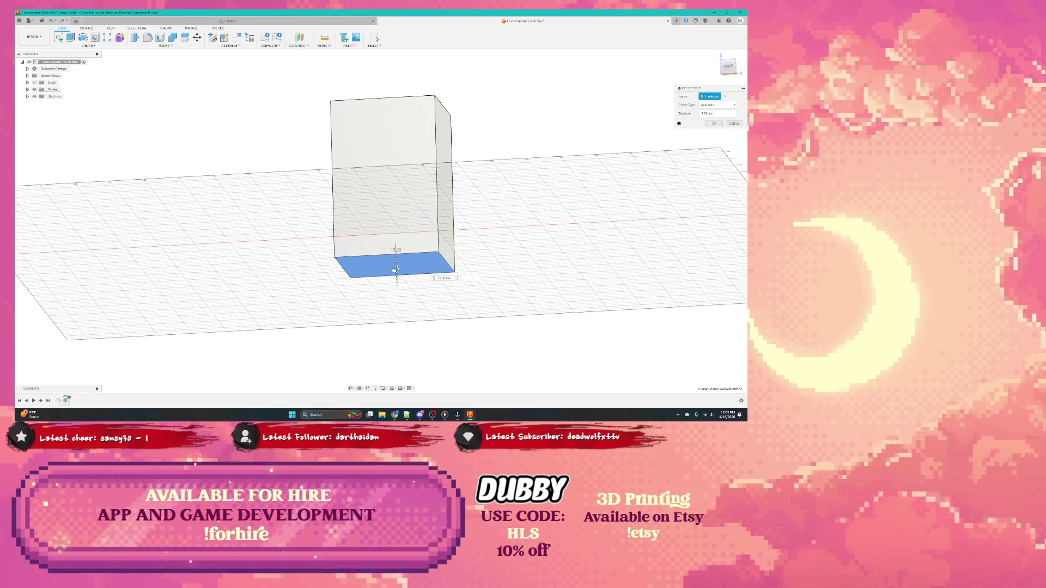
{"action": "left_click", "coordinate": [718, 105]}
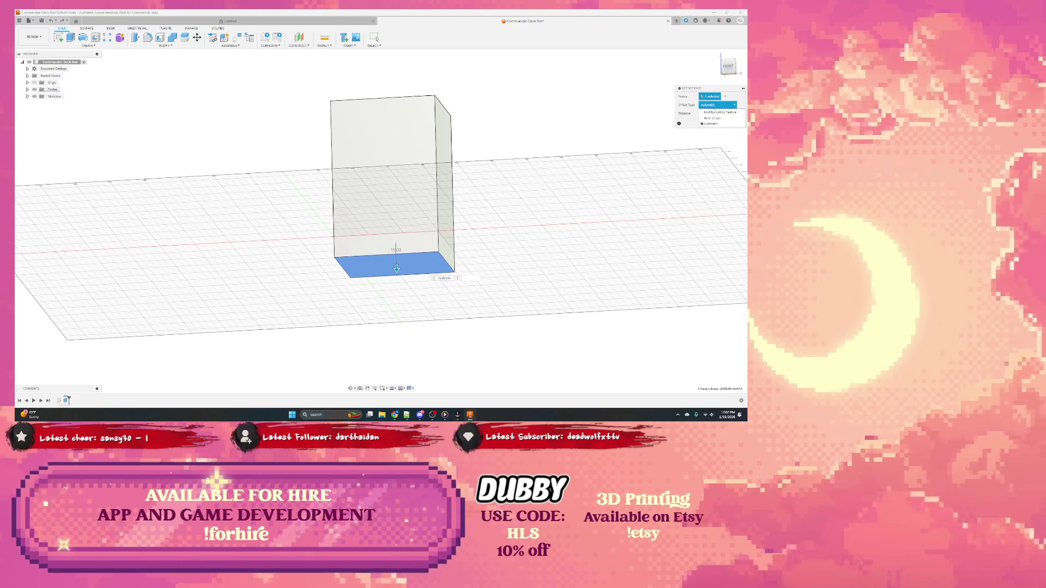
{"action": "left_click", "coordinate": [714, 123]}
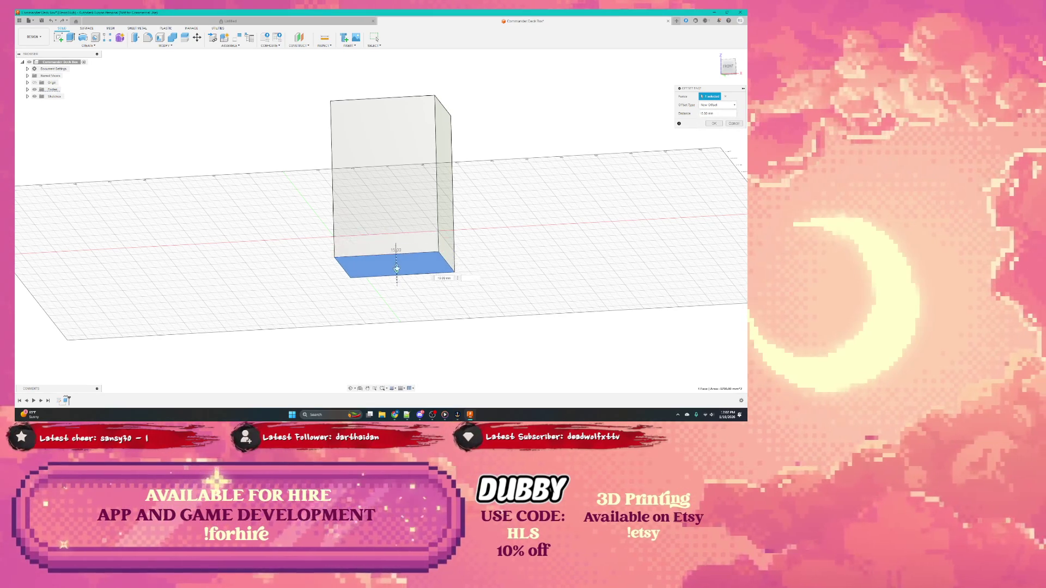
{"action": "left_click_drag", "start_coordinate": [396, 246], "coordinate": [403, 297]}
{"action": "middle_click_drag", "start_coordinate": [403, 278], "coordinate": [353, 252], "text": "shift"}
{"action": "key", "text": "Return"}
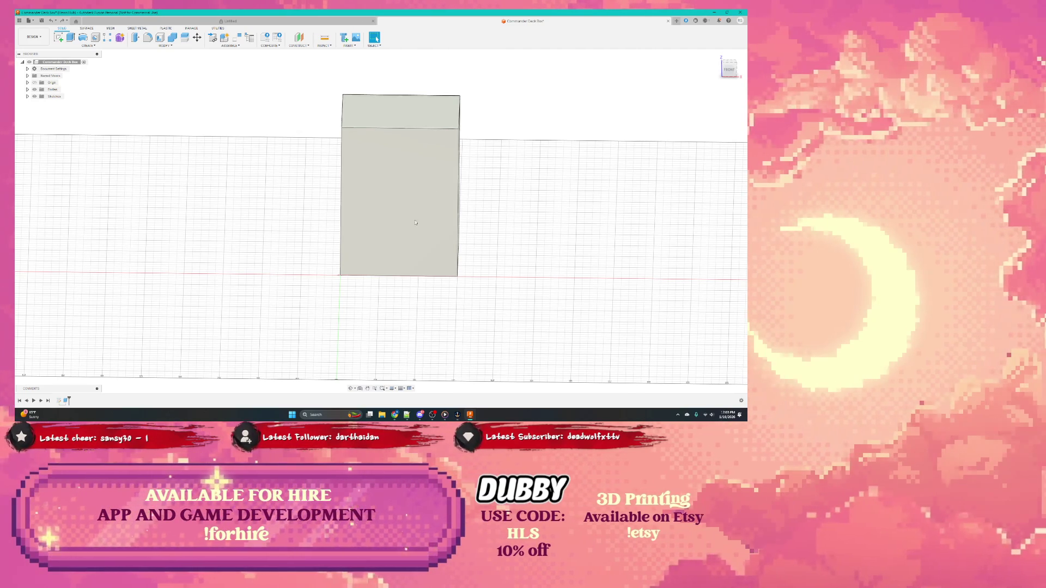
Shell the box from its bottom face into a thin-walled hollow body open at that end
{"action": "middle_click_drag", "start_coordinate": [419, 223], "coordinate": [401, 202], "text": "shift"}
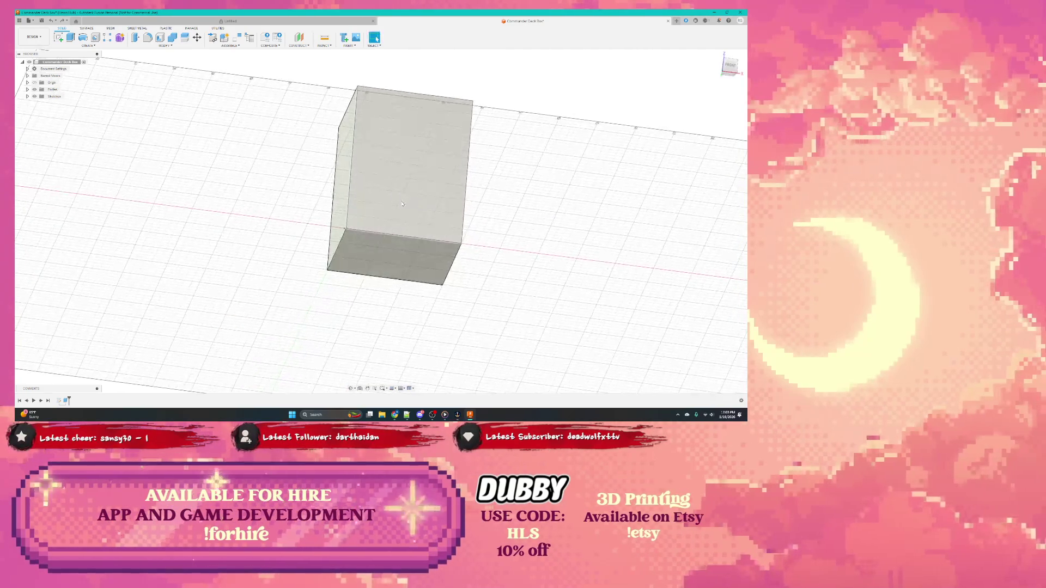
{"action": "left_click", "coordinate": [394, 257]}
{"action": "right_click", "coordinate": [394, 257]}
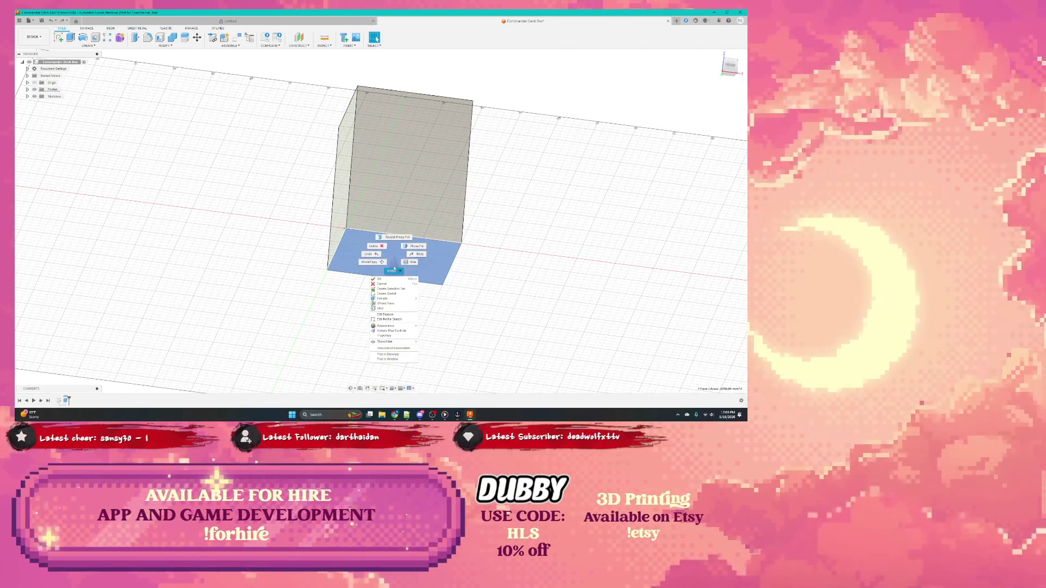
{"action": "left_click", "coordinate": [388, 309]}
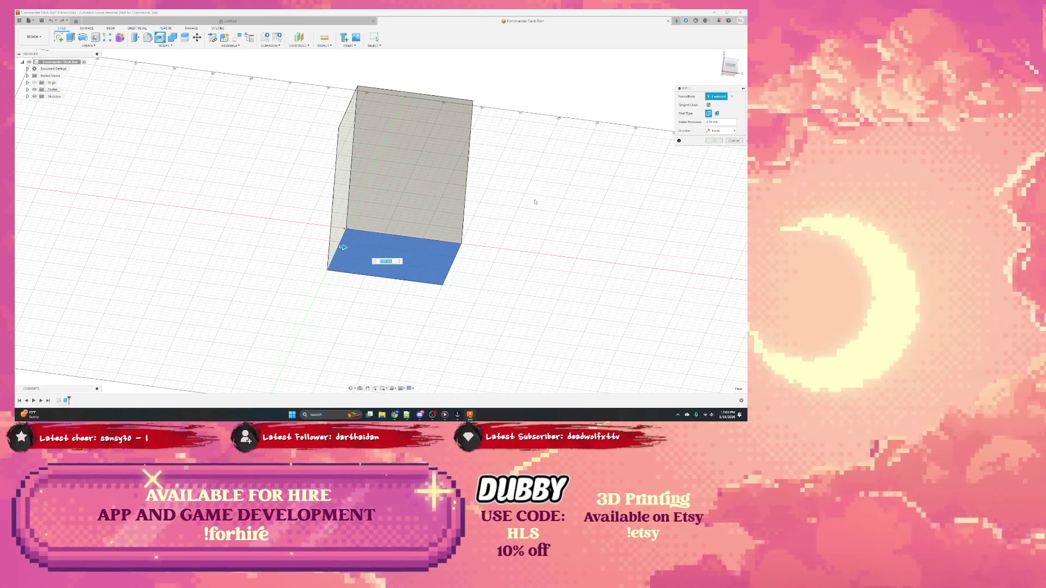
{"action": "left_click_drag", "start_coordinate": [344, 249], "coordinate": [344, 246]}
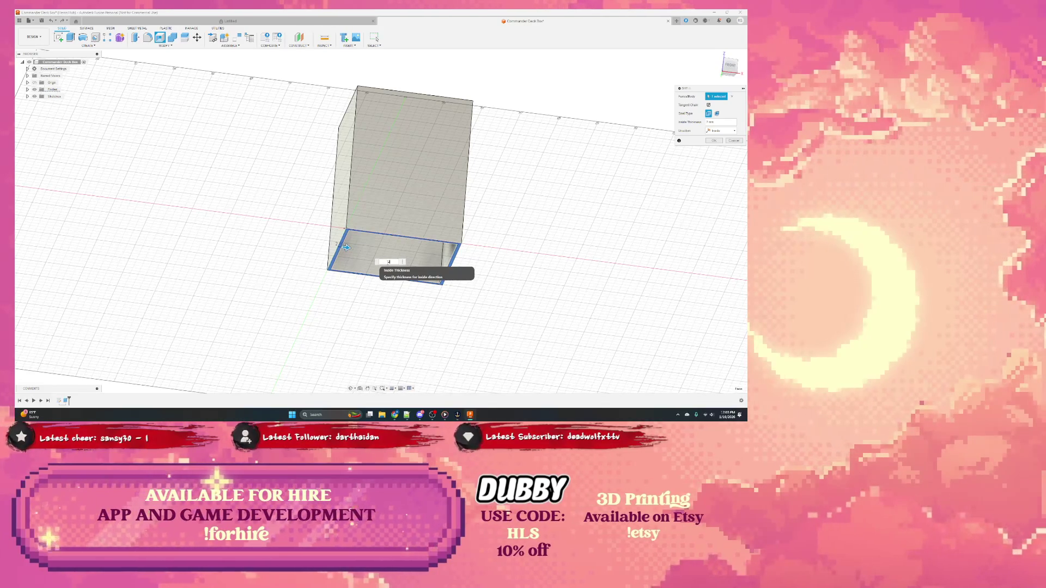
{"action": "key", "text": "Return"}
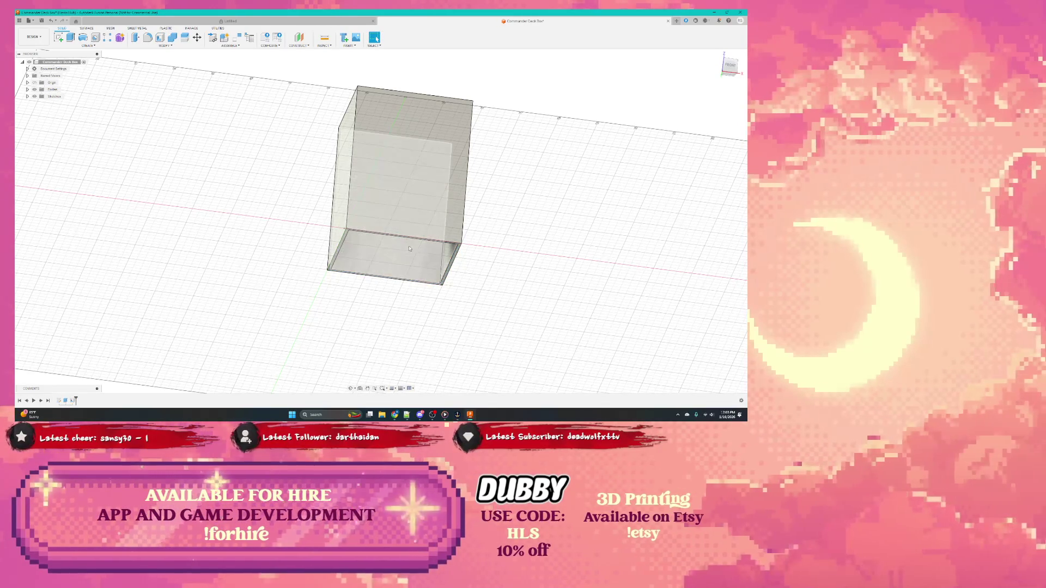
{"action": "left_click_drag", "start_coordinate": [409, 254], "coordinate": [421, 259], "text": "shift"}
{"action": "mouse_move", "coordinate": [422, 259]}
{"action": "middle_mouse_down", "text": "shift"}
{"action": "mouse_move", "coordinate": [435, 280]}
{"action": "mouse_move", "coordinate": [392, 255]}
{"action": "mouse_move", "coordinate": [375, 260]}
{"action": "mouse_move", "coordinate": [381, 253]}
{"action": "middle_mouse_up", "text": "shift"}
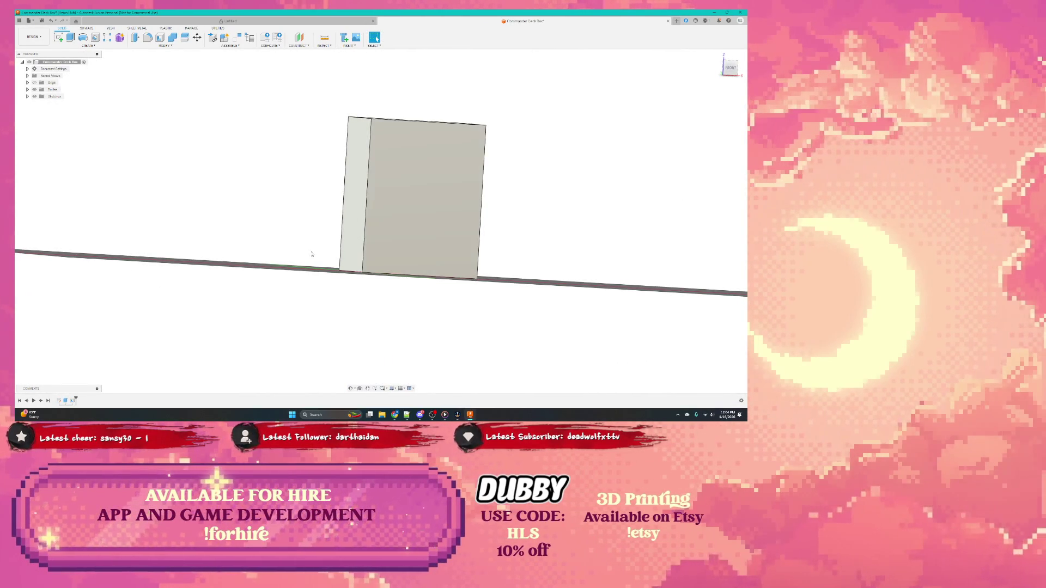
Start a new sketch on the origin plane at the box's open end
{"action": "mouse_move", "coordinate": [389, 249]}
{"action": "middle_mouse_down", "text": "shift"}
{"action": "mouse_move", "coordinate": [333, 274]}
{"action": "mouse_move", "coordinate": [299, 261]}
{"action": "middle_mouse_up", "text": "shift"}
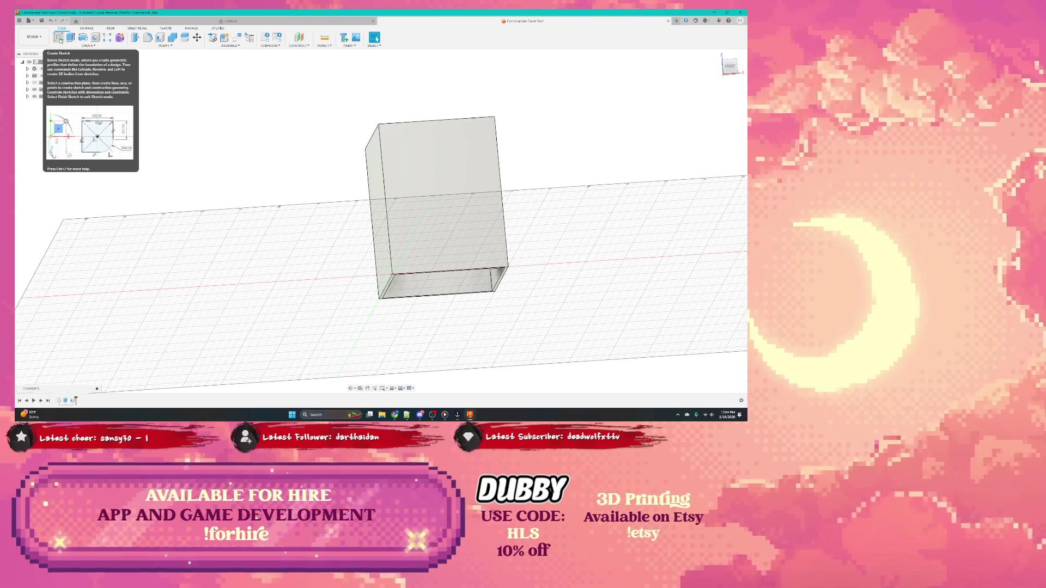
{"action": "left_click", "coordinate": [61, 38]}
{"action": "left_click", "coordinate": [407, 263]}
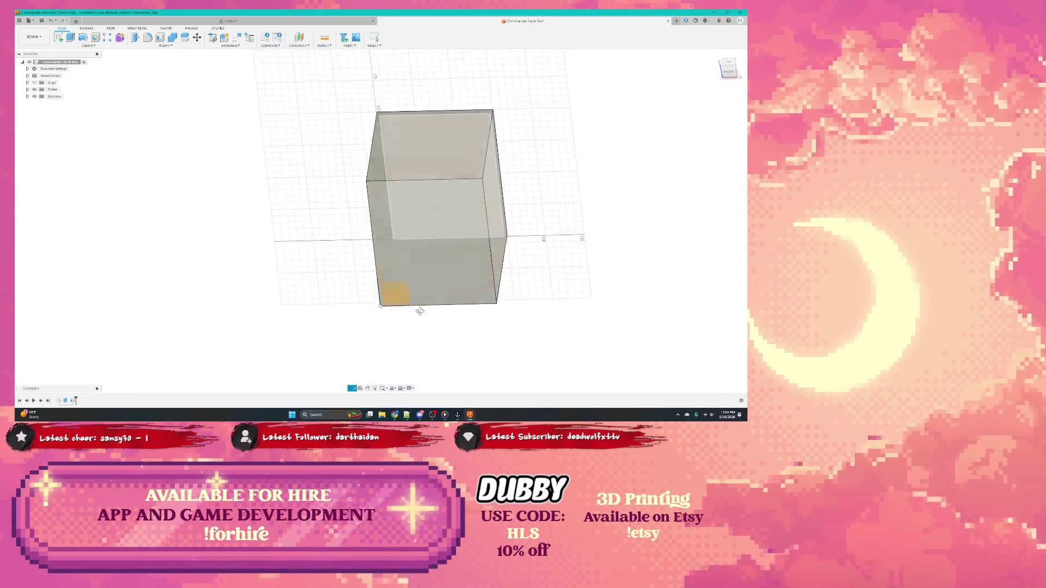
{"action": "mouse_move", "coordinate": [396, 299]}
{"action": "middle_mouse_down", "text": "shift"}
{"action": "mouse_move", "coordinate": [429, 291]}
{"action": "mouse_move", "coordinate": [438, 302]}
{"action": "middle_mouse_up", "text": "shift"}
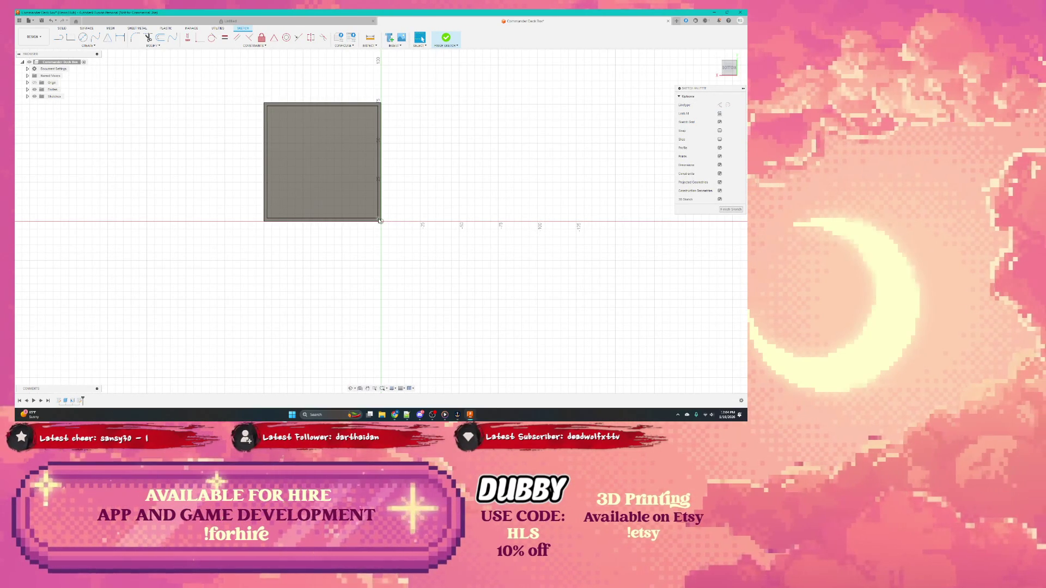
Draw a 75 by 76 two-point rectangle from the origin corner over the open end and select its profile
{"action": "left_click", "coordinate": [380, 220]}
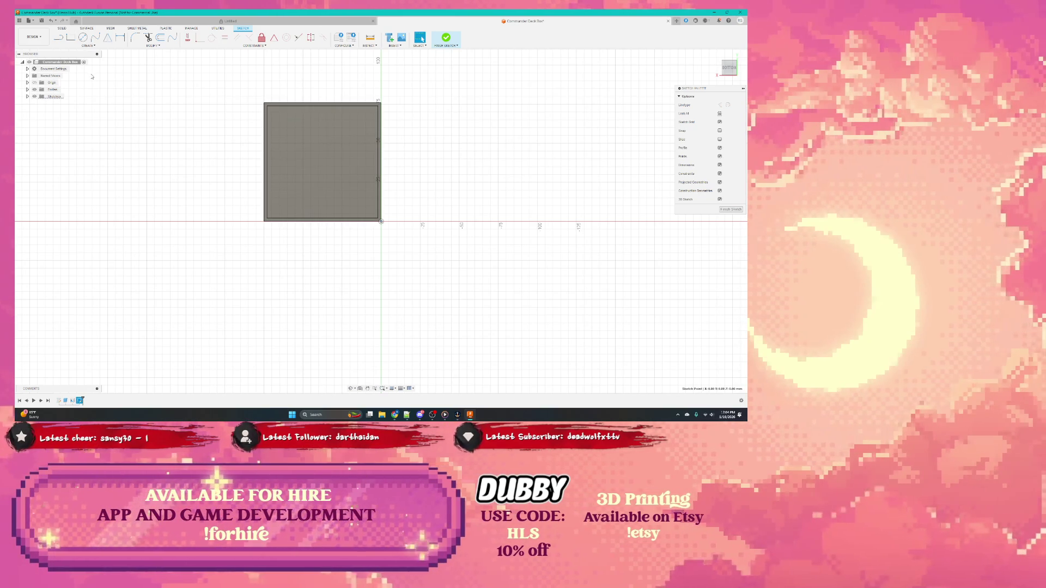
{"action": "left_click", "coordinate": [72, 37]}
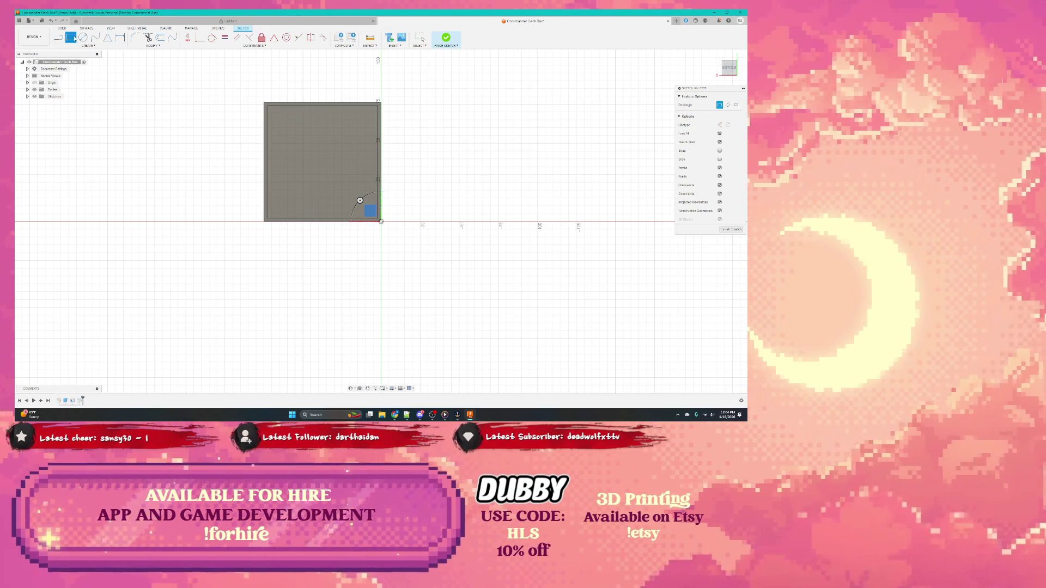
{"action": "left_click", "coordinate": [382, 222]}
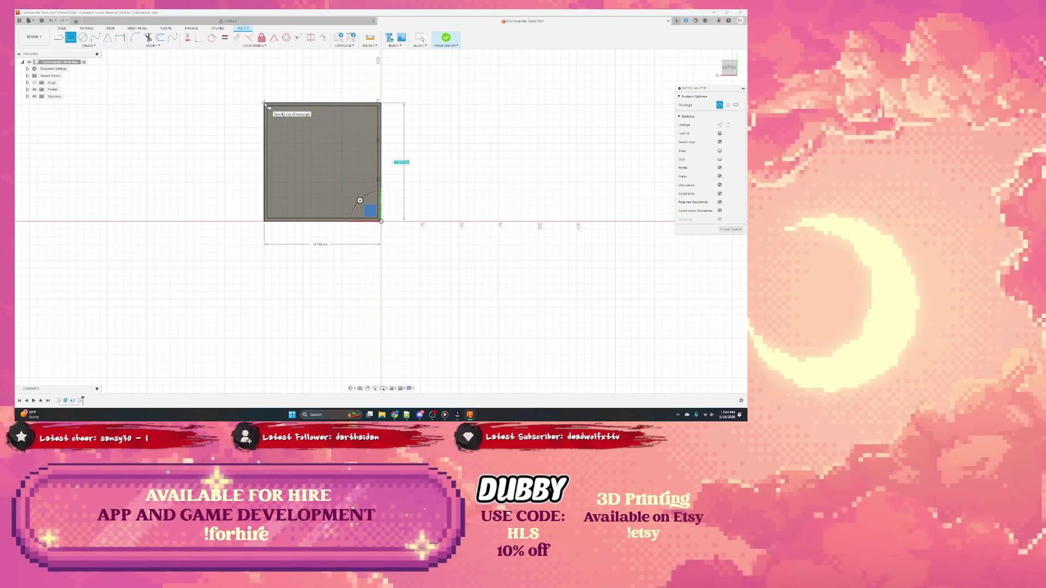
{"action": "key", "text": "Tab"}
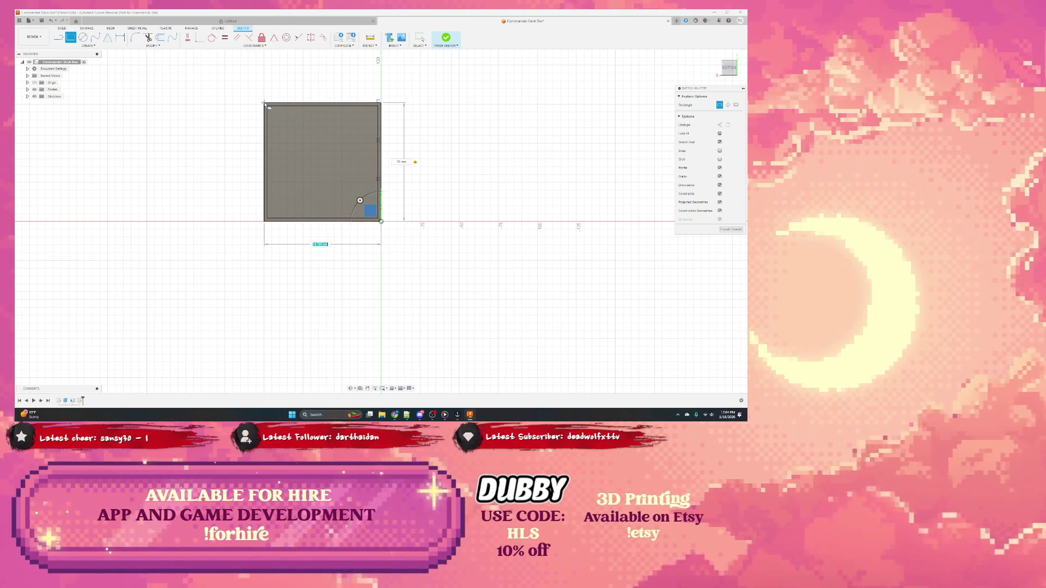
{"action": "key", "text": "Return"}
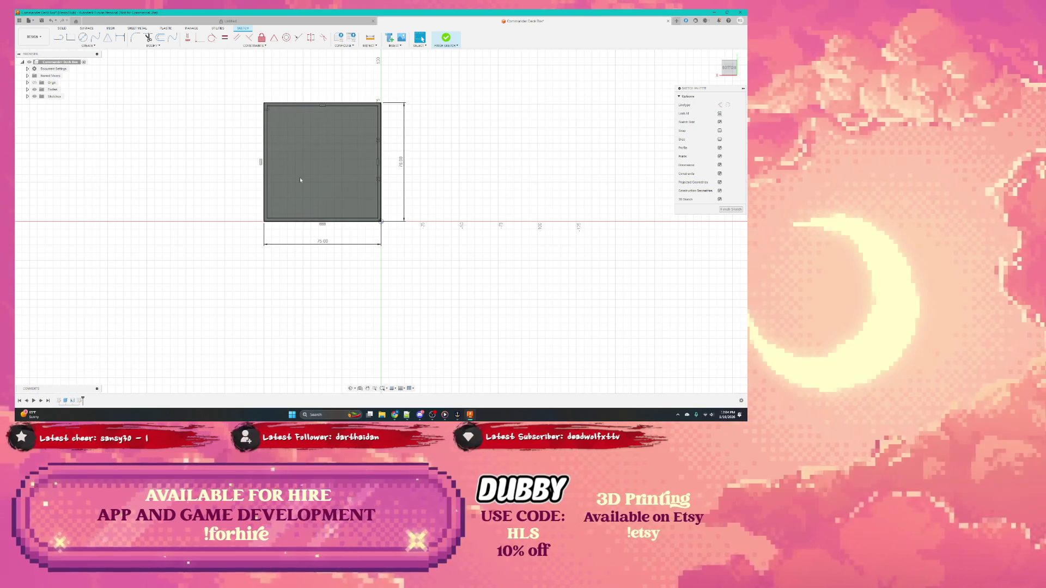
{"action": "middle_click_drag", "start_coordinate": [282, 197], "coordinate": [289, 227], "text": "shift"}
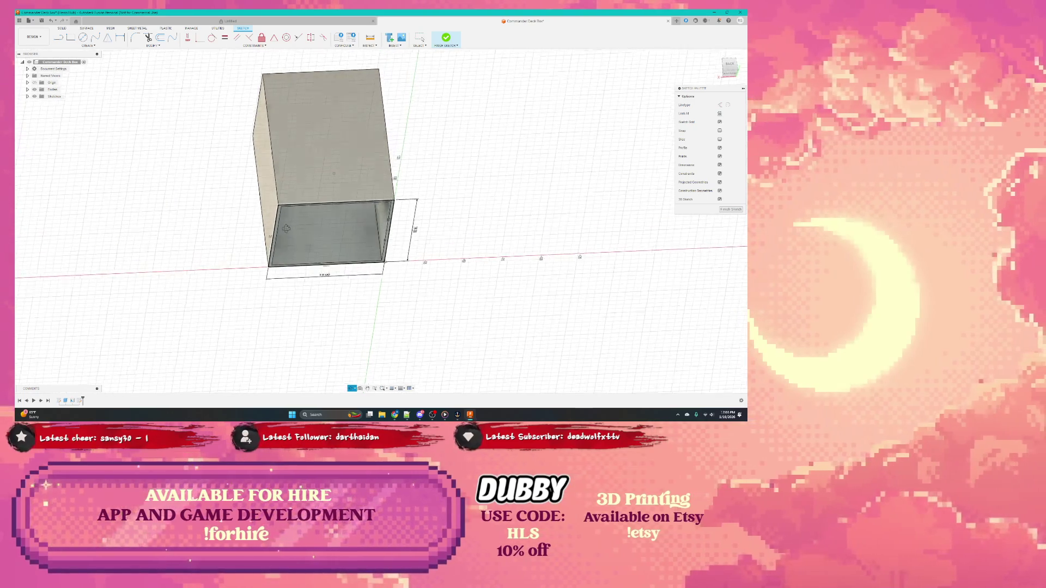
{"action": "left_click", "coordinate": [331, 232]}
Press Pull the rectangle profile -30 into solid material capping the box's open end
{"action": "right_click", "coordinate": [331, 232]}
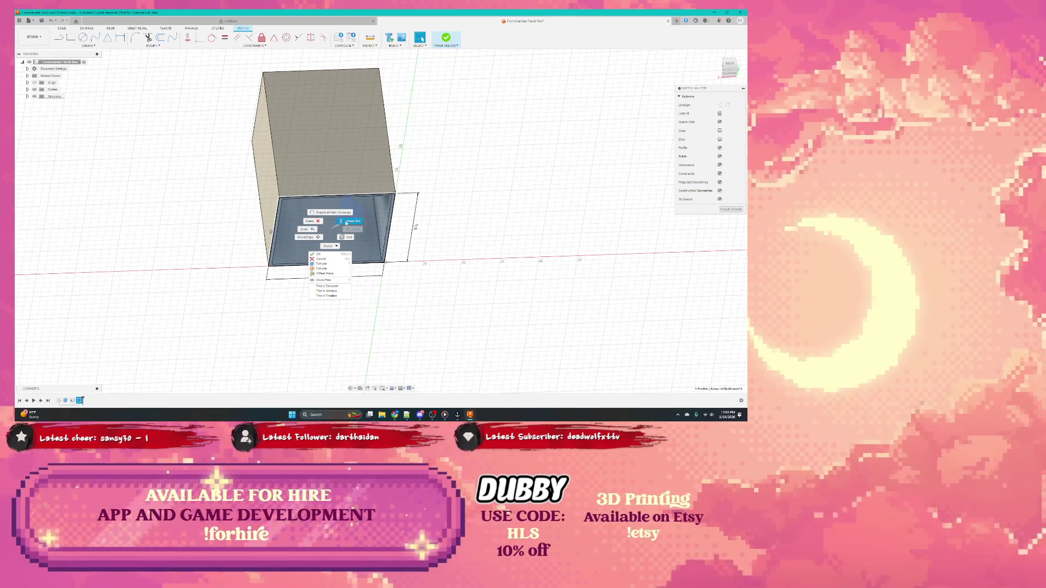
{"action": "left_click", "coordinate": [346, 222]}
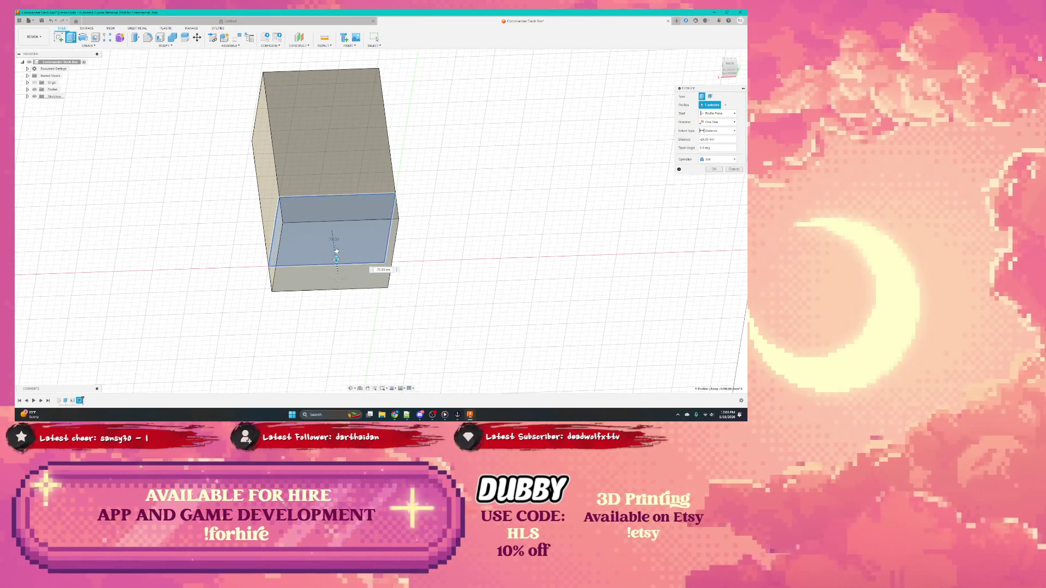
{"action": "left_click_drag", "start_coordinate": [335, 252], "coordinate": [337, 260]}
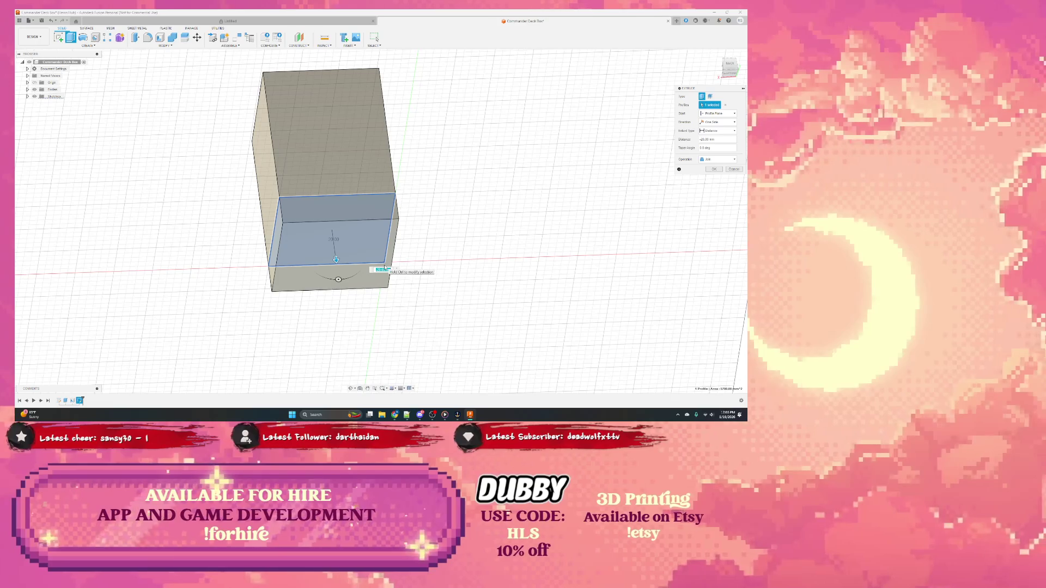
{"action": "type", "text": "-20"}
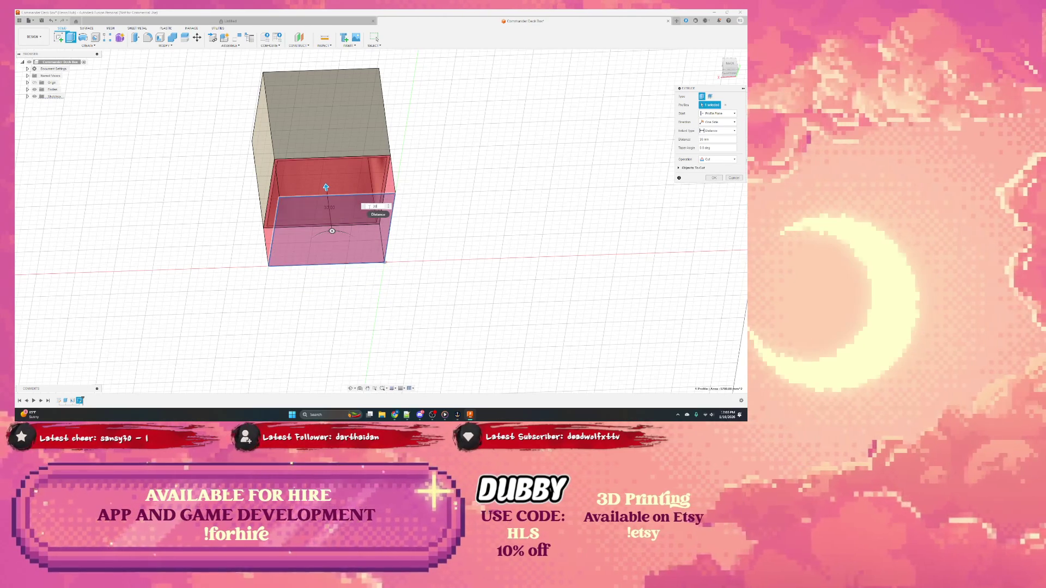
{"action": "type", "text": "-30"}
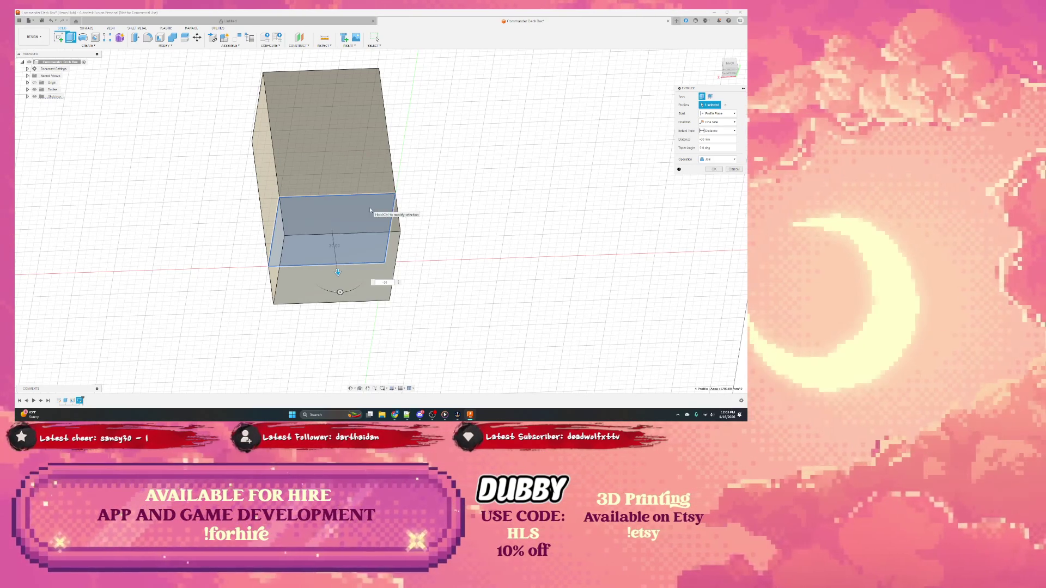
{"action": "left_click", "coordinate": [717, 170]}
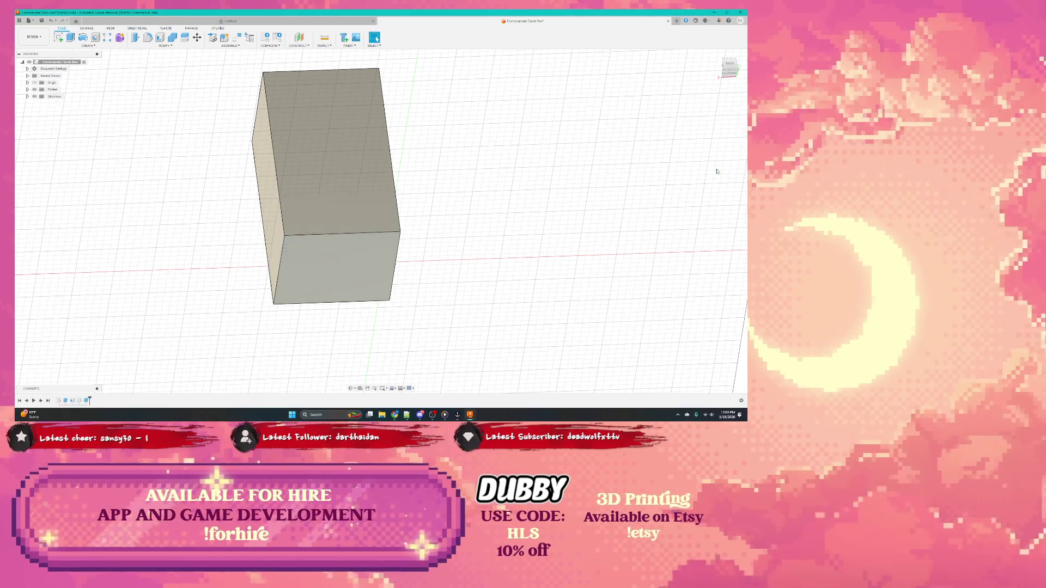
Extrude the open-end rectangle profile downward into the box as a separate new body
{"action": "middle_click_drag", "start_coordinate": [301, 251], "coordinate": [368, 258], "text": "shift"}
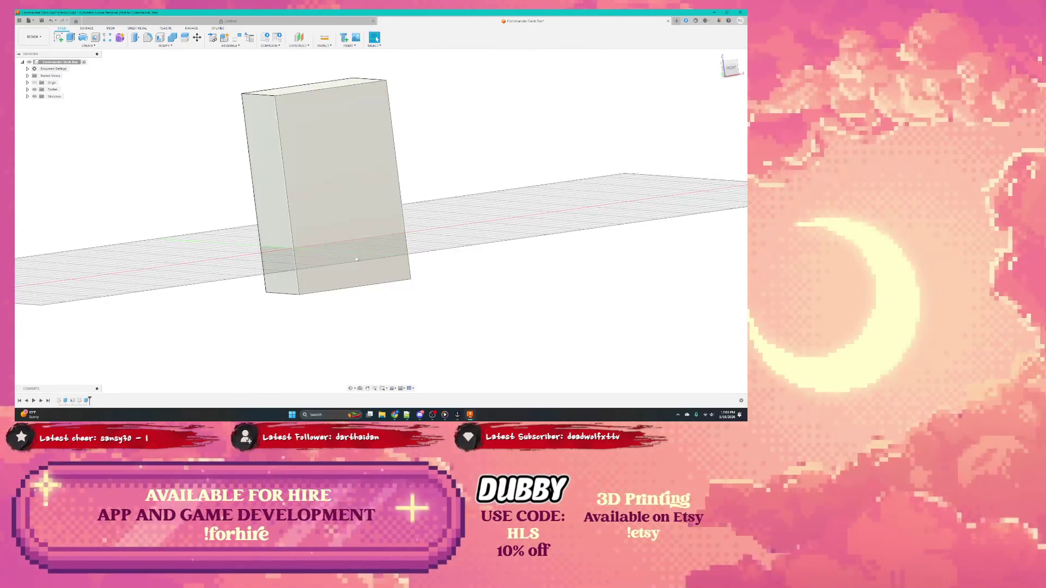
{"action": "left_click", "coordinate": [368, 259]}
{"action": "mouse_move", "coordinate": [425, 229]}
{"action": "middle_mouse_down", "text": "shift"}
{"action": "mouse_move", "coordinate": [383, 210]}
{"action": "mouse_move", "coordinate": [420, 221]}
{"action": "middle_mouse_up", "text": "shift"}
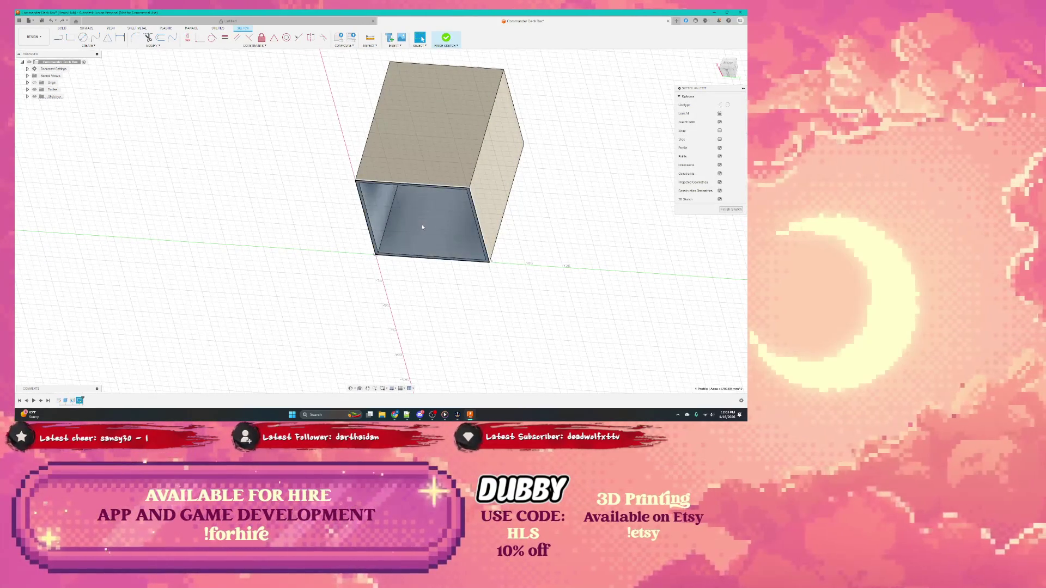
{"action": "right_click", "coordinate": [419, 224]}
{"action": "left_click", "coordinate": [417, 257]}
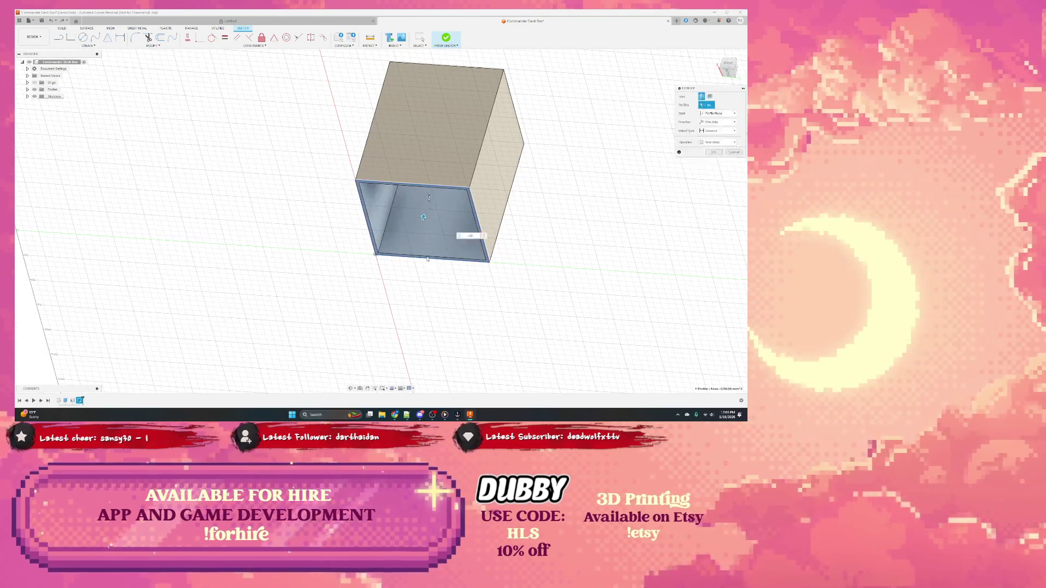
{"action": "left_click_drag", "start_coordinate": [429, 198], "coordinate": [411, 262]}
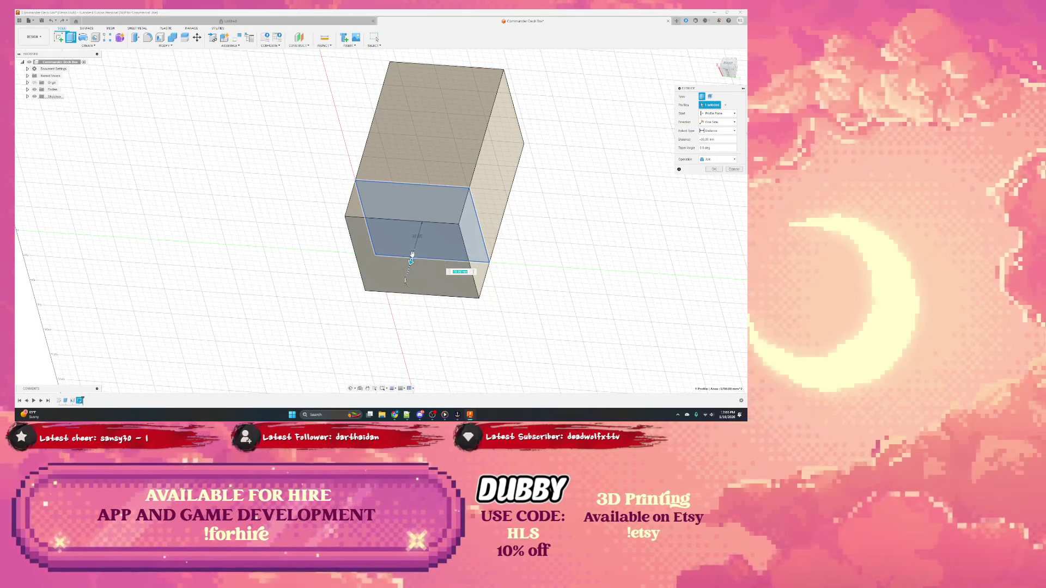
{"action": "left_click", "coordinate": [717, 159]}
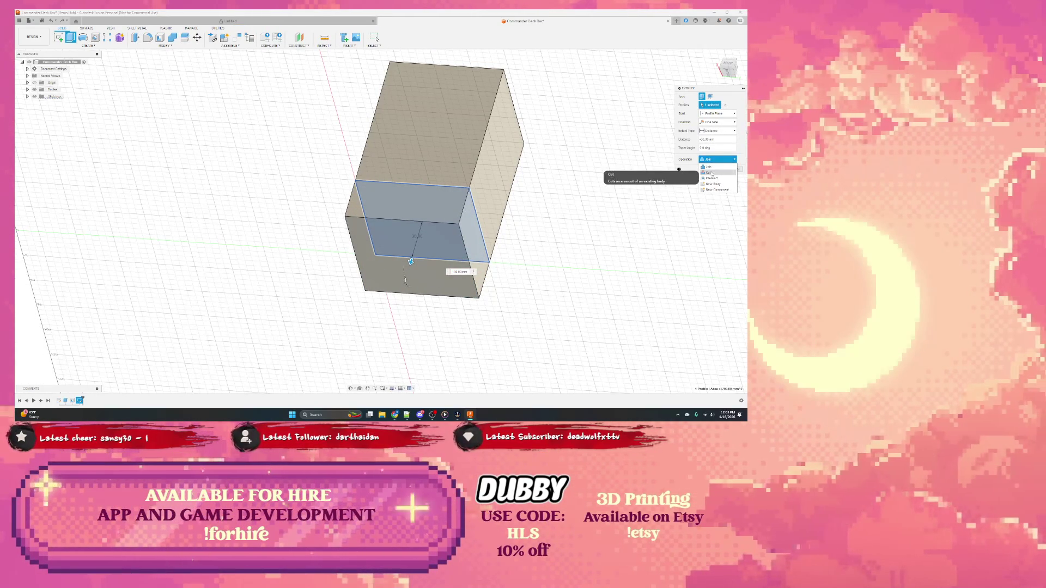
{"action": "left_click", "coordinate": [716, 187]}
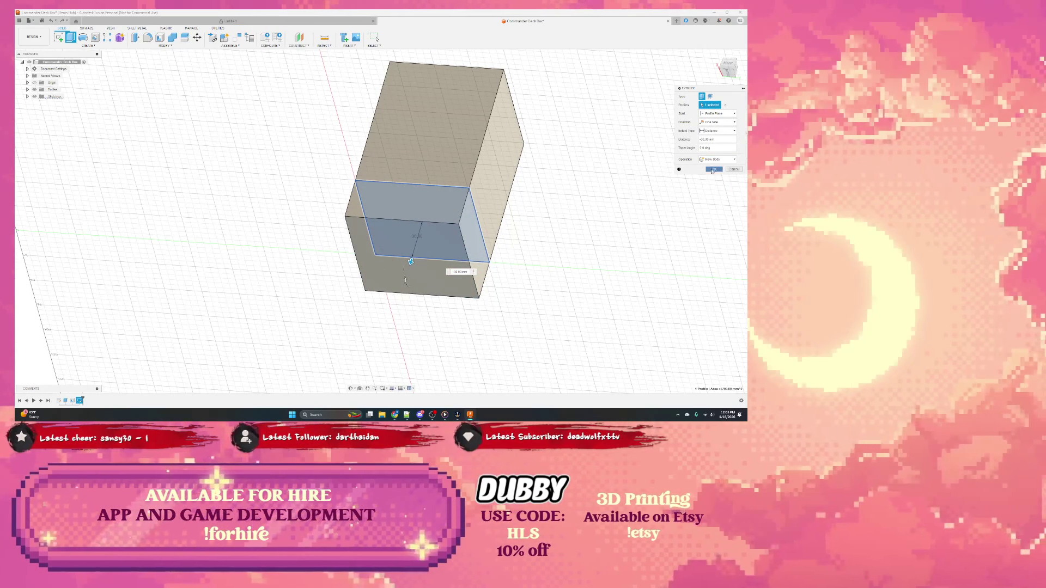
{"action": "left_click", "coordinate": [714, 169]}
{"action": "mouse_move", "coordinate": [425, 245]}
{"action": "middle_mouse_down", "text": "shift"}
{"action": "mouse_move", "coordinate": [459, 255]}
{"action": "mouse_move", "coordinate": [490, 221]}
{"action": "middle_mouse_up", "text": "shift"}
{"action": "left_click_drag", "start_coordinate": [731, 66], "coordinate": [729, 70]}
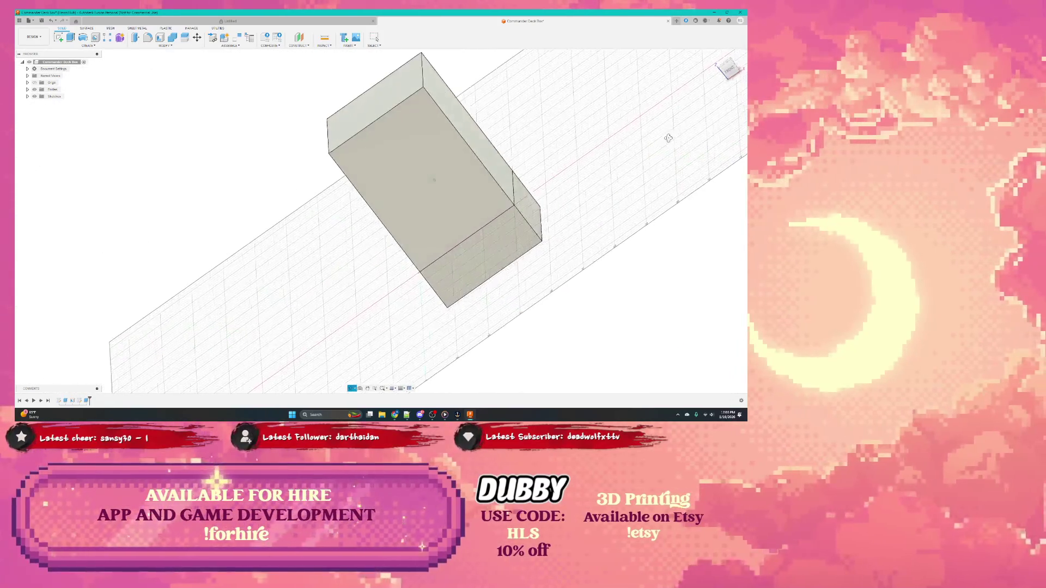
From a front view, start a hole on the lower body's front face by mistake and cancel it
{"action": "left_click", "coordinate": [730, 69]}
{"action": "left_click", "coordinate": [460, 278]}
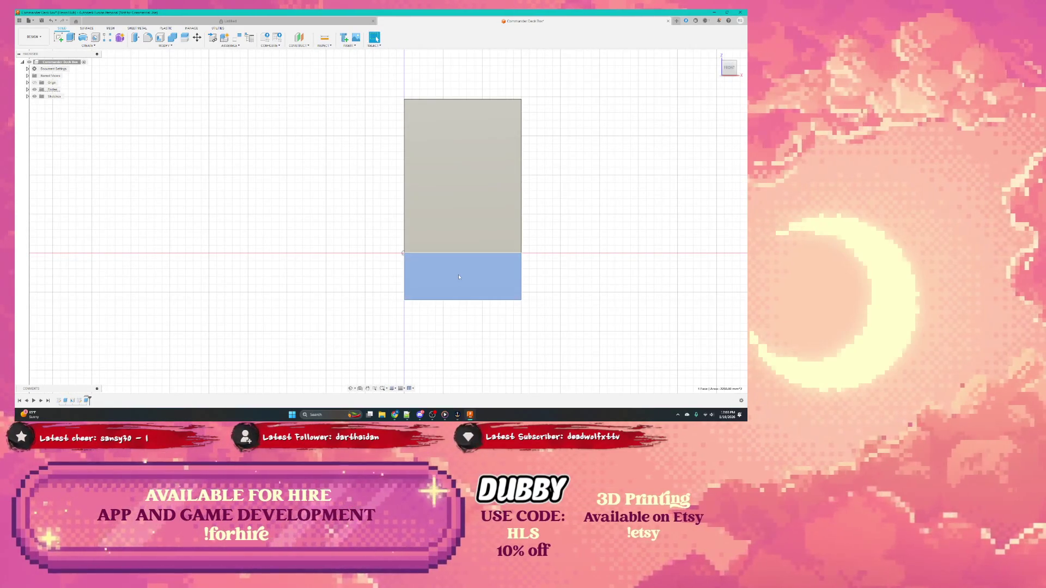
{"action": "right_click", "coordinate": [457, 278]}
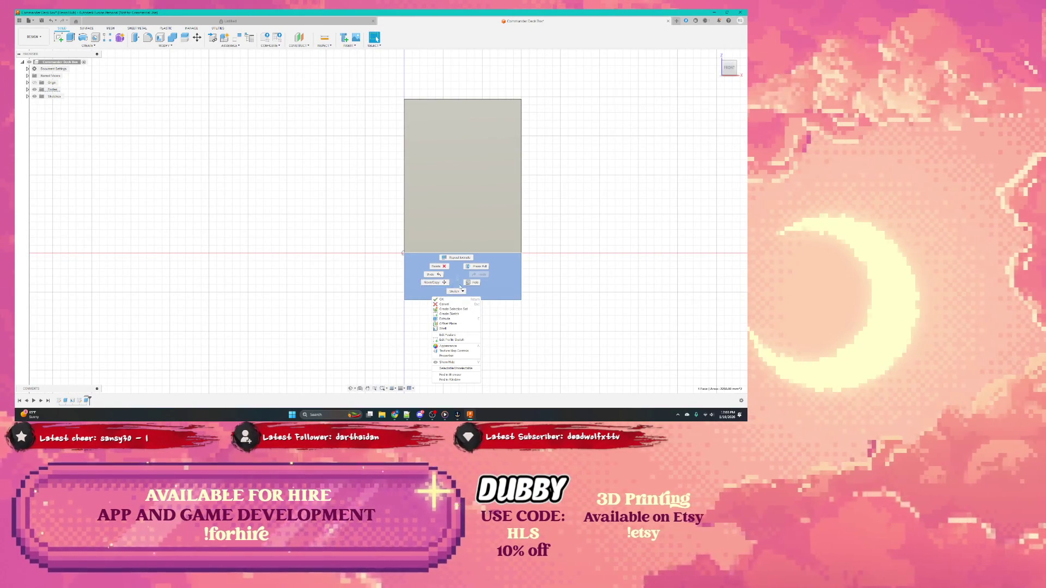
{"action": "left_click", "coordinate": [468, 283]}
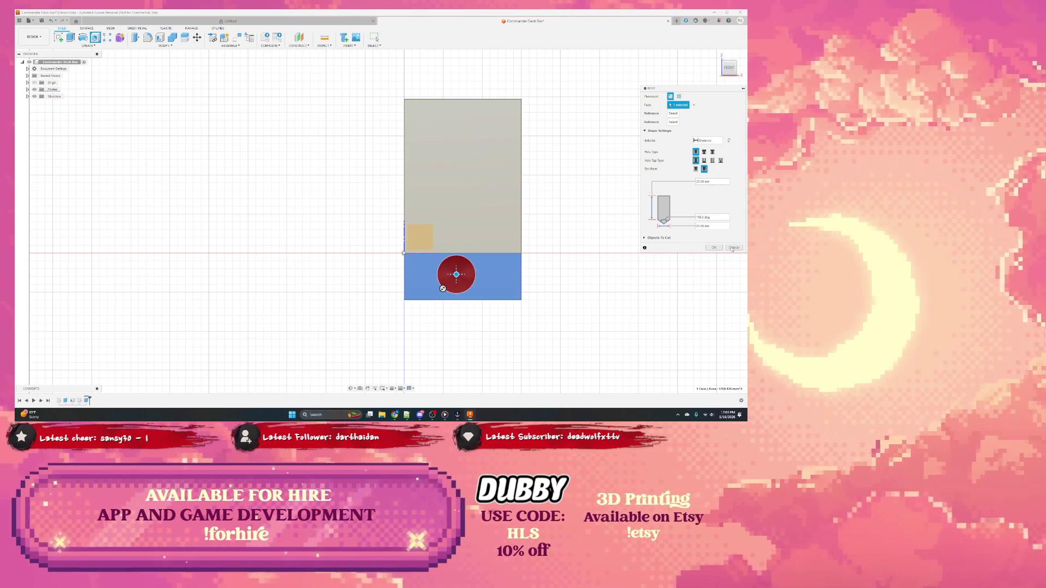
{"action": "key", "text": "Escape"}
Shell the lower body at 2.00 thickness with one face removed, leaving it open
{"action": "left_click", "coordinate": [457, 278]}
{"action": "right_click", "coordinate": [474, 289]}
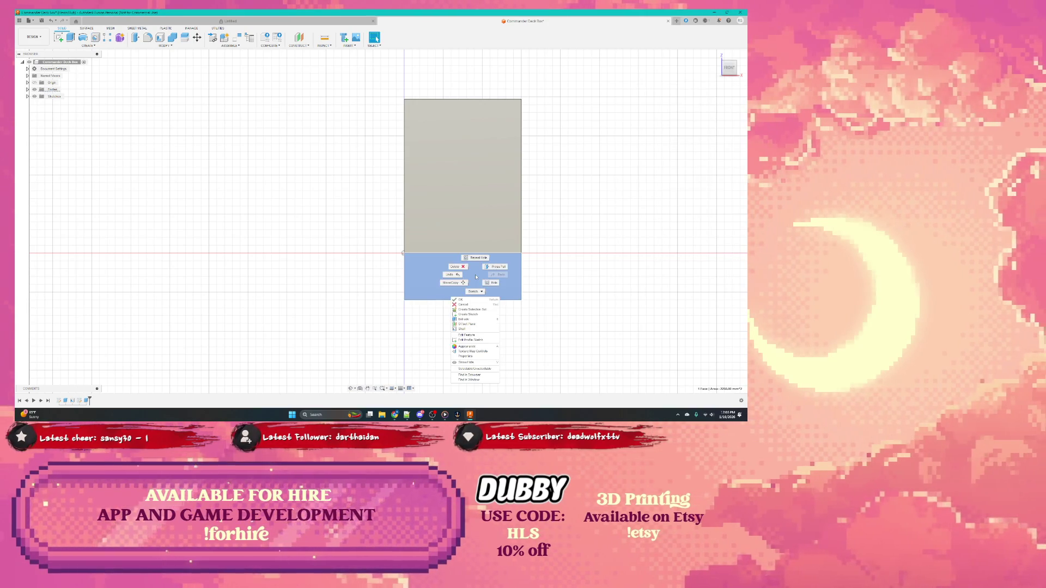
{"action": "left_click", "coordinate": [486, 330]}
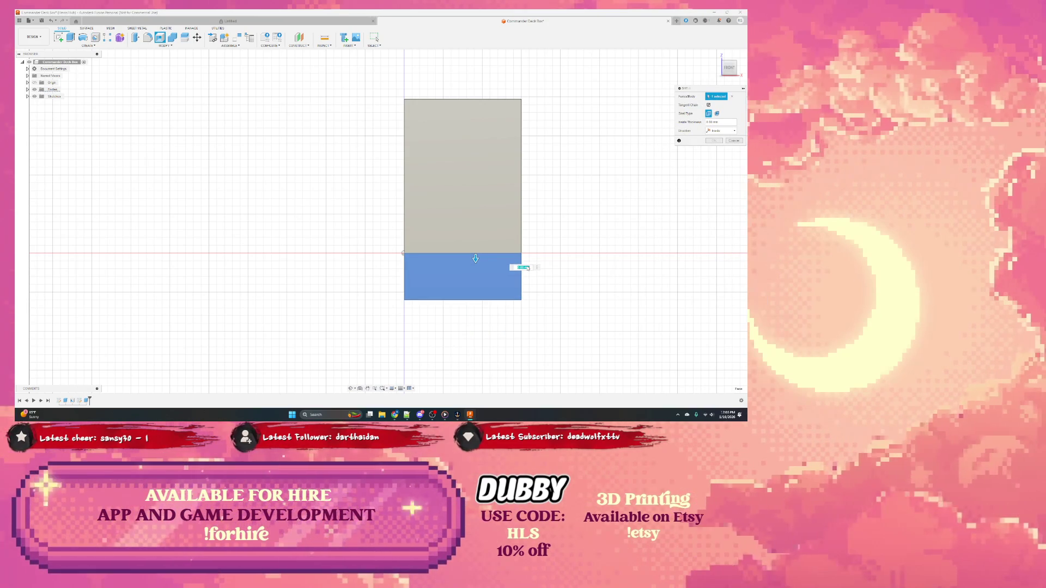
{"action": "left_click", "coordinate": [528, 268]}
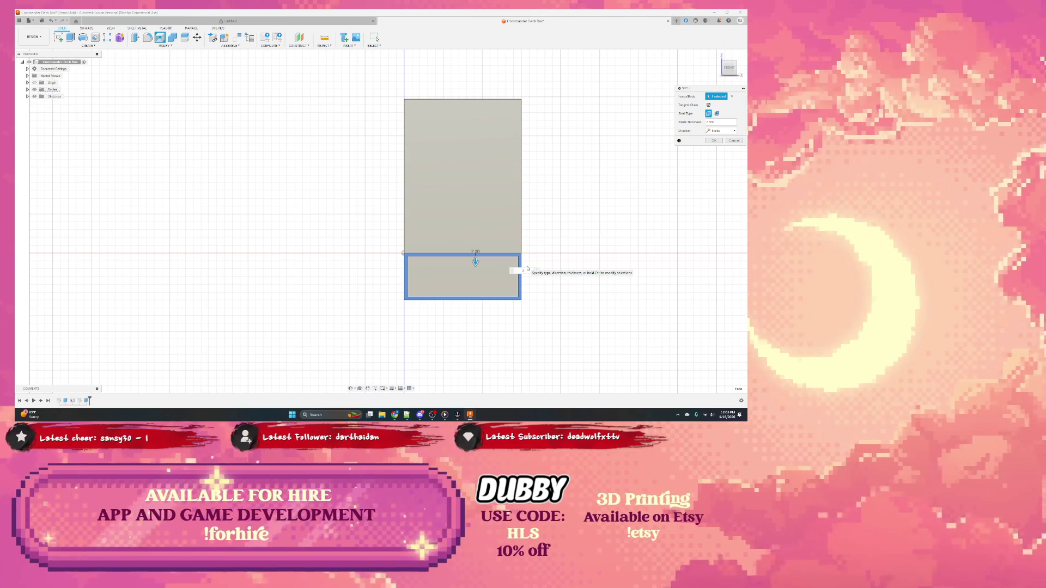
{"action": "key", "text": "Return"}
{"action": "left_click", "coordinate": [474, 278]}
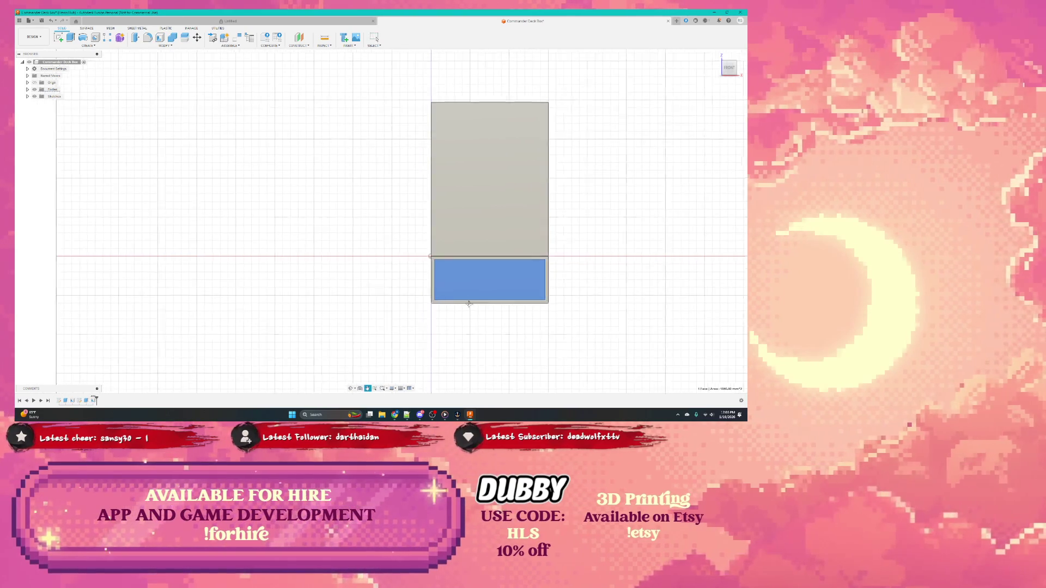
{"action": "mouse_move", "coordinate": [467, 303]}
{"action": "middle_mouse_down", "text": "shift"}
{"action": "mouse_move", "coordinate": [524, 245]}
{"action": "mouse_move", "coordinate": [387, 282]}
{"action": "mouse_move", "coordinate": [427, 288]}
{"action": "middle_mouse_up", "text": "shift"}
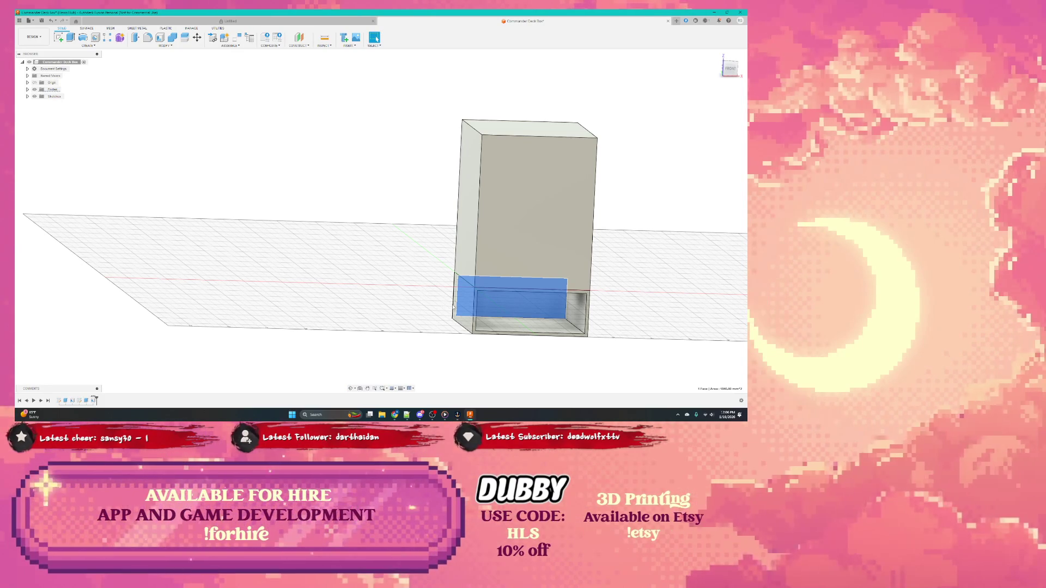
{"action": "mouse_move", "coordinate": [507, 245]}
{"action": "middle_mouse_down"}
{"action": "mouse_move", "coordinate": [535, 255]}
{"action": "mouse_move", "coordinate": [554, 183]}
{"action": "mouse_move", "coordinate": [523, 213]}
{"action": "mouse_move", "coordinate": [219, 173]}
{"action": "mouse_move", "coordinate": [164, 213]}
{"action": "mouse_move", "coordinate": [557, 204]}
{"action": "mouse_move", "coordinate": [203, 165]}
{"action": "mouse_move", "coordinate": [488, 297]}
{"action": "middle_mouse_up"}
{"action": "left_click", "coordinate": [535, 255]}
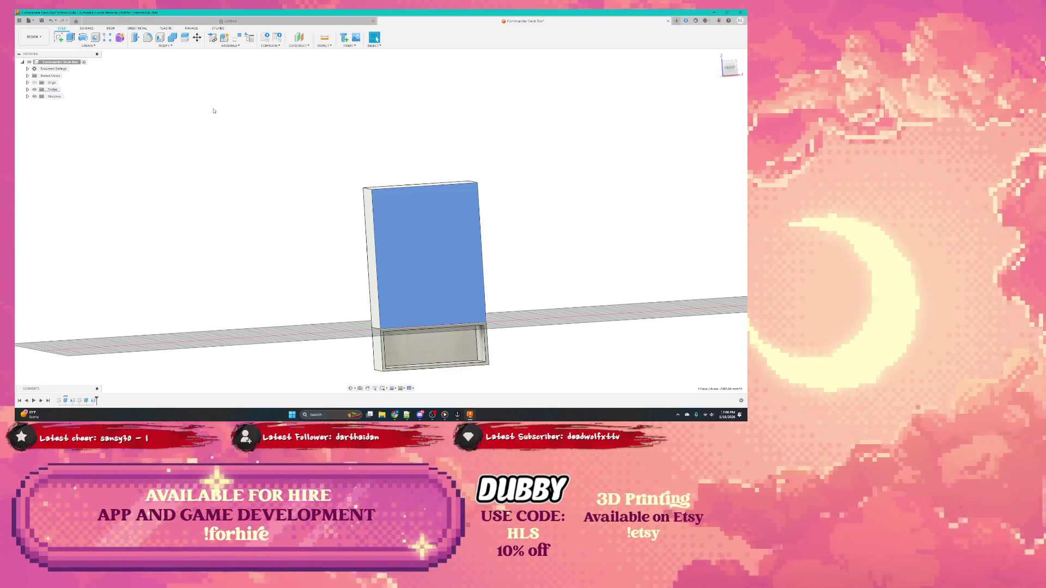
Rename Body1 and Body2 in the browser as the top lid and bottom shelled tray
{"action": "left_click", "coordinate": [30, 90]}
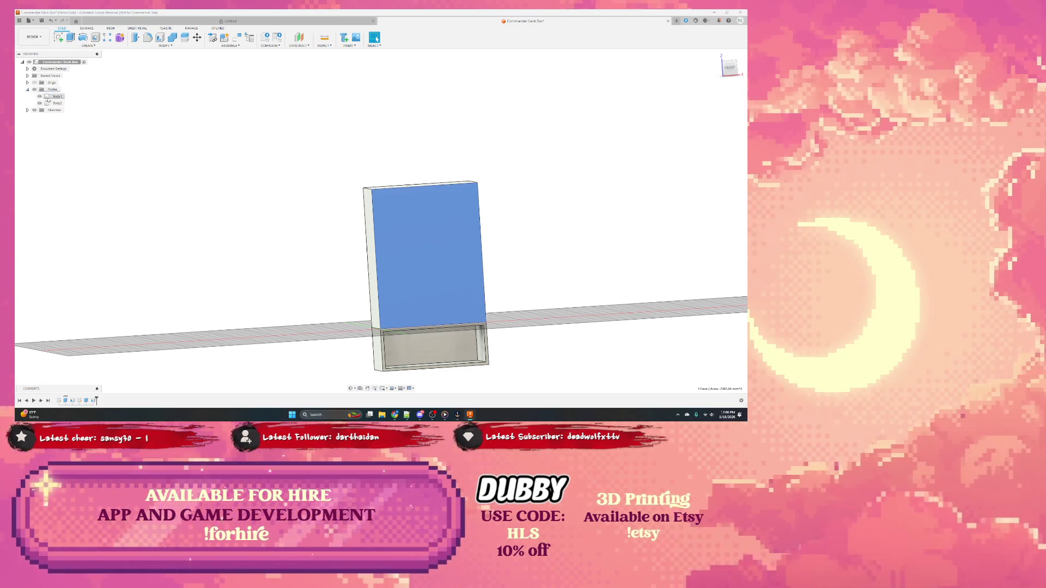
{"action": "left_click", "coordinate": [58, 96]}
{"action": "left_click", "coordinate": [58, 96]}
{"action": "type", "text": "top shell"}
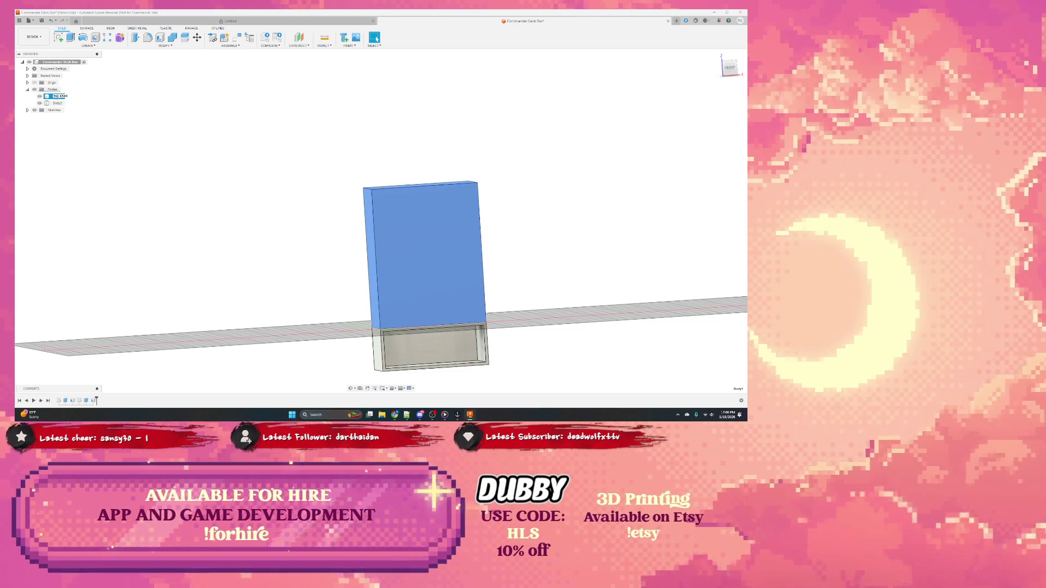
{"action": "left_click", "coordinate": [58, 103]}
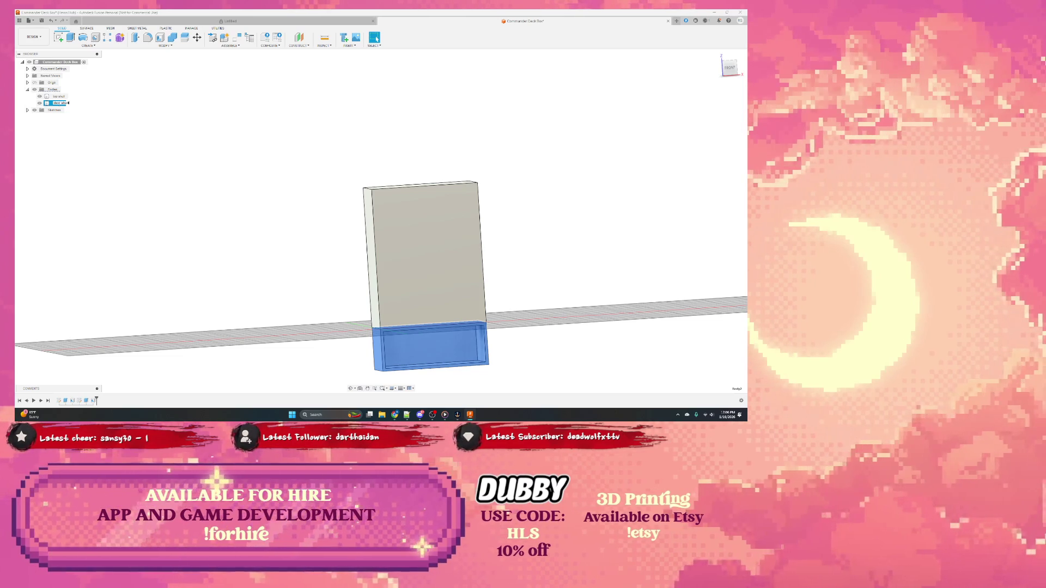
{"action": "type", "text": "box shell"}
Select the whole upper lid body in a 3/4 view and bring up its context actions
{"action": "left_click", "coordinate": [468, 296], "text": "ctrl"}
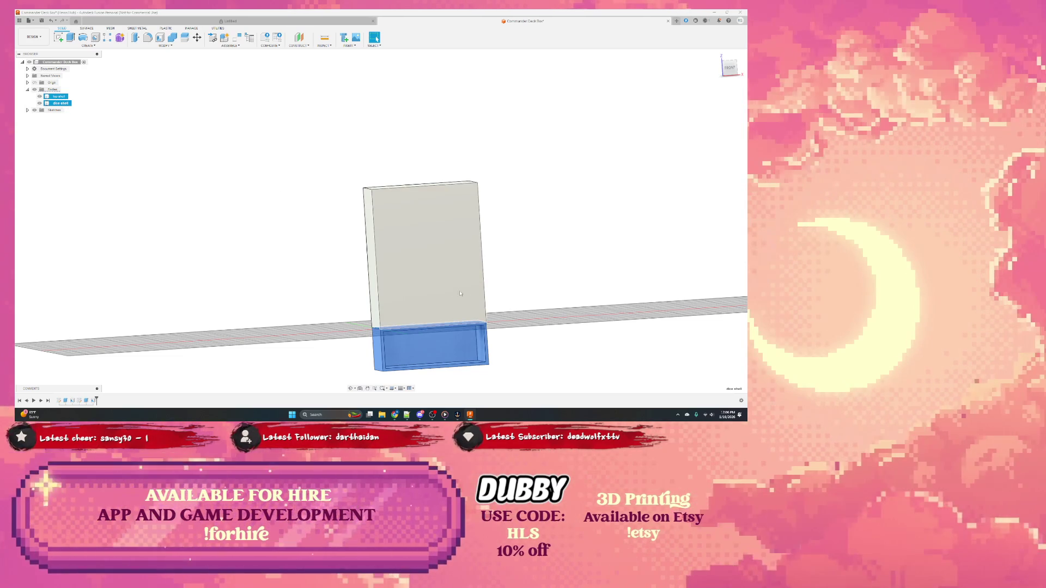
{"action": "left_click", "coordinate": [427, 276]}
{"action": "left_click", "coordinate": [400, 203]}
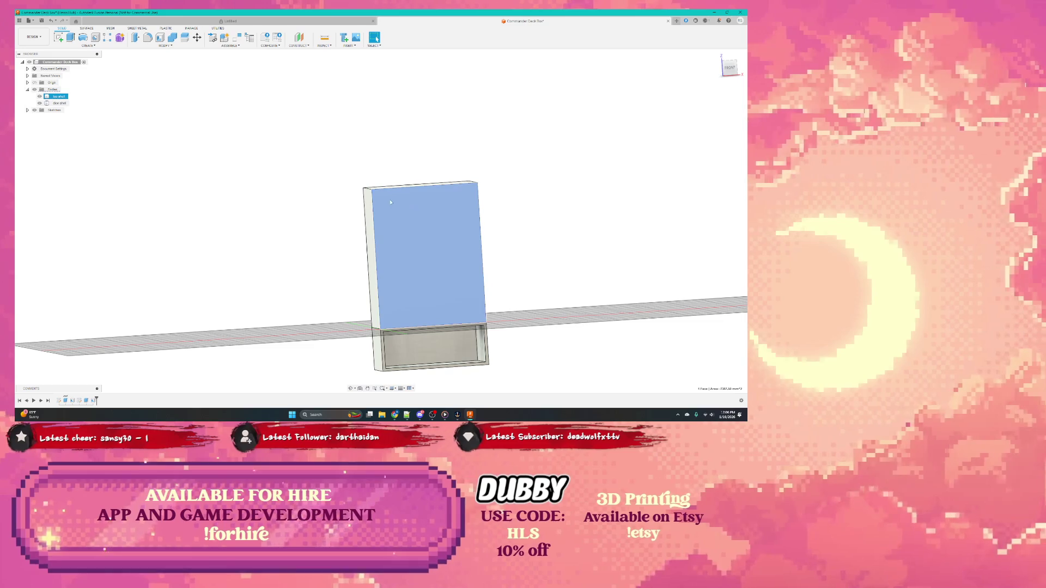
{"action": "left_click", "coordinate": [383, 221]}
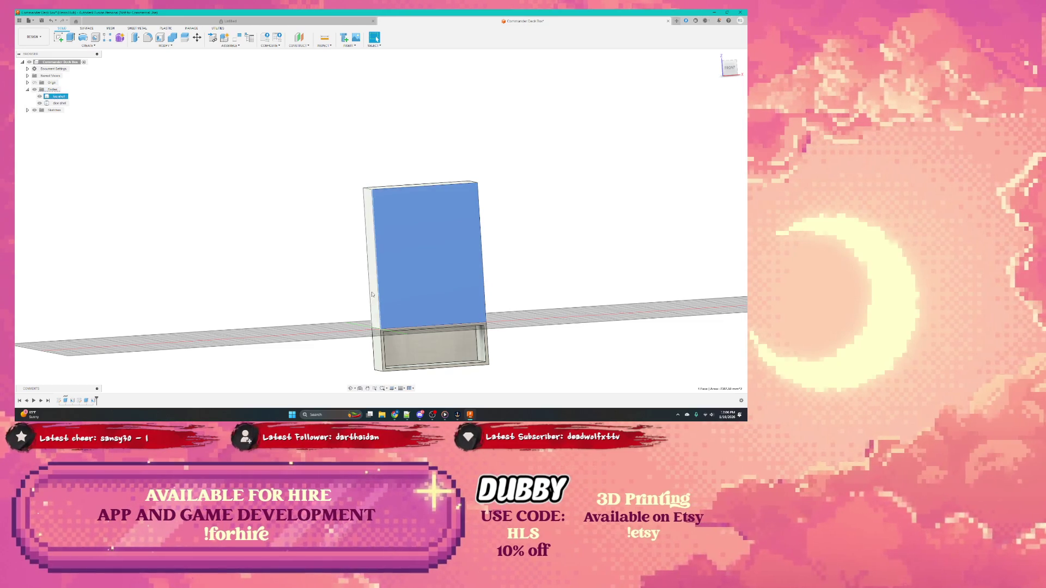
{"action": "middle_click_drag", "start_coordinate": [353, 268], "coordinate": [392, 278], "text": "shift"}
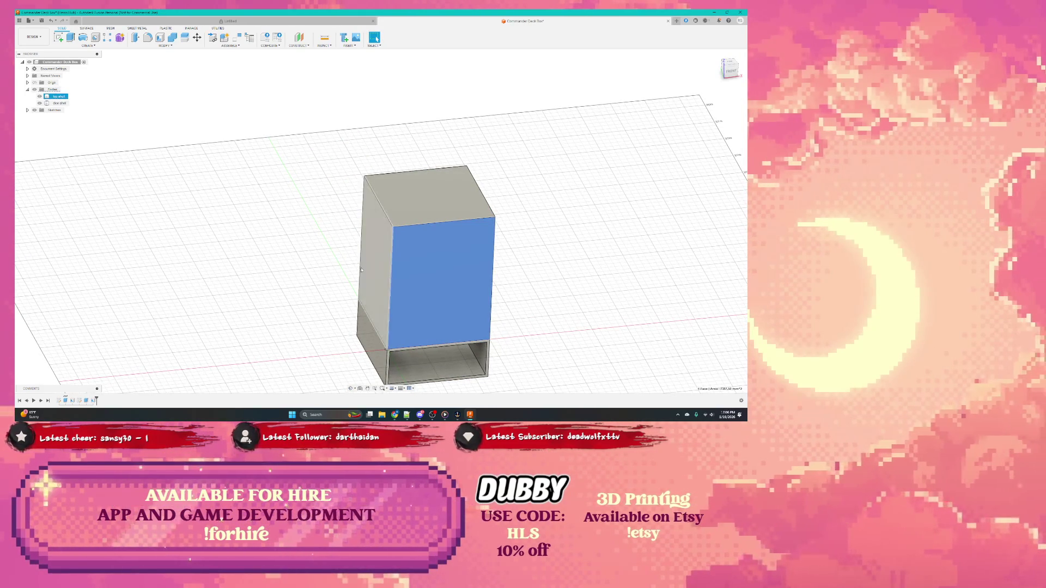
{"action": "key", "text": "Escape"}
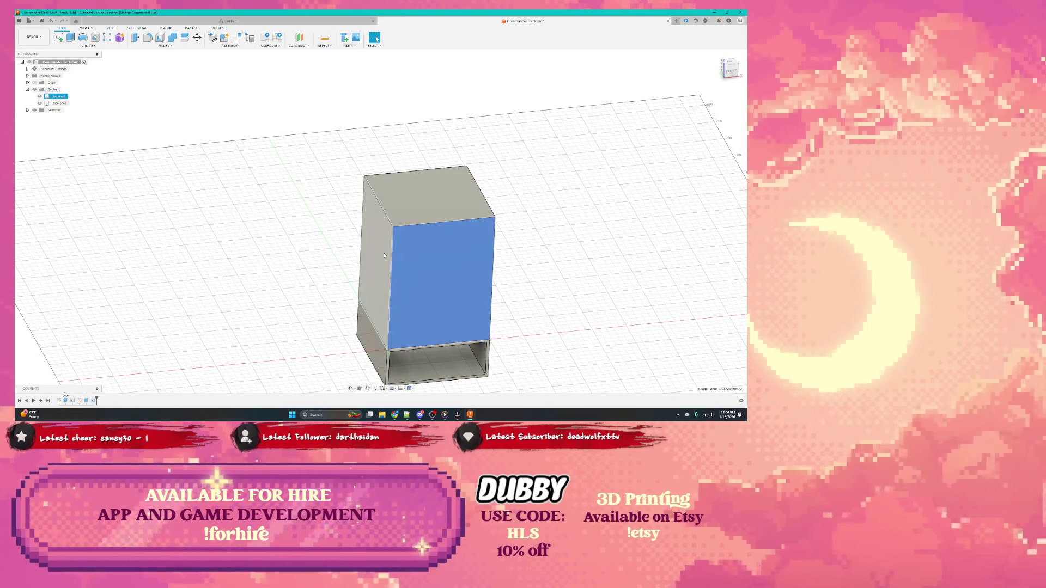
{"action": "left_click", "coordinate": [57, 97]}
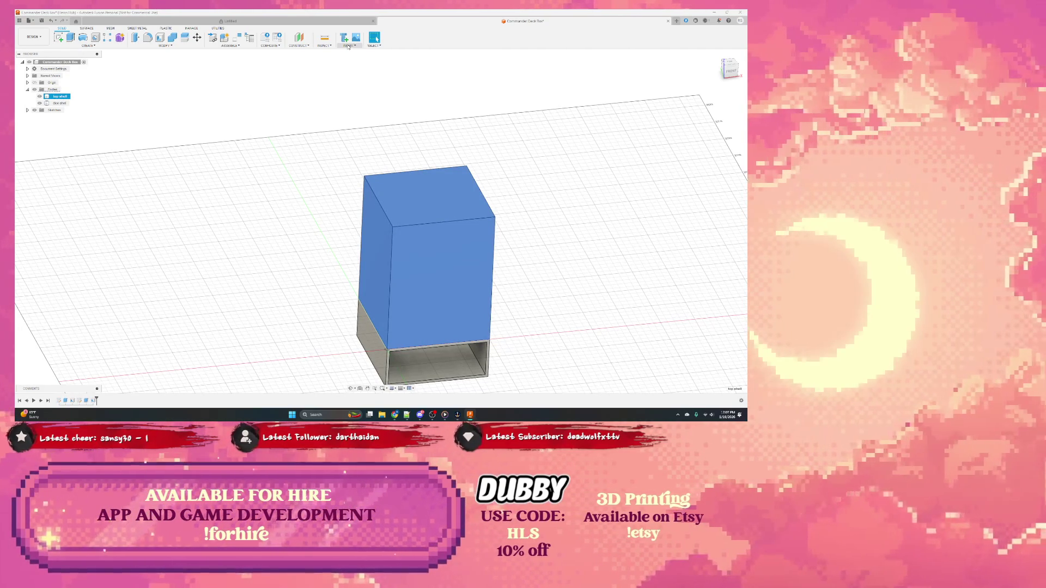
{"action": "right_click", "coordinate": [422, 217]}
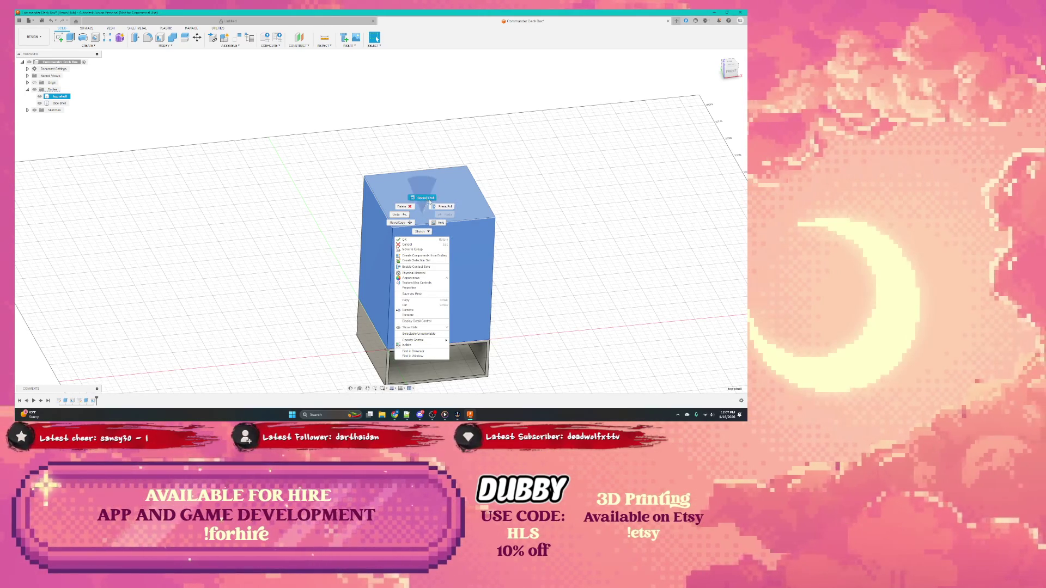
{"action": "left_click", "coordinate": [401, 223]}
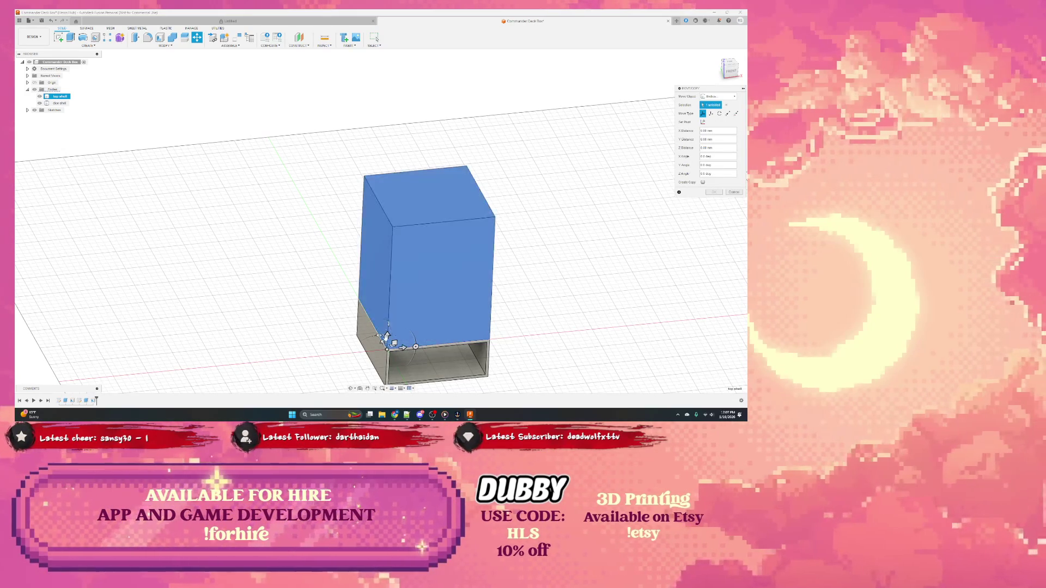
{"action": "left_click", "coordinate": [388, 360], "text": "ctrl"}
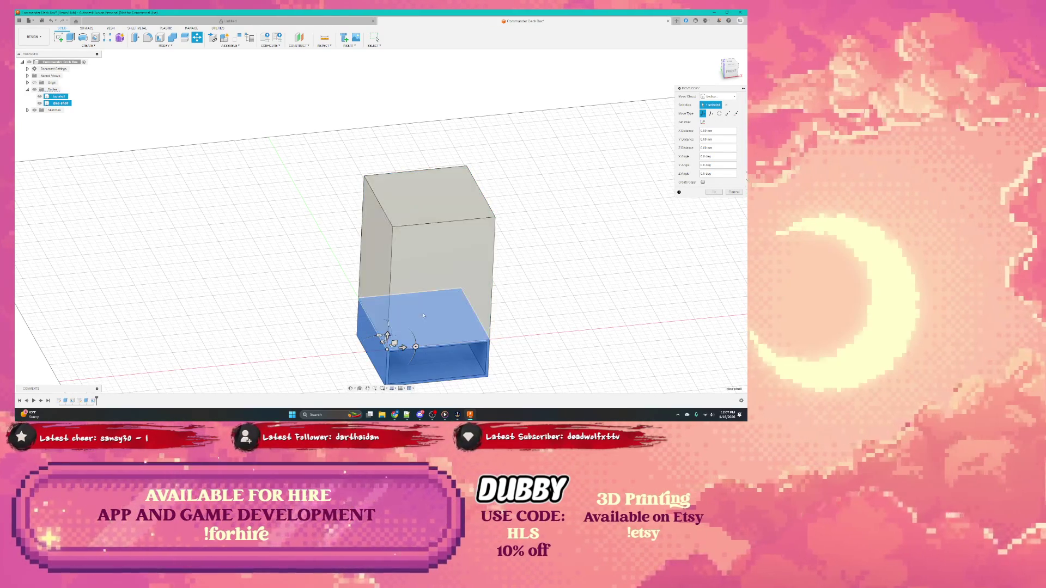
{"action": "left_click", "coordinate": [408, 261], "text": "ctrl"}
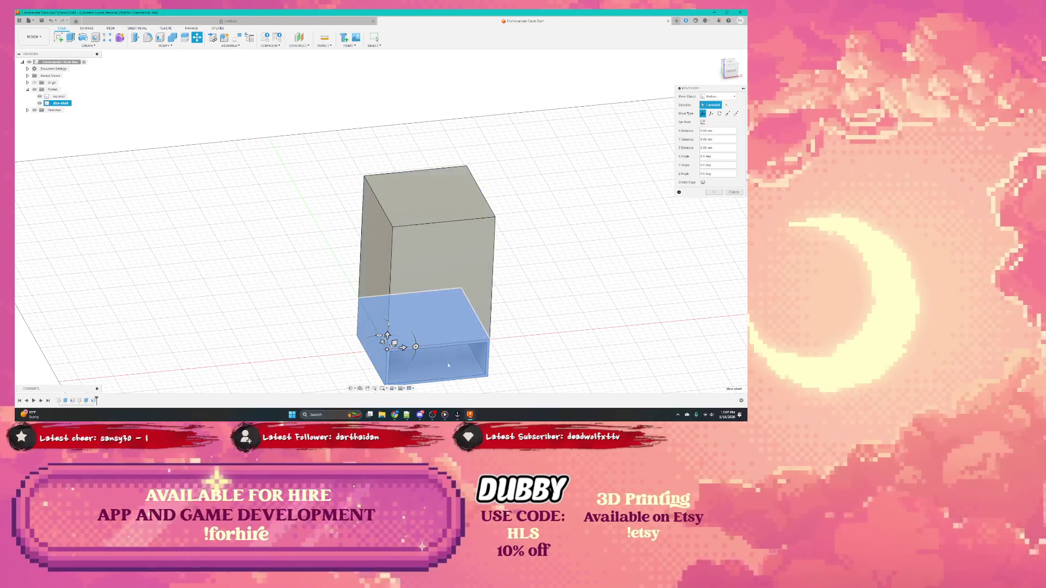
{"action": "left_click", "coordinate": [437, 310]}
{"action": "left_click", "coordinate": [435, 317]}
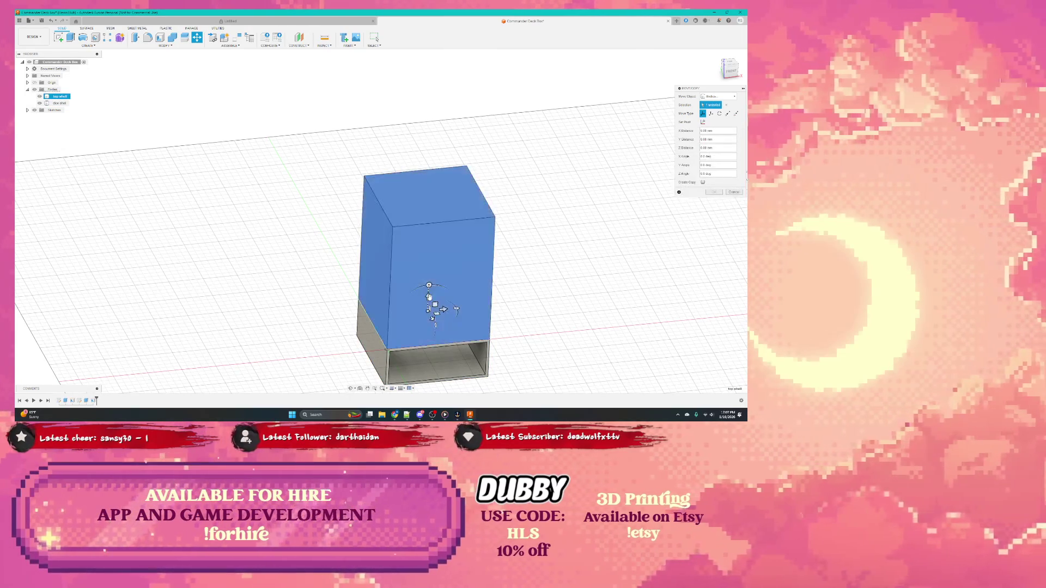
{"action": "left_click_drag", "start_coordinate": [429, 298], "coordinate": [431, 260]}
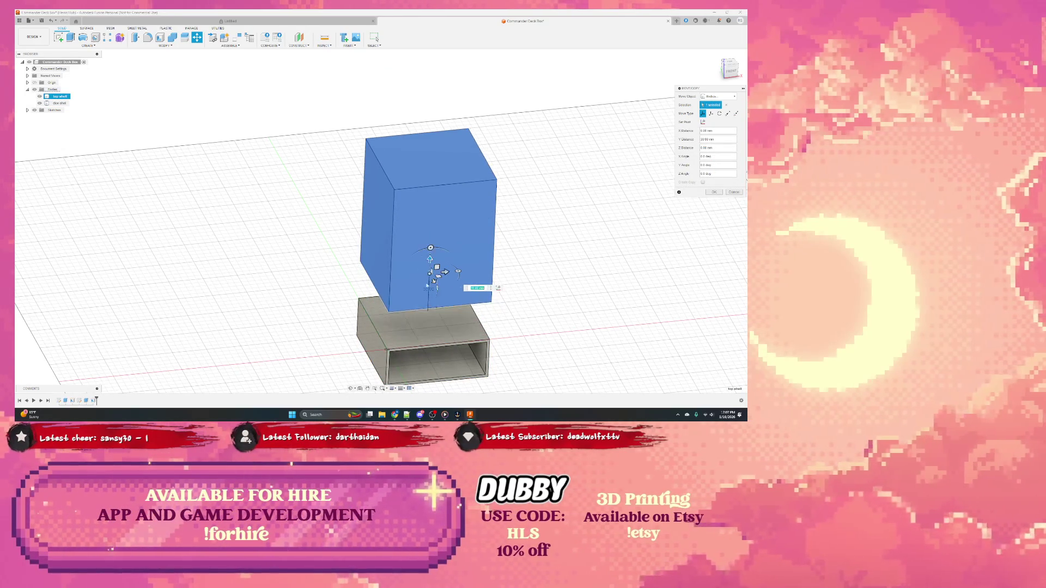
{"action": "mouse_move", "coordinate": [434, 274]}
{"action": "middle_mouse_down", "text": "shift"}
{"action": "mouse_move", "coordinate": [445, 179]}
{"action": "mouse_move", "coordinate": [411, 280]}
{"action": "middle_mouse_up", "text": "shift"}
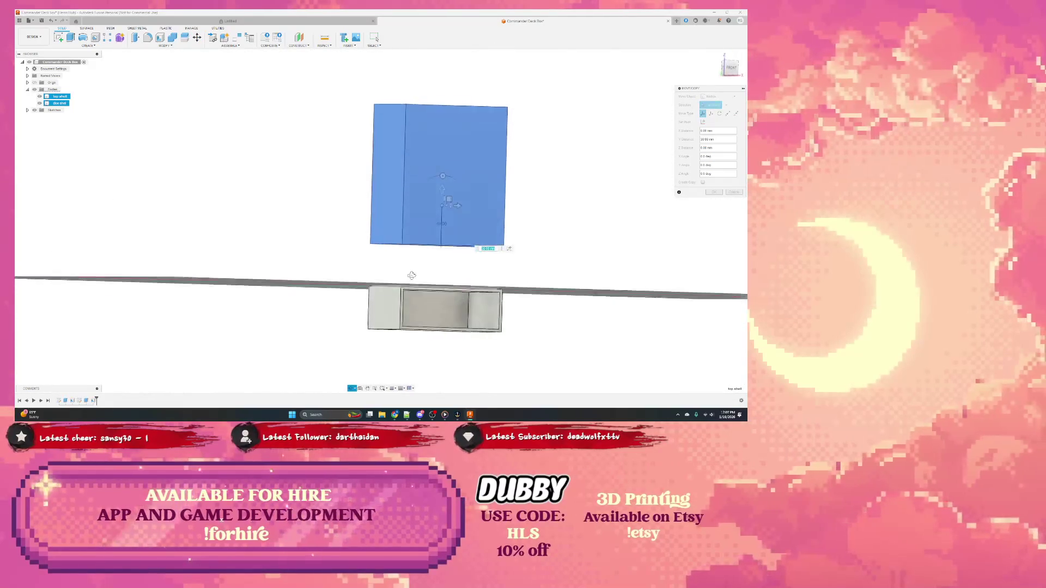
{"action": "left_click_drag", "start_coordinate": [442, 201], "coordinate": [442, 201]}
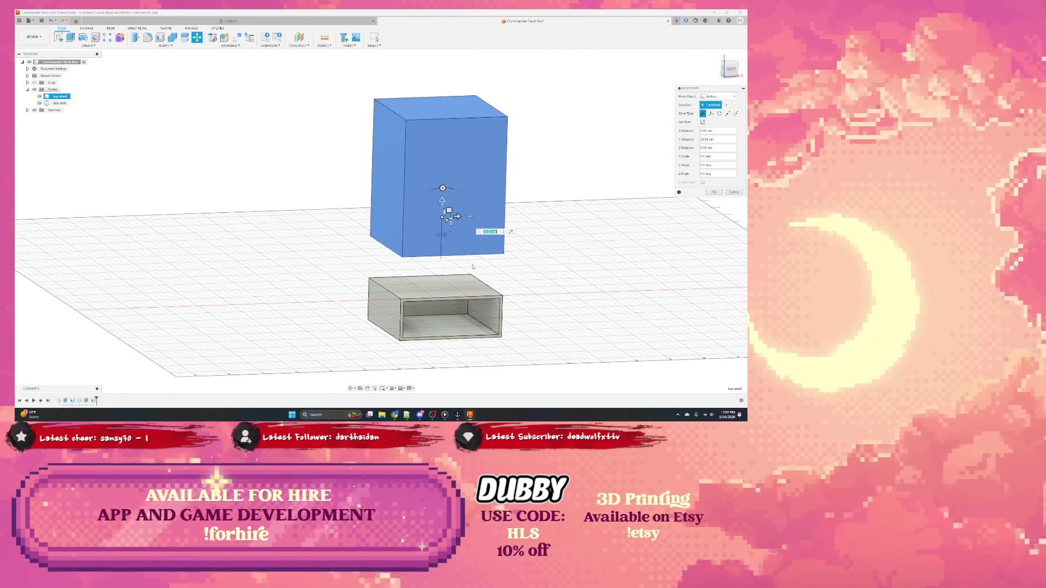
{"action": "left_click_drag", "start_coordinate": [444, 189], "coordinate": [441, 230]}
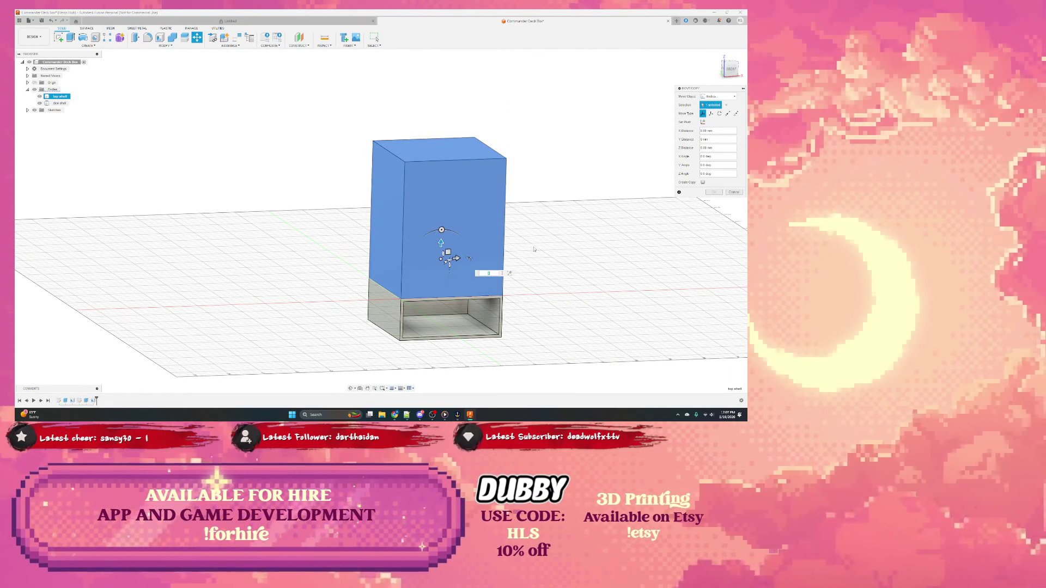
{"action": "key", "text": "Return"}
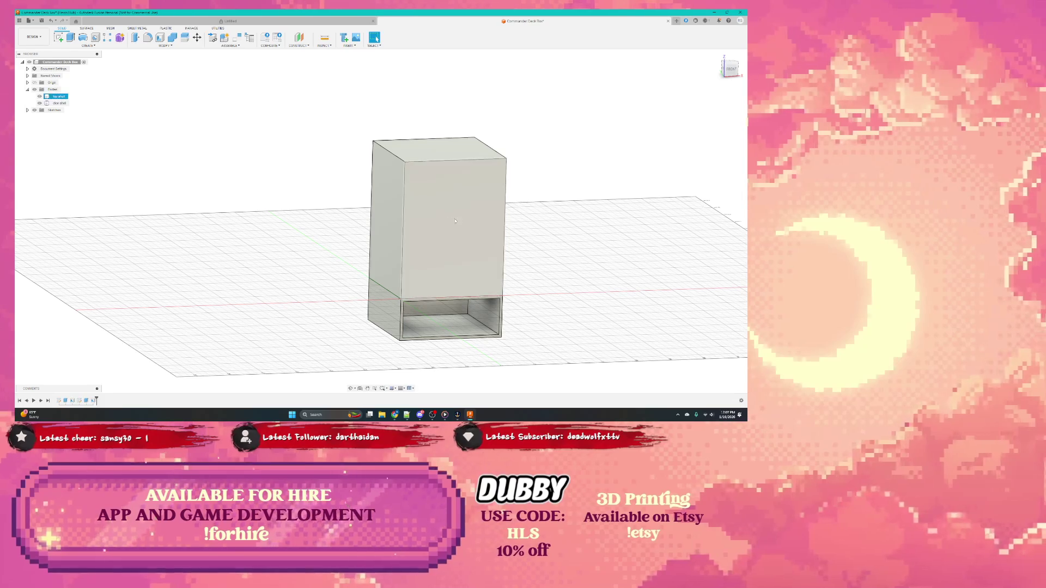
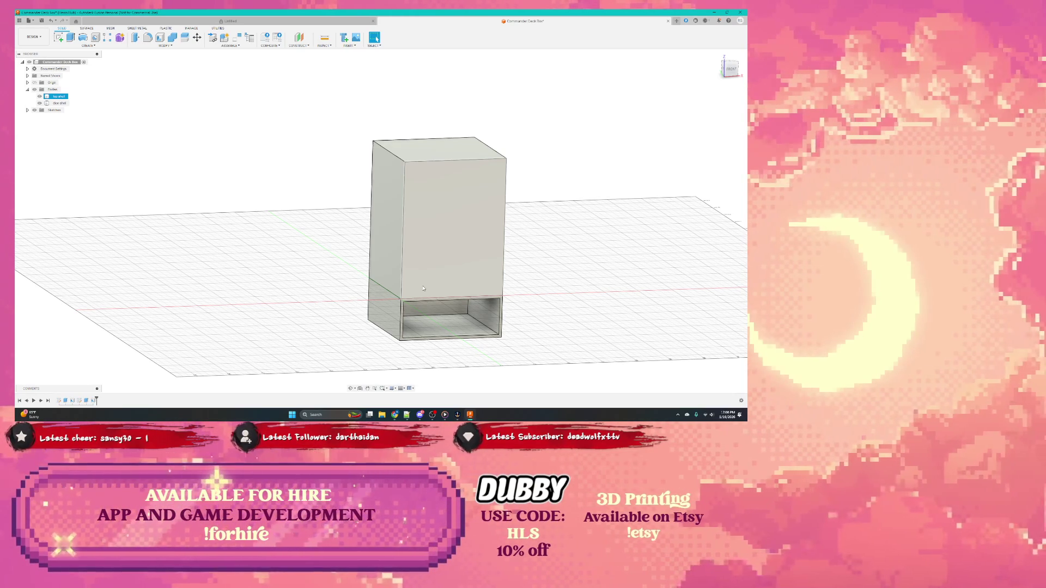
Start a sketch on the housing's front face and finish it without drawing anything
{"action": "left_click", "coordinate": [441, 267]}
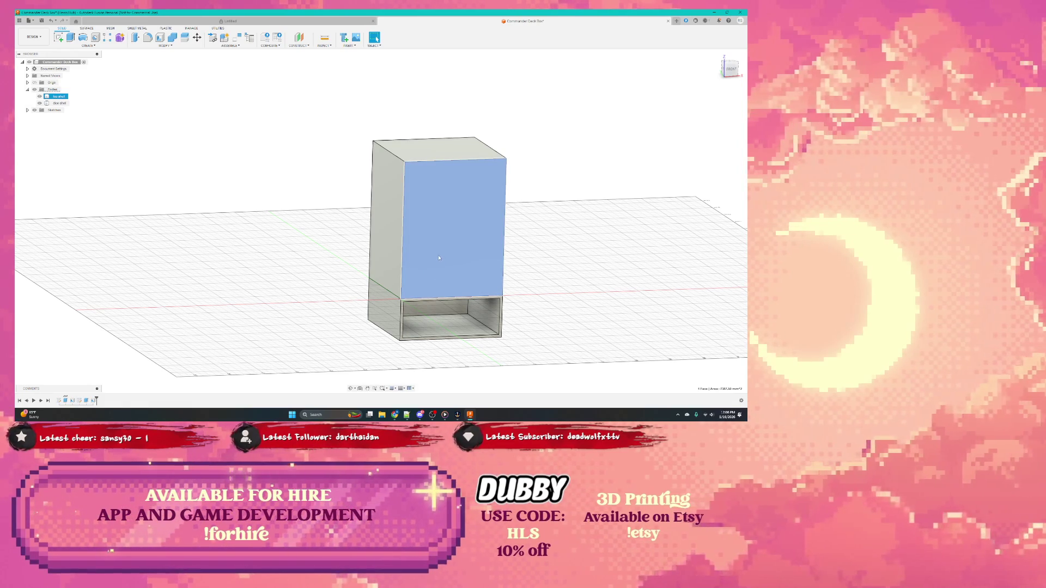
{"action": "middle_click_drag", "start_coordinate": [438, 258], "coordinate": [402, 289]}
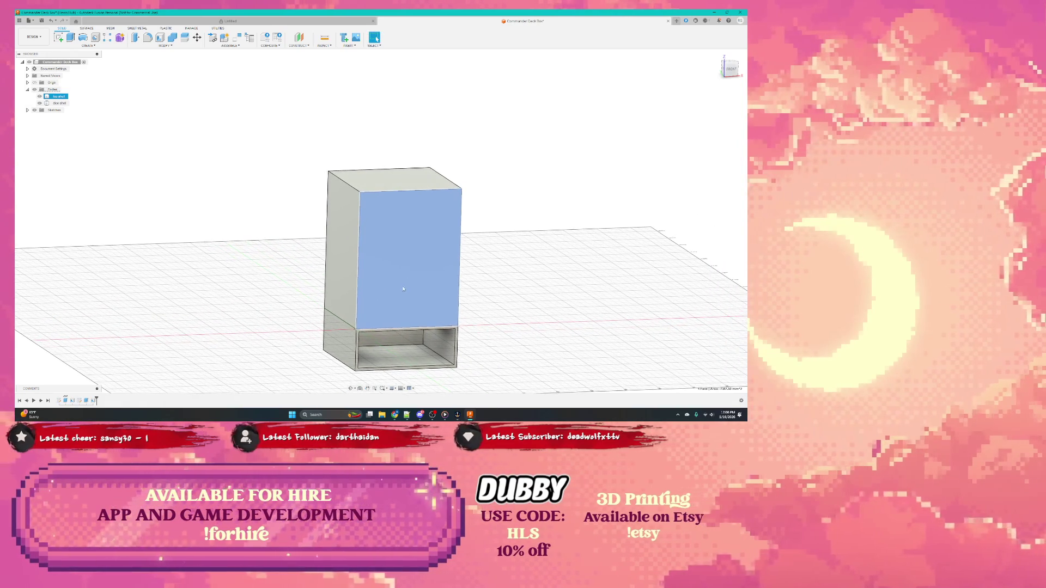
{"action": "left_click", "coordinate": [423, 285]}
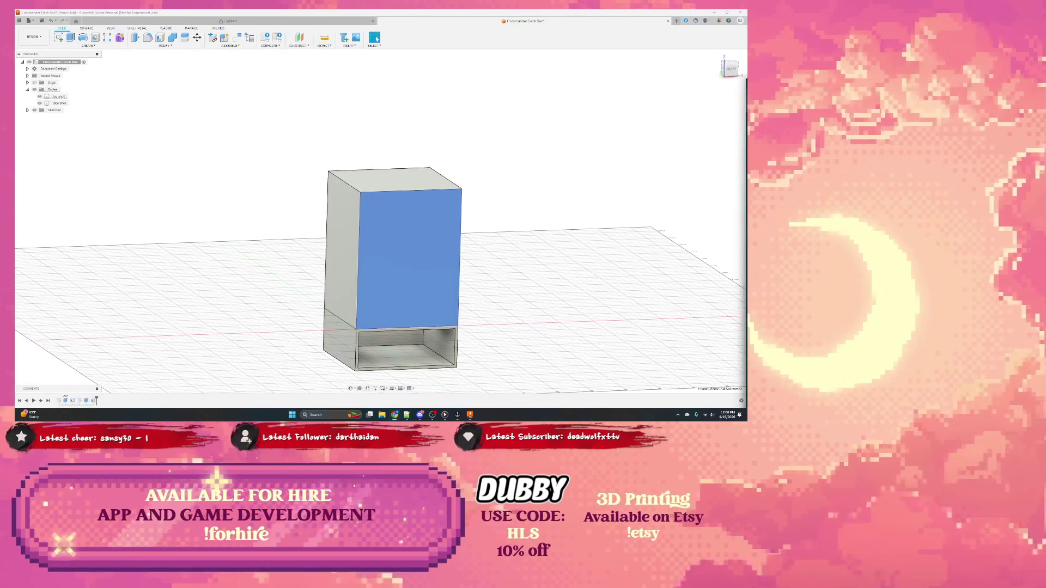
{"action": "left_click", "coordinate": [399, 305]}
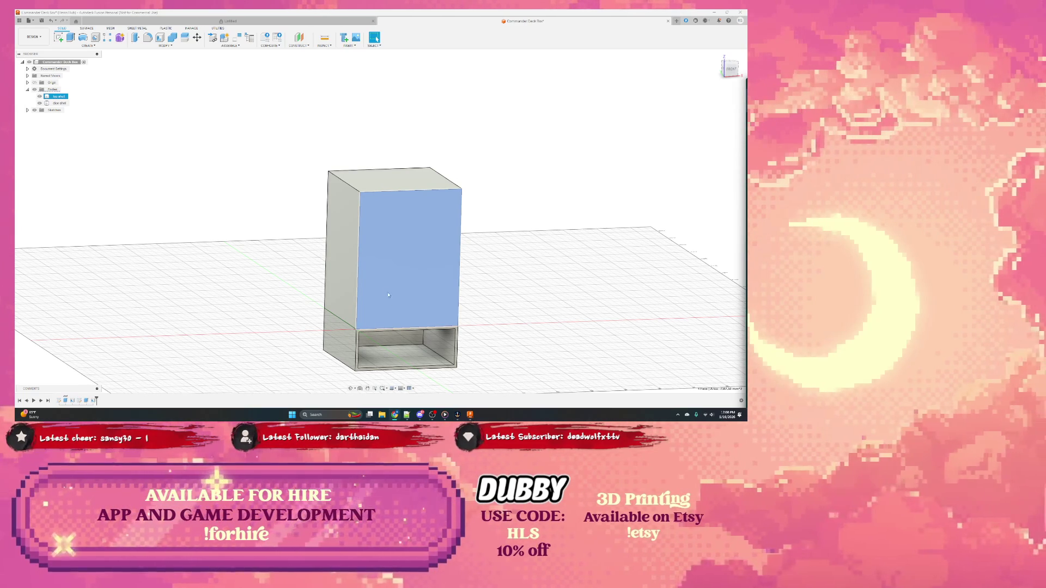
{"action": "middle_click_drag", "start_coordinate": [370, 283], "coordinate": [384, 306], "text": "shift"}
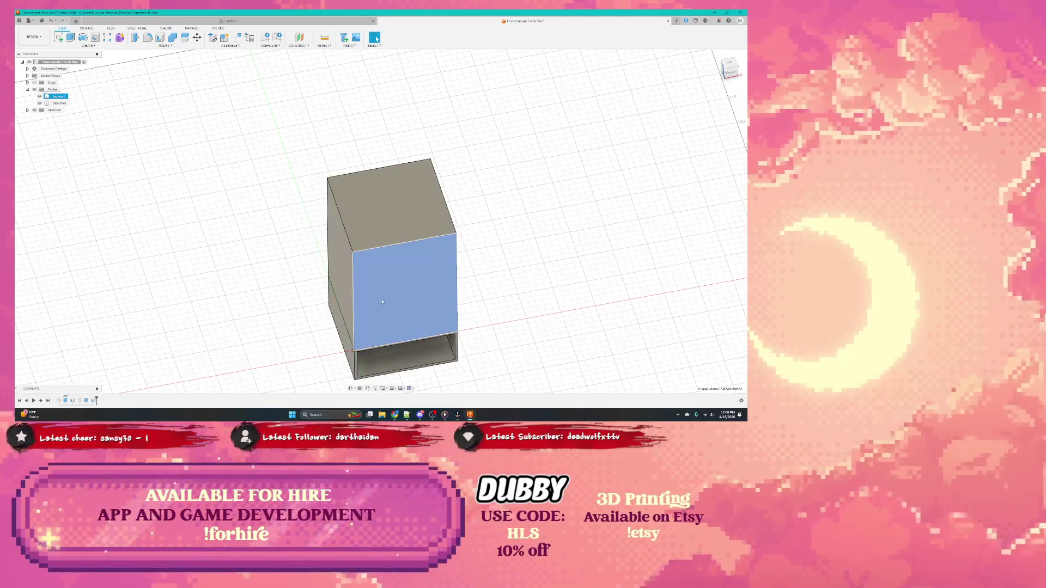
{"action": "left_click", "coordinate": [384, 306]}
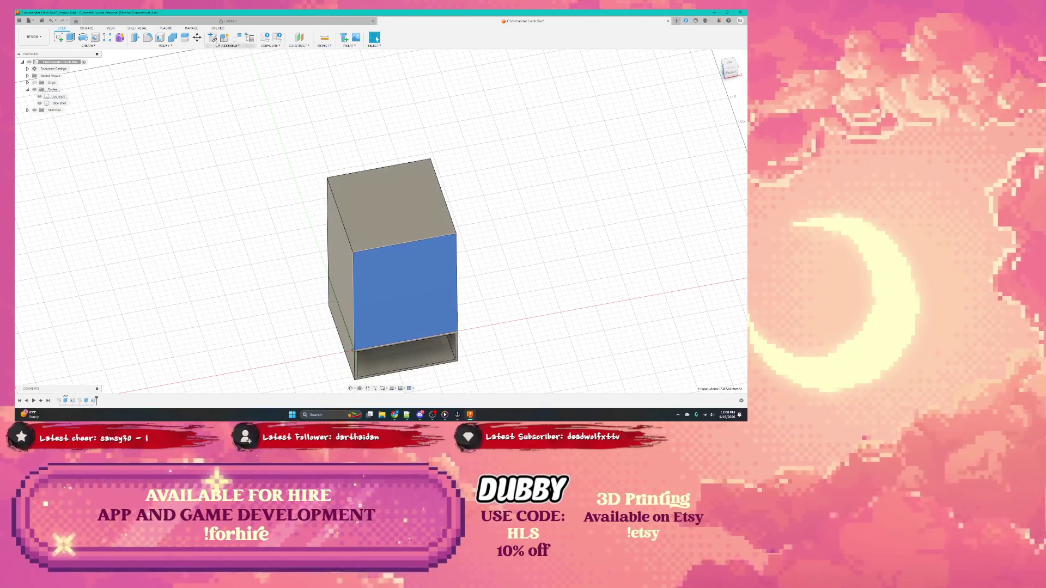
{"action": "left_click", "coordinate": [60, 38]}
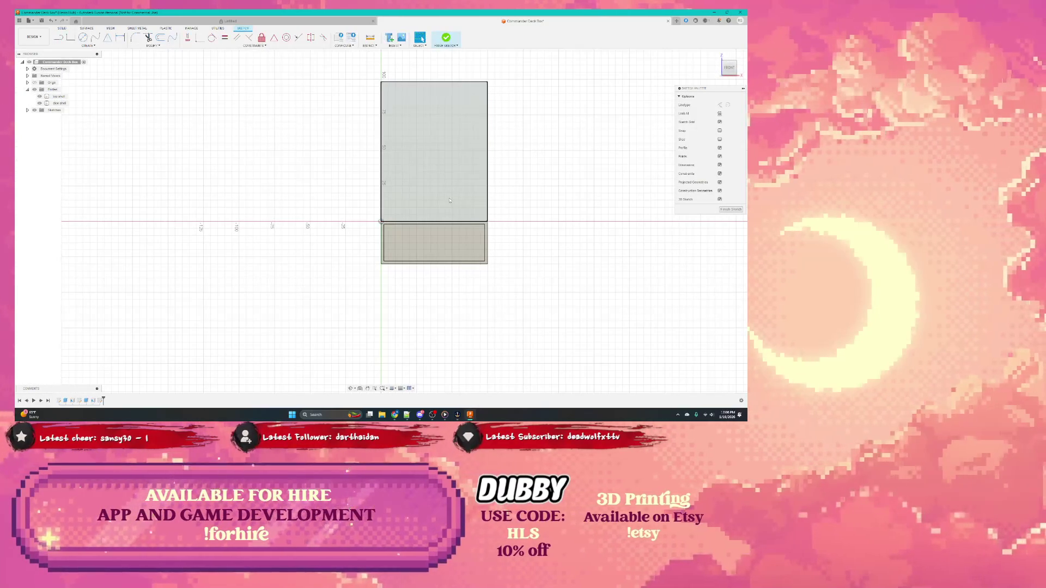
{"action": "middle_click_drag", "start_coordinate": [430, 192], "coordinate": [428, 227], "text": "shift"}
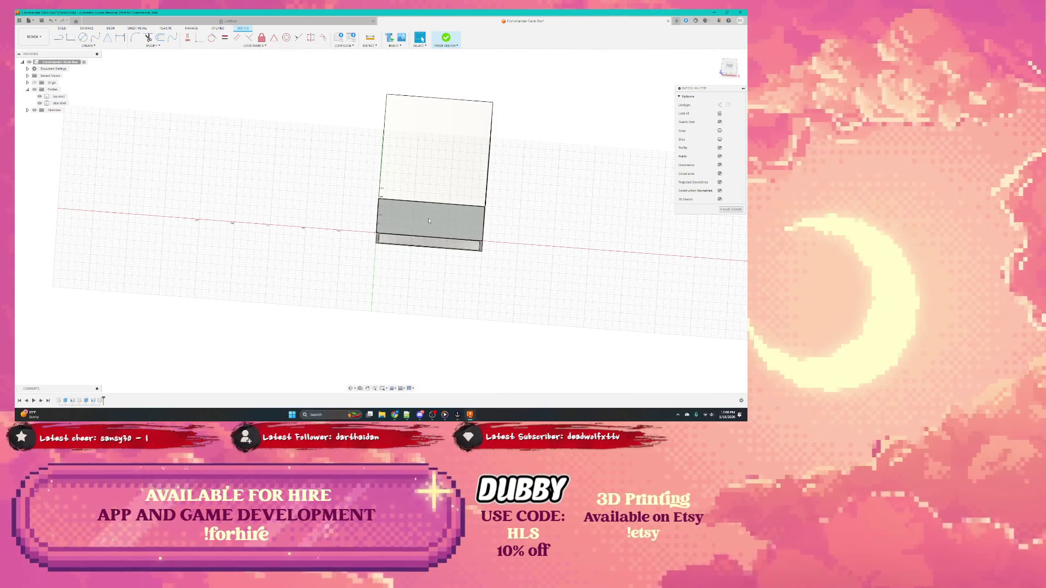
{"action": "middle_click_drag", "start_coordinate": [429, 228], "coordinate": [429, 210]}
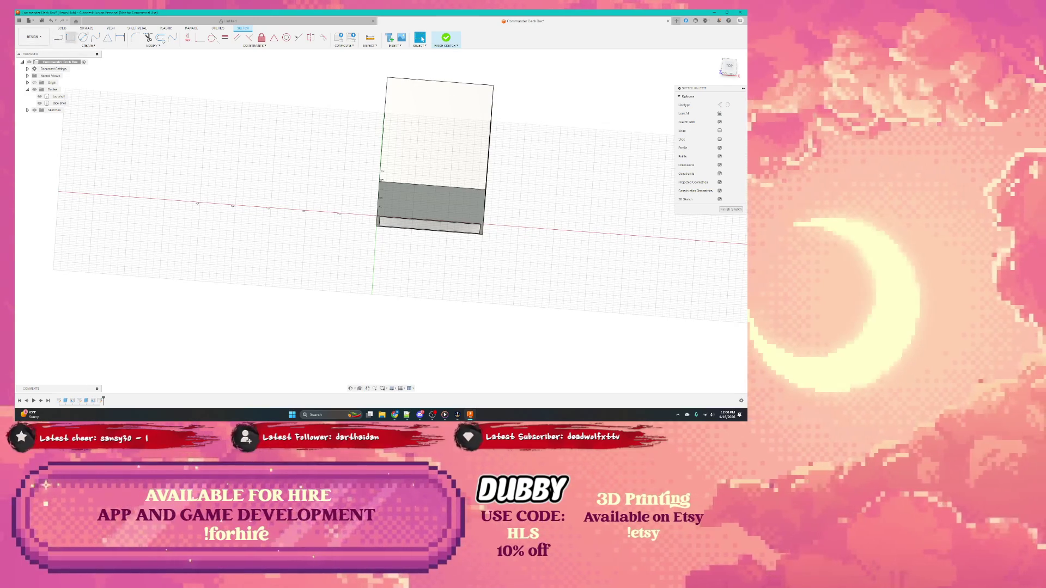
{"action": "left_click", "coordinate": [446, 38]}
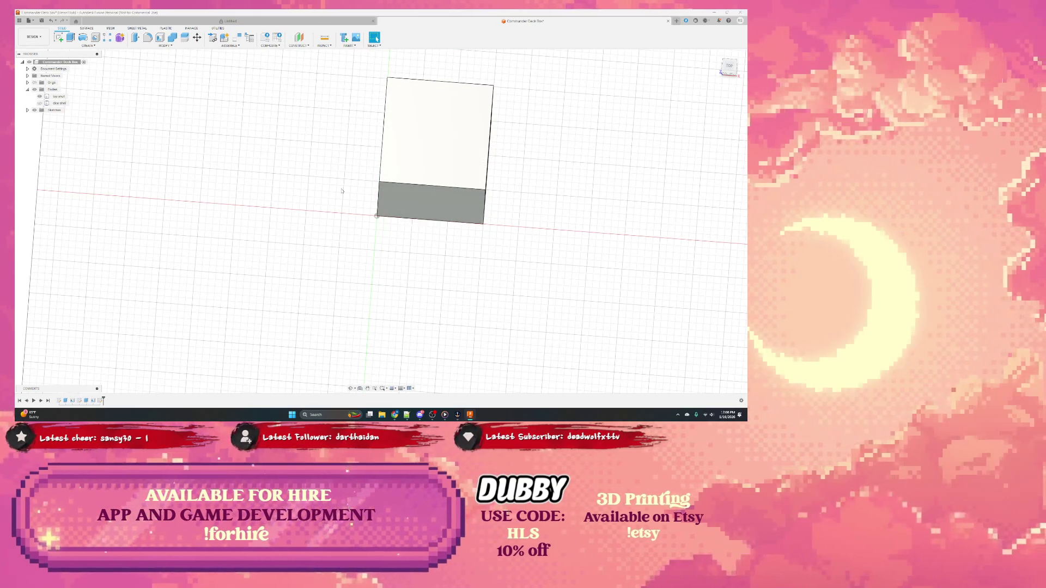
Snap to a straight-on view of the square end face and start a new sketch on it
{"action": "mouse_move", "coordinate": [422, 189]}
{"action": "middle_mouse_down", "text": "shift"}
{"action": "mouse_move", "coordinate": [421, 130]}
{"action": "mouse_move", "coordinate": [632, 89]}
{"action": "middle_mouse_up", "text": "shift"}
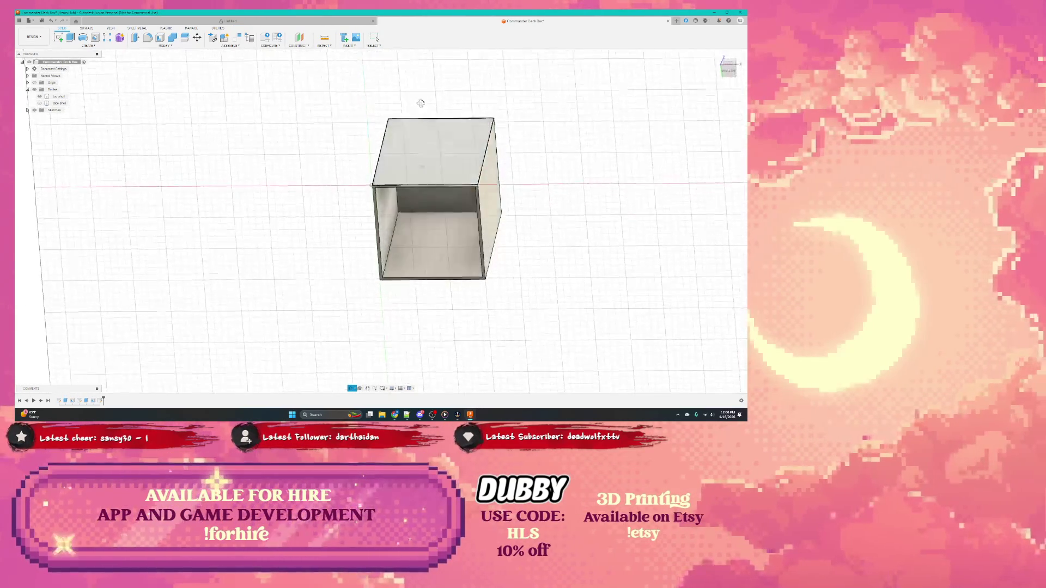
{"action": "left_click", "coordinate": [729, 68]}
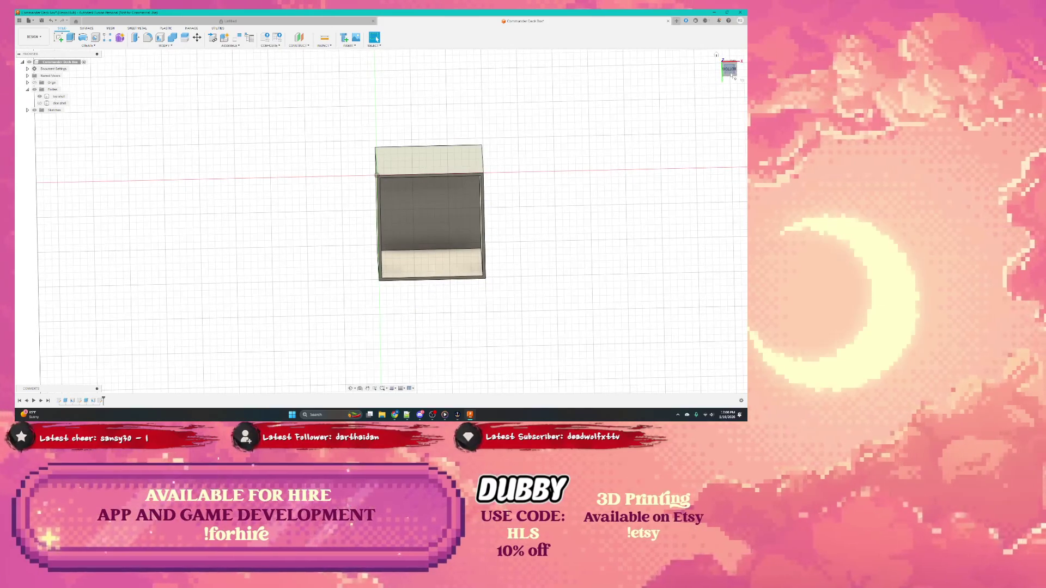
{"action": "left_click", "coordinate": [60, 38]}
{"action": "left_click", "coordinate": [395, 189]}
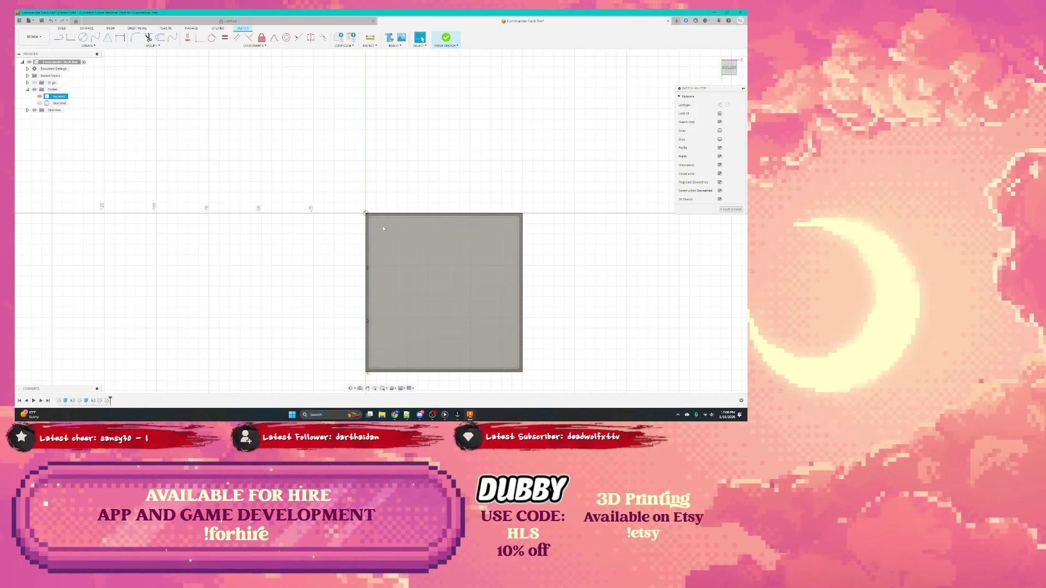
{"action": "scroll", "coordinate": [374, 220], "scroll_direction": "up", "scroll_amount": 1}
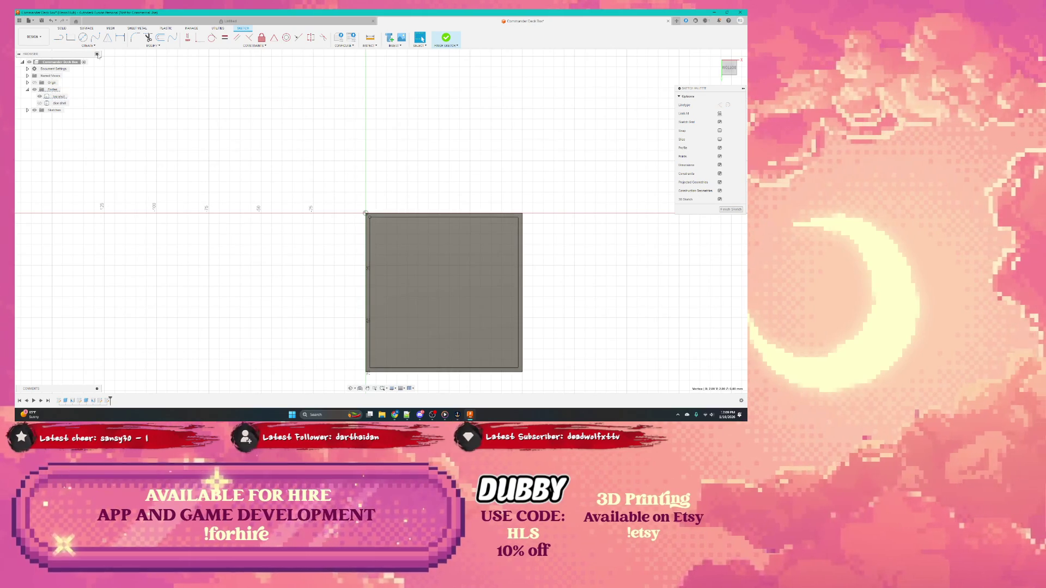
Draw a rectangle from the origin with the R tool, delete it and restart the rectangle
{"action": "key", "text": "r"}
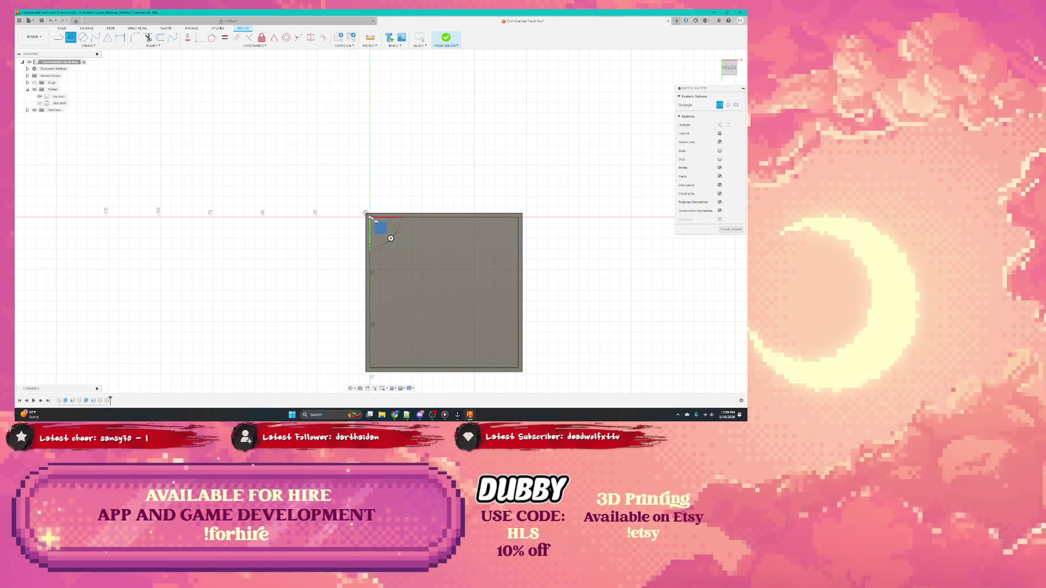
{"action": "scroll", "coordinate": [391, 238], "scroll_direction": "down", "scroll_amount": 1}
{"action": "scroll", "coordinate": [393, 234], "scroll_direction": "up", "scroll_amount": 3}
{"action": "scroll", "coordinate": [393, 234], "scroll_direction": "up", "scroll_amount": 1}
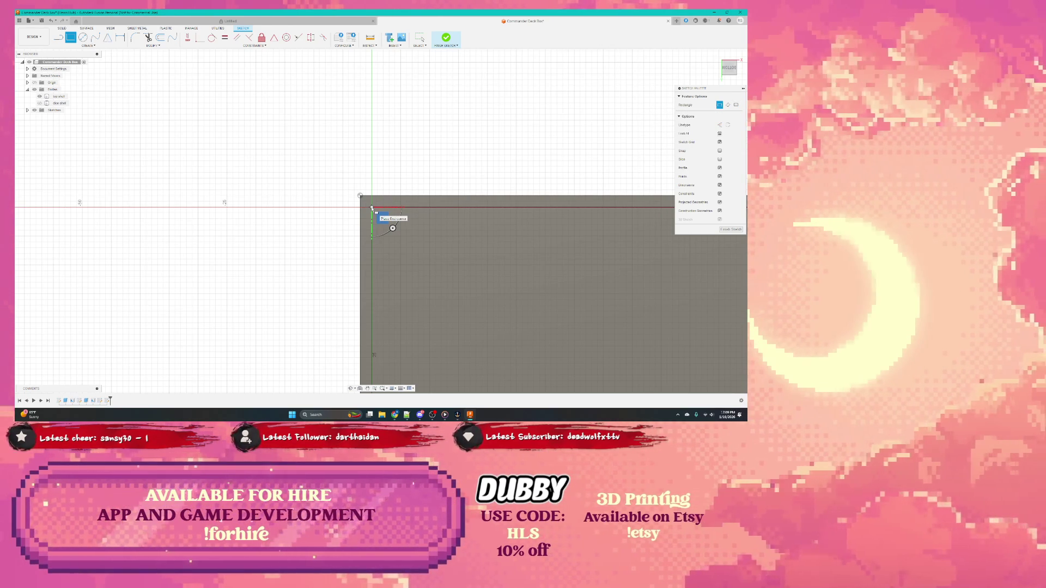
{"action": "left_click", "coordinate": [372, 209]}
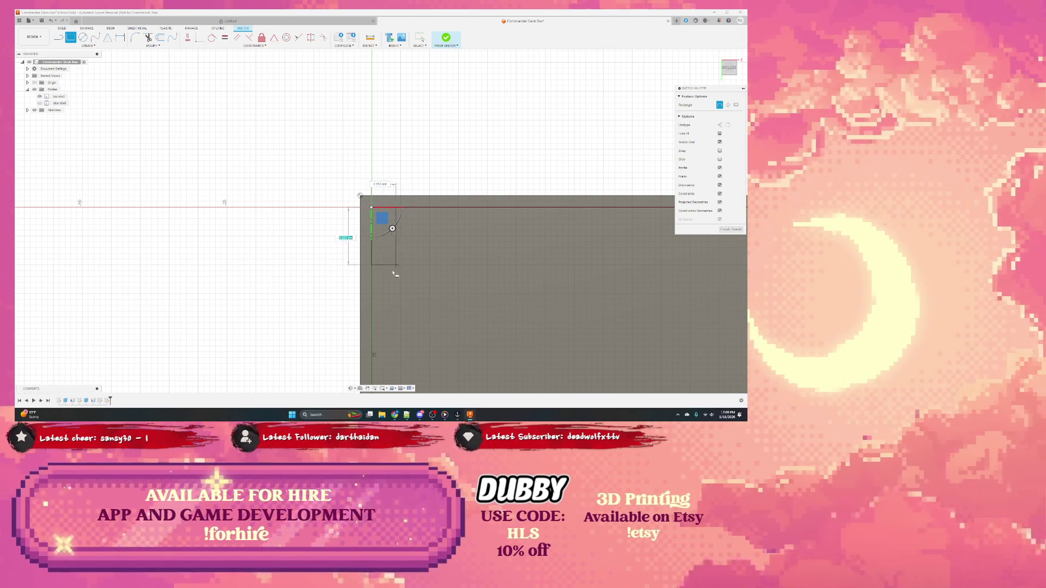
{"action": "scroll", "coordinate": [510, 318], "scroll_direction": "up", "scroll_amount": 2}
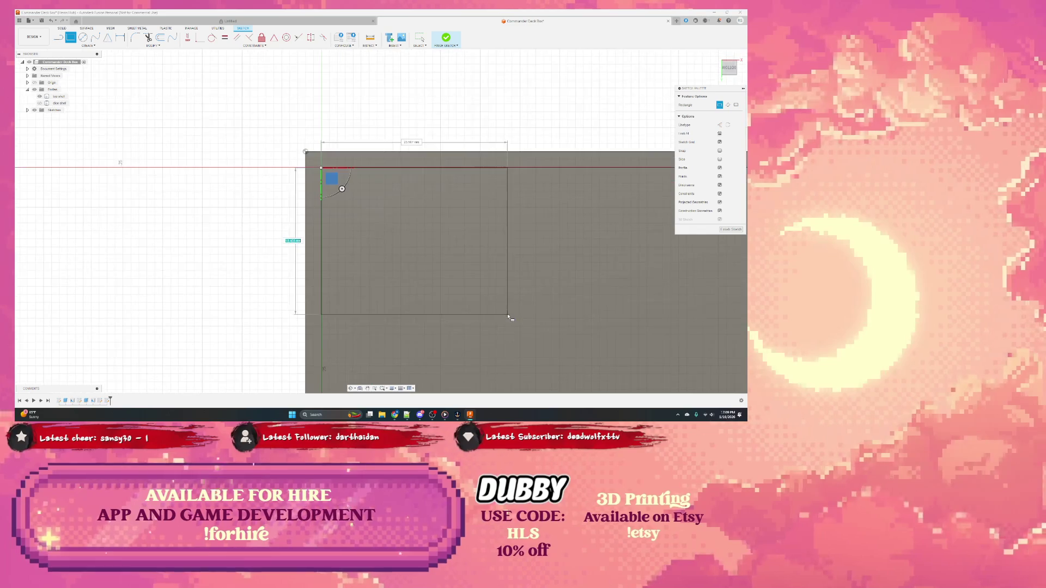
{"action": "scroll", "coordinate": [509, 317], "scroll_direction": "down", "scroll_amount": 2}
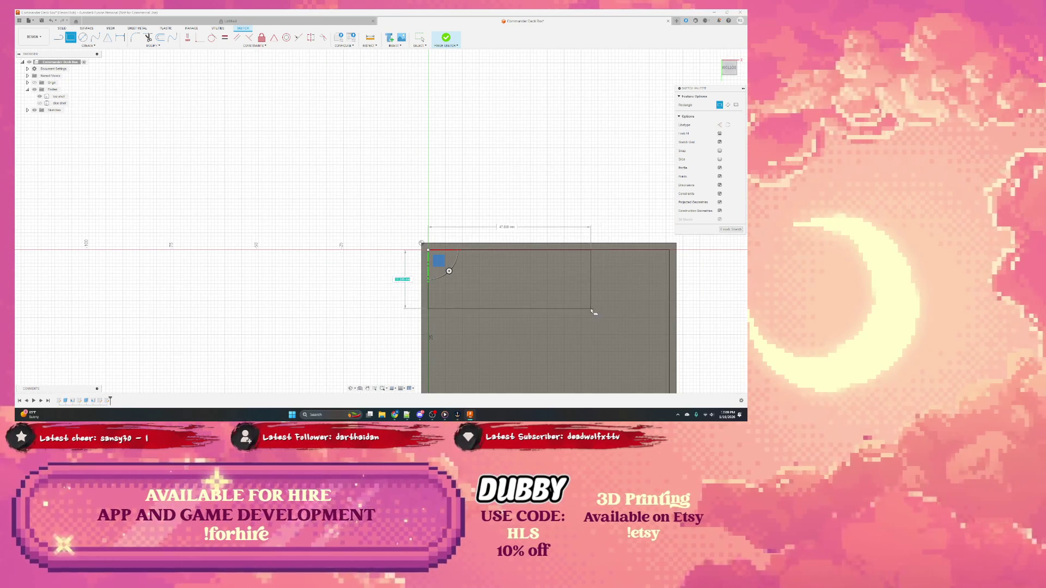
{"action": "left_click", "coordinate": [594, 312]}
{"action": "left_click", "coordinate": [459, 273]}
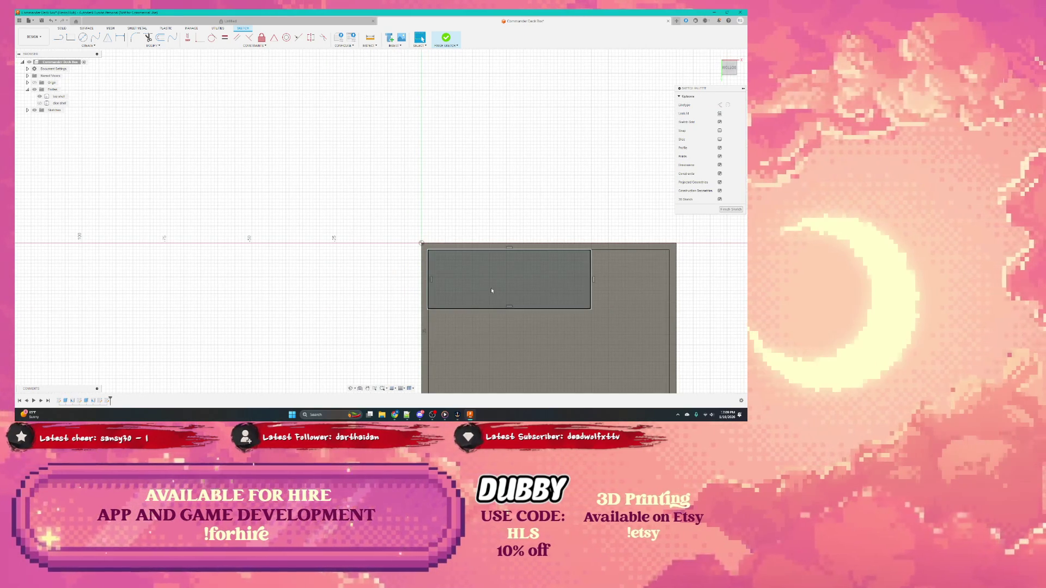
{"action": "key", "text": "Delete"}
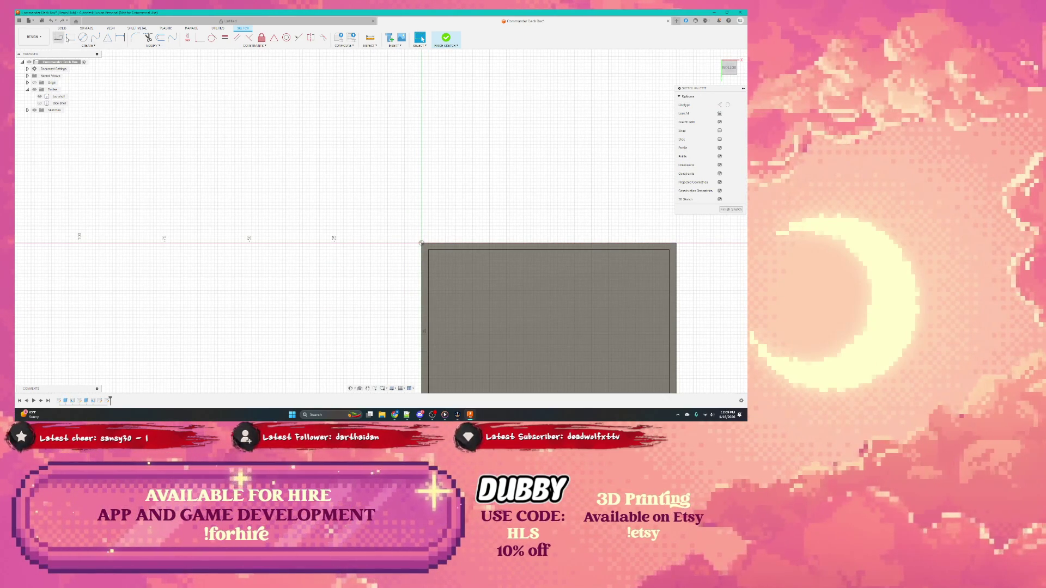
{"action": "key", "text": "r"}
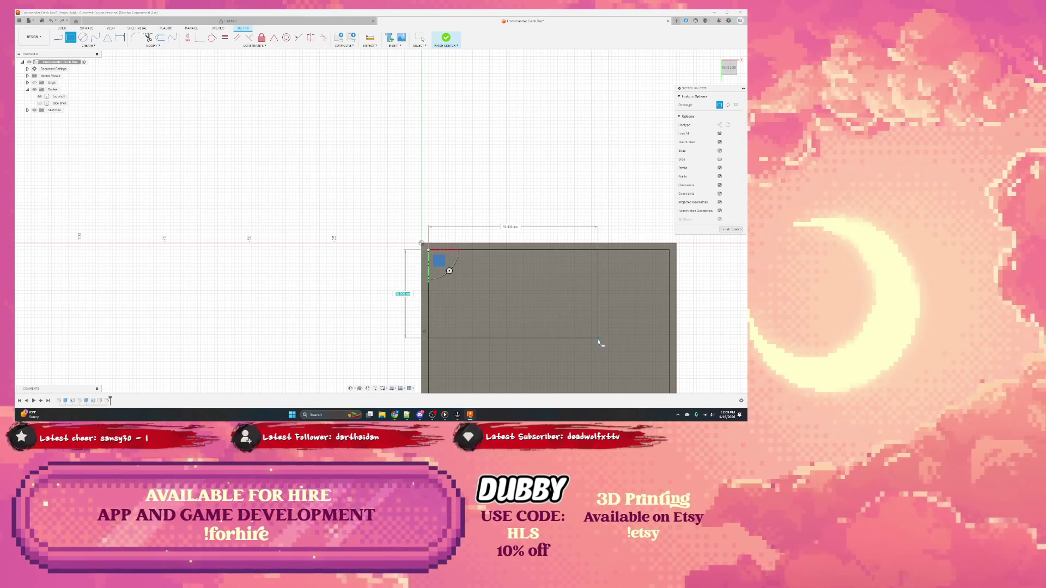
{"action": "middle_click_drag", "start_coordinate": [442, 264], "coordinate": [507, 311], "text": "shift"}
{"action": "mouse_move", "coordinate": [578, 309]}
{"action": "middle_mouse_down", "text": "shift"}
{"action": "mouse_move", "coordinate": [601, 328]}
{"action": "mouse_move", "coordinate": [458, 212]}
{"action": "mouse_move", "coordinate": [171, 94]}
{"action": "middle_mouse_up", "text": "shift"}
{"action": "left_click", "coordinate": [728, 68]}
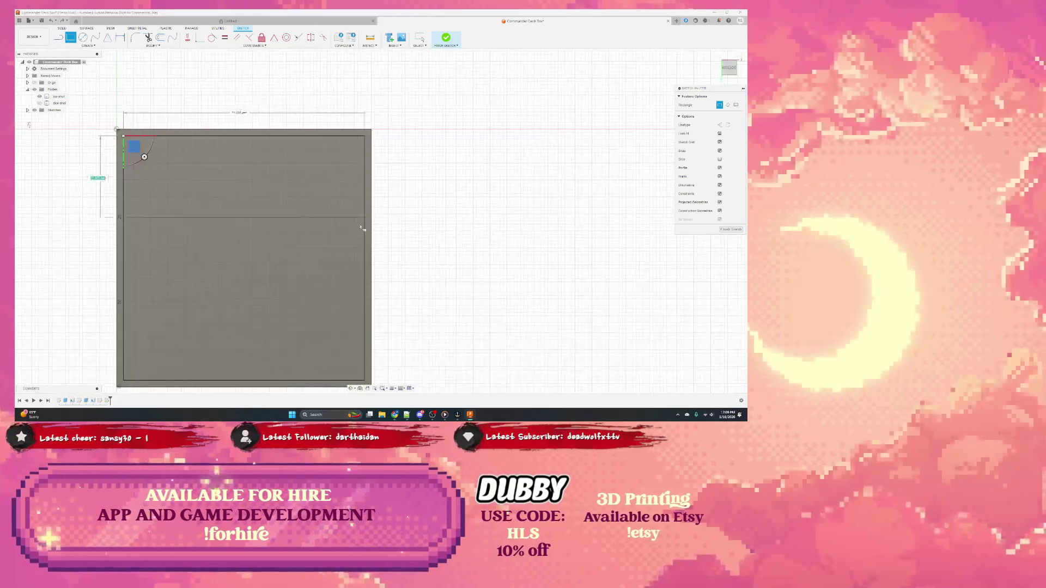
Stretch the rectangle to the inner outline's corner and begin extruding its profile
{"action": "left_click_drag", "start_coordinate": [357, 360], "coordinate": [366, 382]}
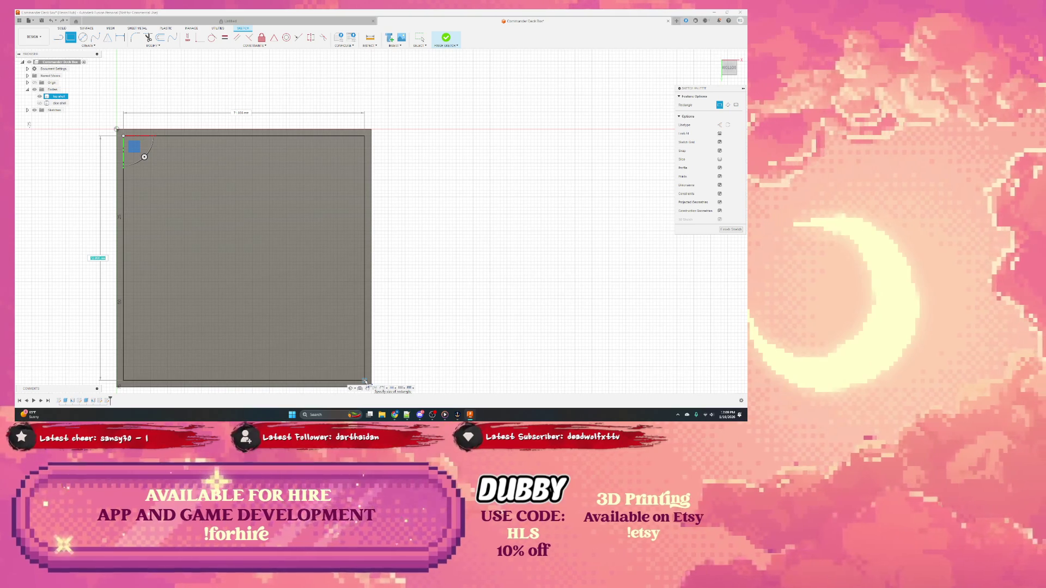
{"action": "left_click", "coordinate": [367, 376]}
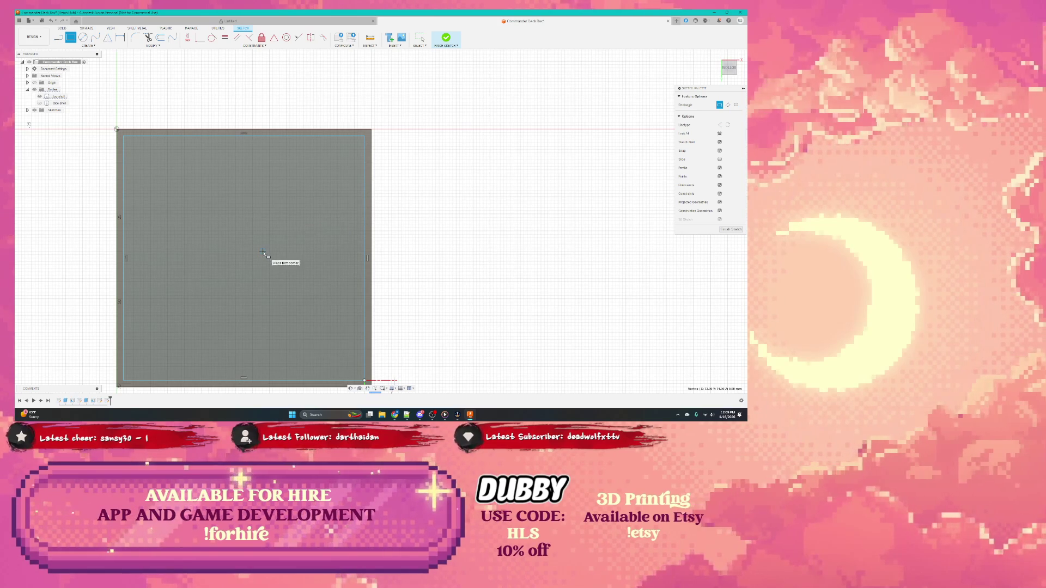
{"action": "left_click", "coordinate": [730, 230]}
{"action": "left_click", "coordinate": [251, 258]}
{"action": "right_click", "coordinate": [252, 257]}
{"action": "left_click", "coordinate": [267, 267]}
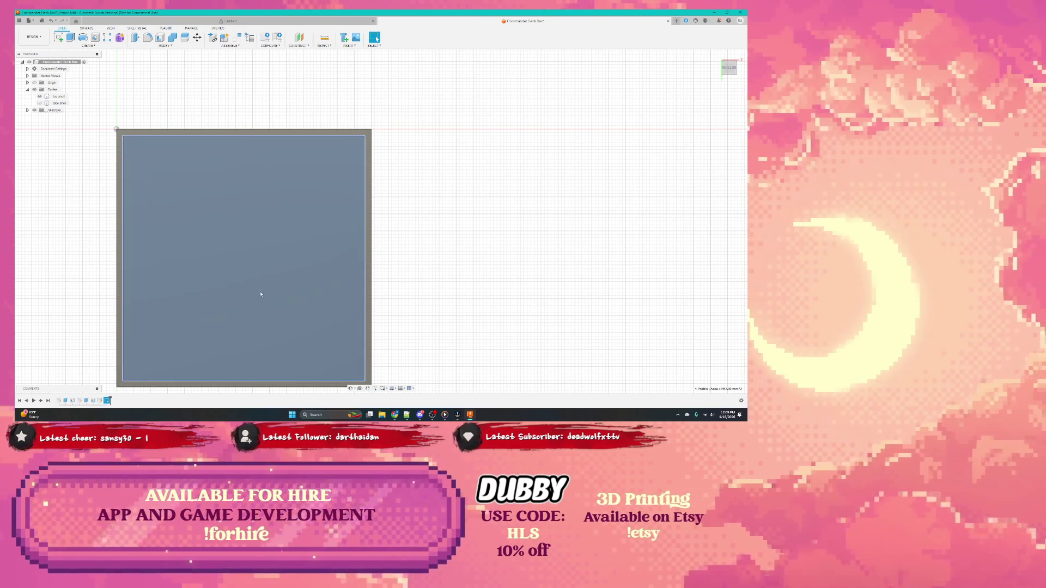
Extrude the rectangle profile upward into a taller solid
{"action": "mouse_move", "coordinate": [257, 294]}
{"action": "middle_mouse_down", "text": "shift"}
{"action": "mouse_move", "coordinate": [271, 294]}
{"action": "mouse_move", "coordinate": [254, 319]}
{"action": "middle_mouse_up", "text": "shift"}
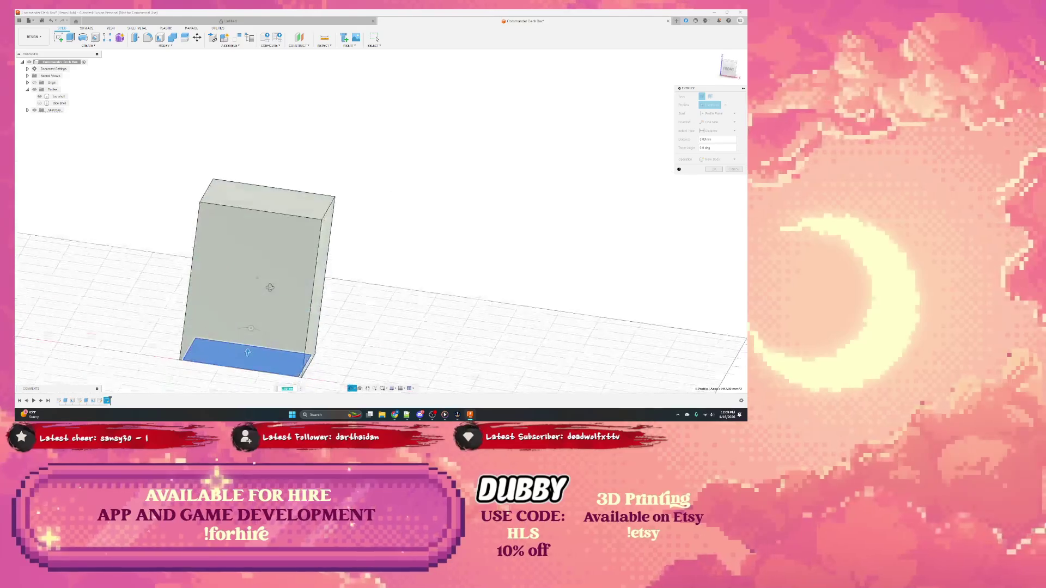
{"action": "left_click_drag", "start_coordinate": [251, 329], "coordinate": [260, 258]}
{"action": "key", "text": "Return"}
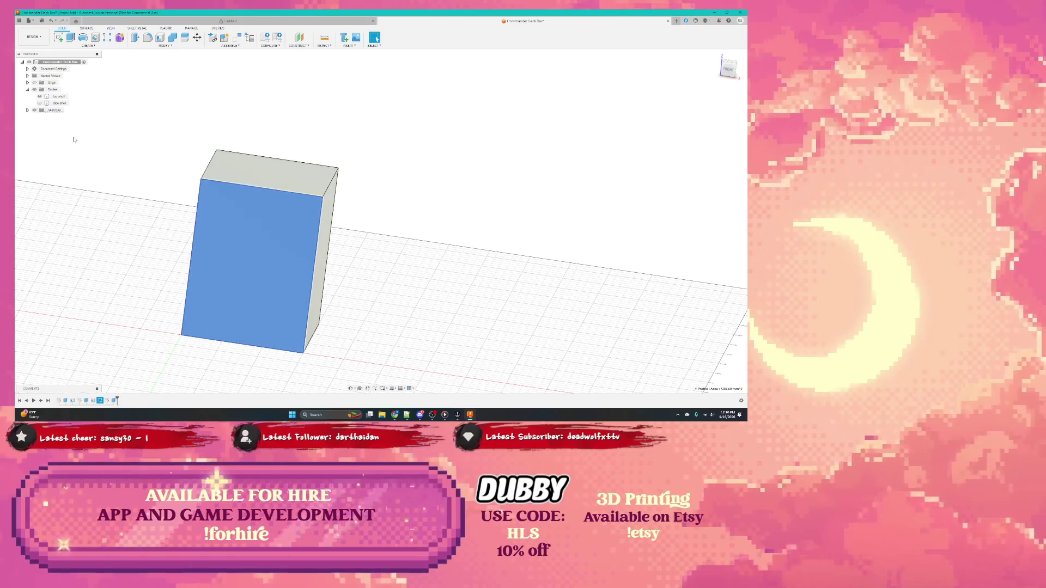
{"action": "left_click", "coordinate": [275, 299]}
Begin an extrusion from the housing's inner bottom face seen from below
{"action": "middle_click_drag", "start_coordinate": [276, 299], "coordinate": [301, 285], "text": "shift"}
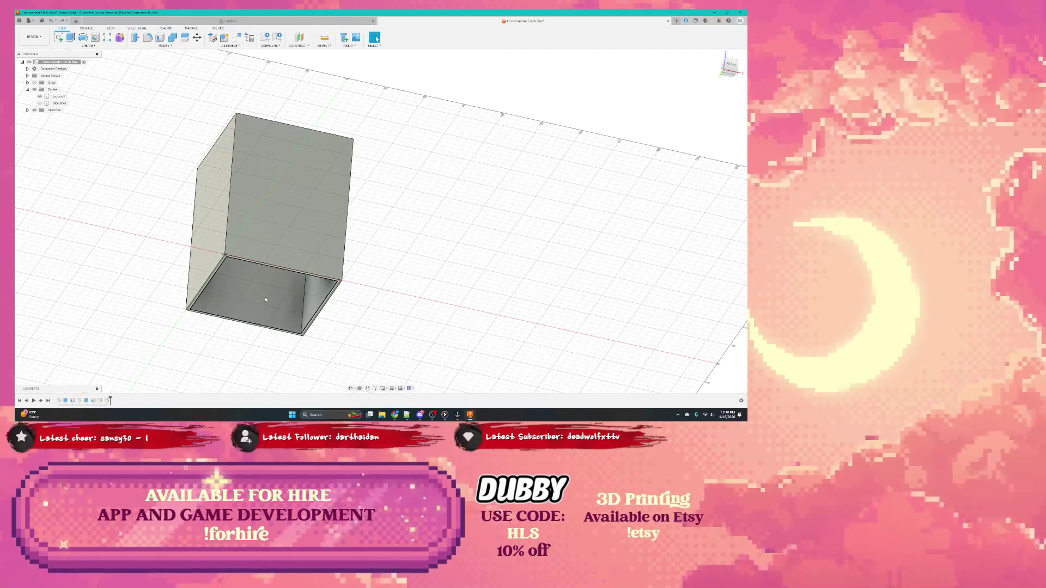
{"action": "left_click", "coordinate": [265, 297]}
{"action": "right_click", "coordinate": [264, 314]}
{"action": "left_click", "coordinate": [263, 330]}
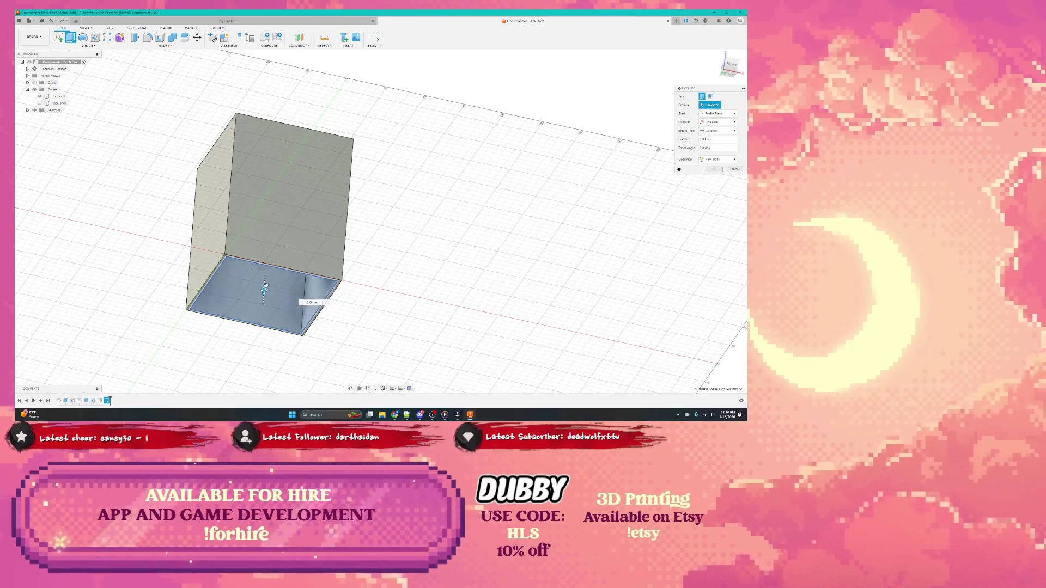
Extrude the bottom face 50 mm upward as a separate New Body filling the sleeve
{"action": "left_click_drag", "start_coordinate": [266, 290], "coordinate": [271, 233]}
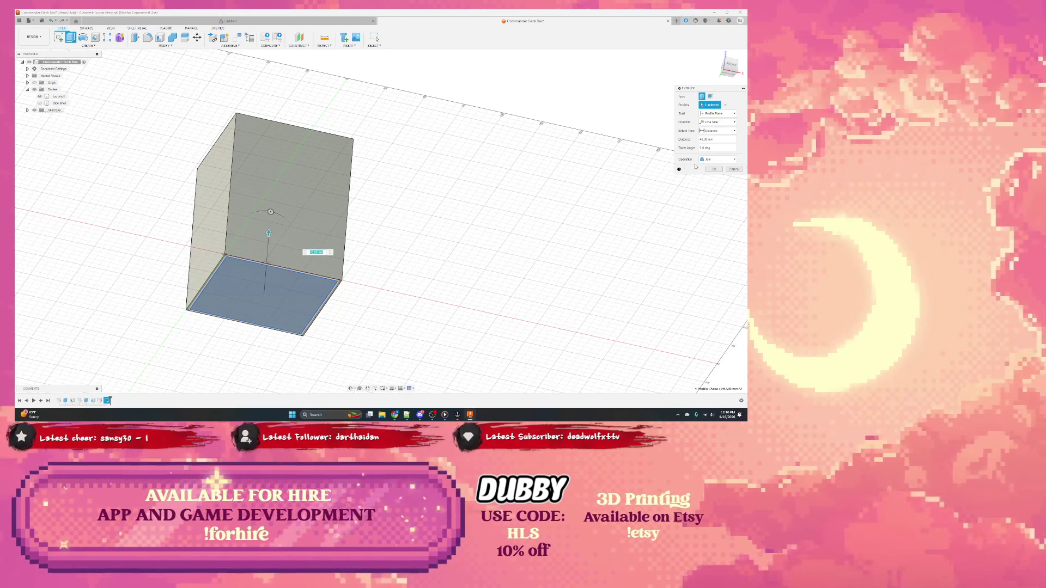
{"action": "left_click", "coordinate": [717, 159]}
{"action": "left_click", "coordinate": [712, 185]}
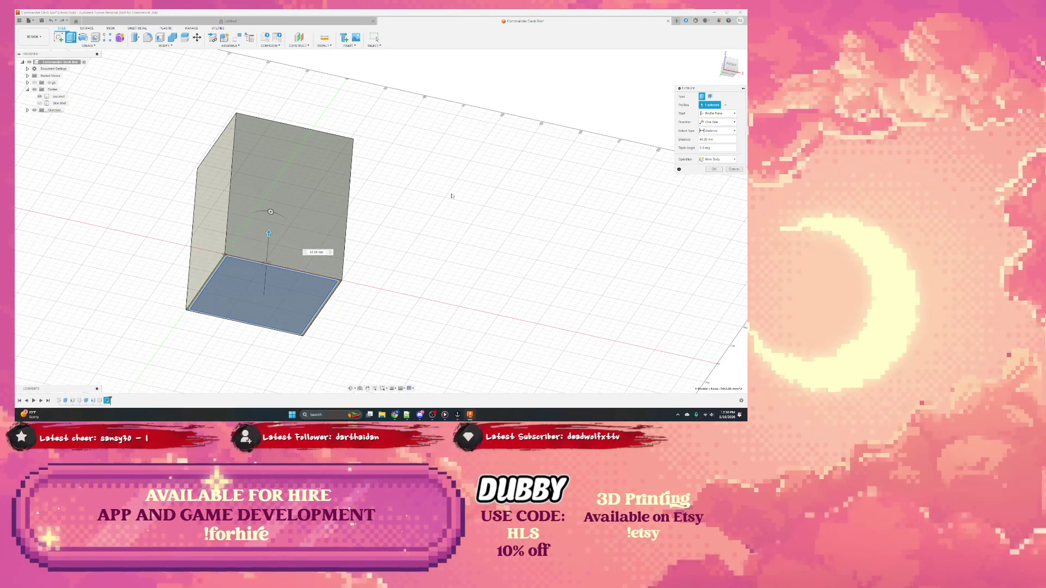
{"action": "middle_click_drag", "start_coordinate": [256, 234], "coordinate": [268, 235], "text": "shift"}
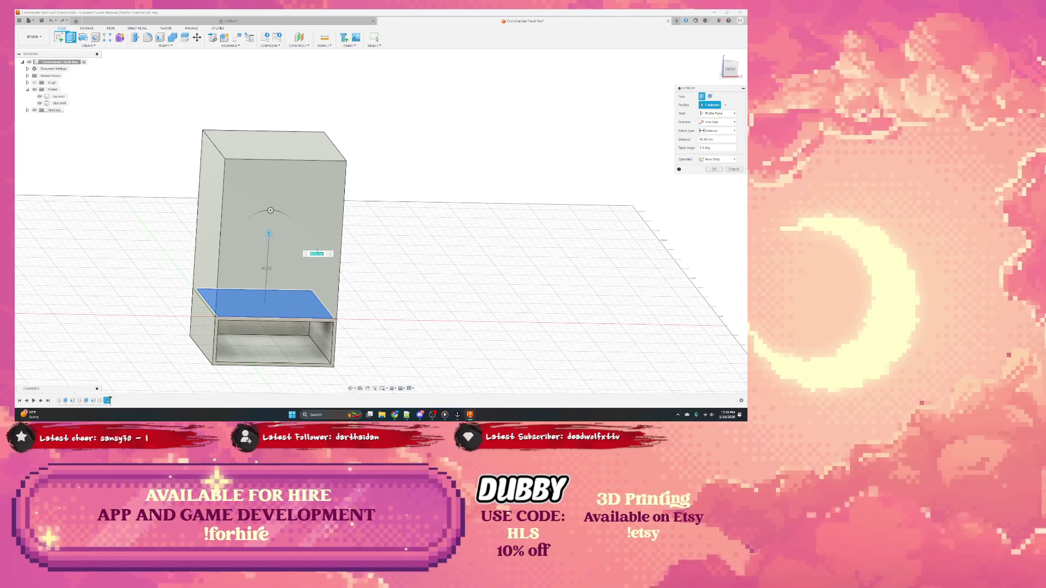
{"action": "left_click_drag", "start_coordinate": [270, 234], "coordinate": [270, 201]}
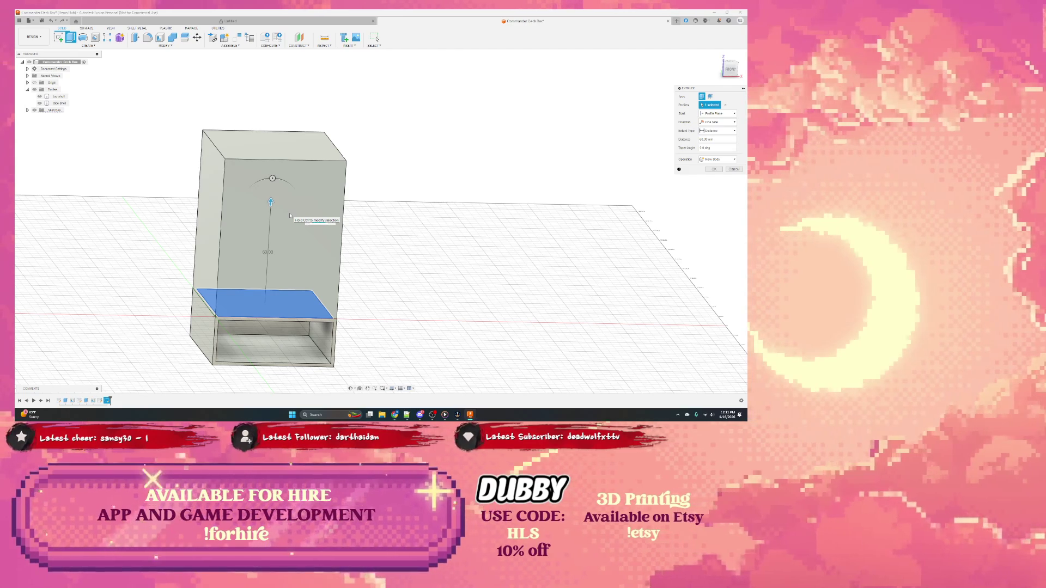
{"action": "key", "text": "Return"}
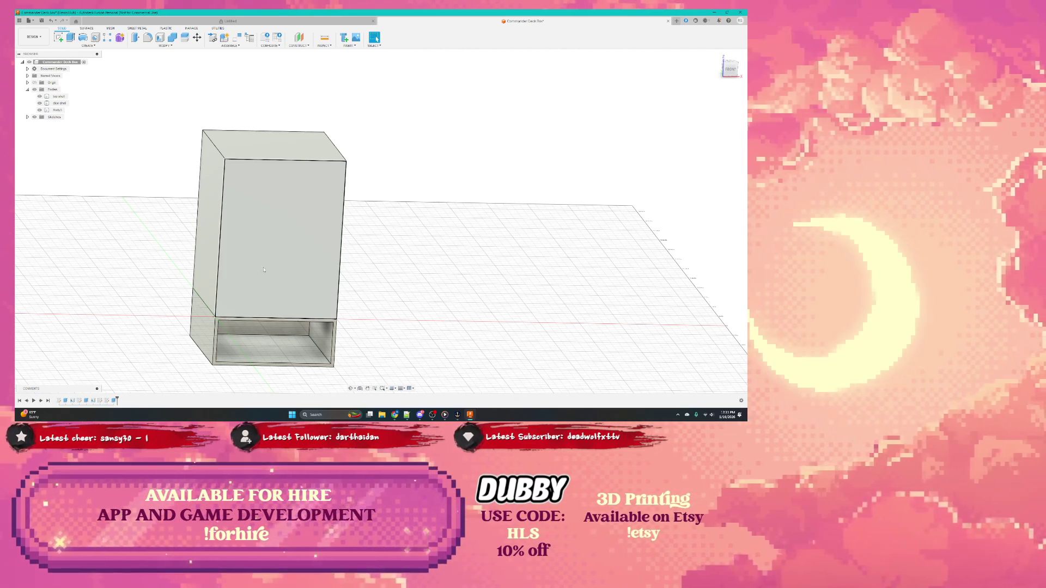
Hide the inner and outer sleeve bodies in the Browser, leaving the new block body visible
{"action": "left_click", "coordinate": [57, 110]}
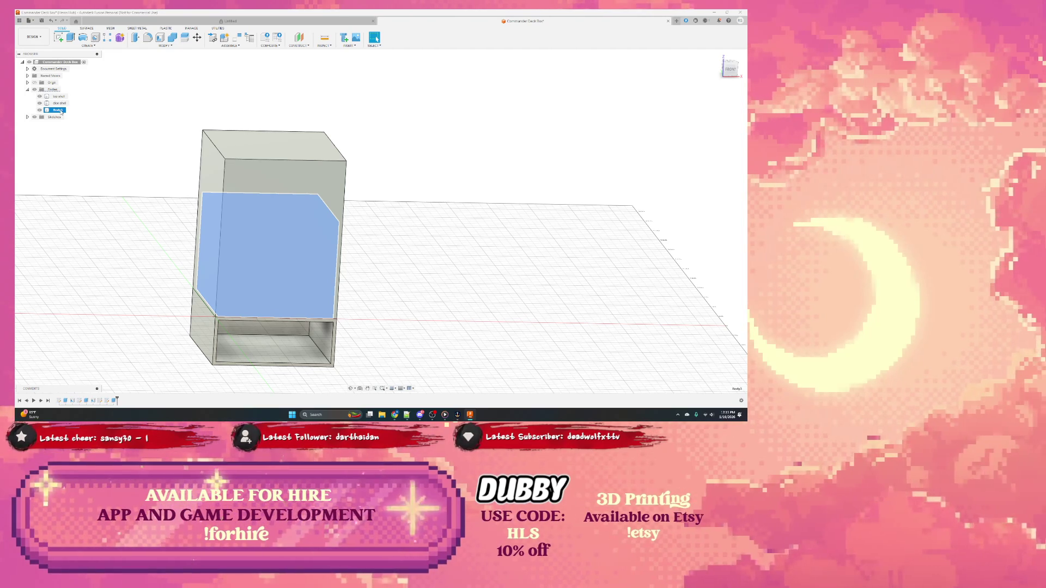
{"action": "key", "text": "Escape"}
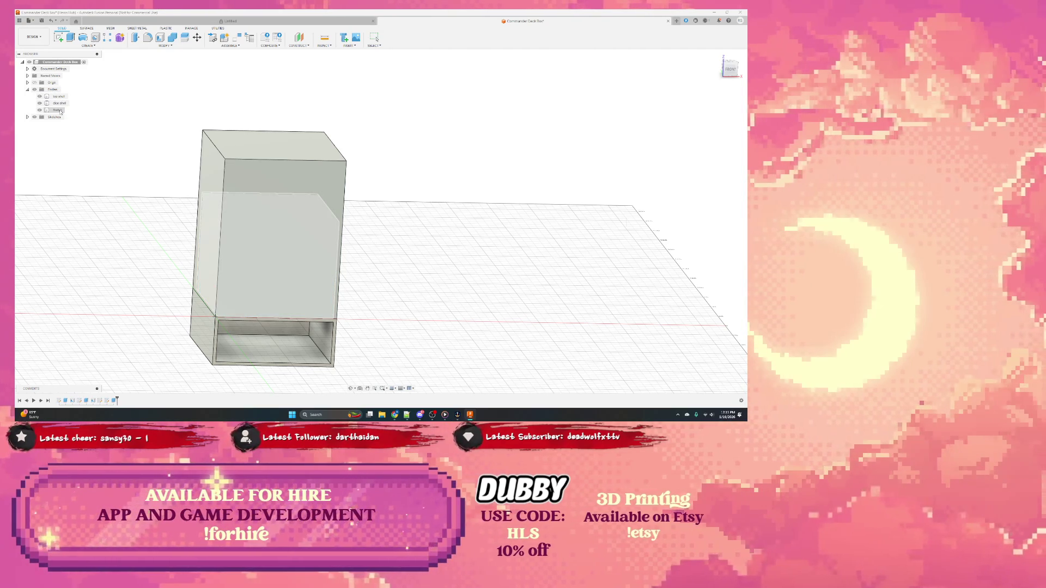
{"action": "left_click", "coordinate": [47, 109]}
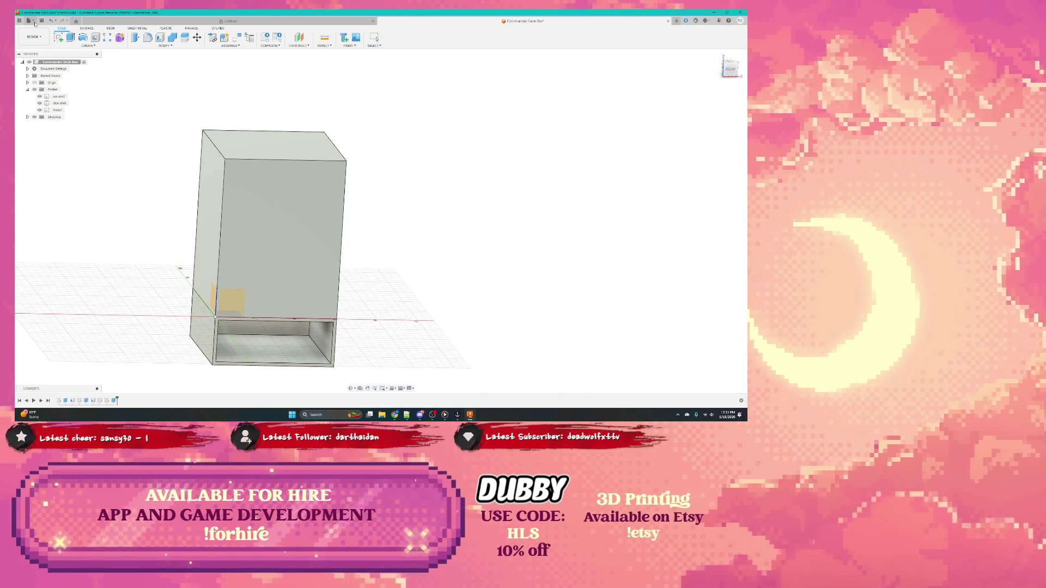
{"action": "left_click", "coordinate": [146, 172]}
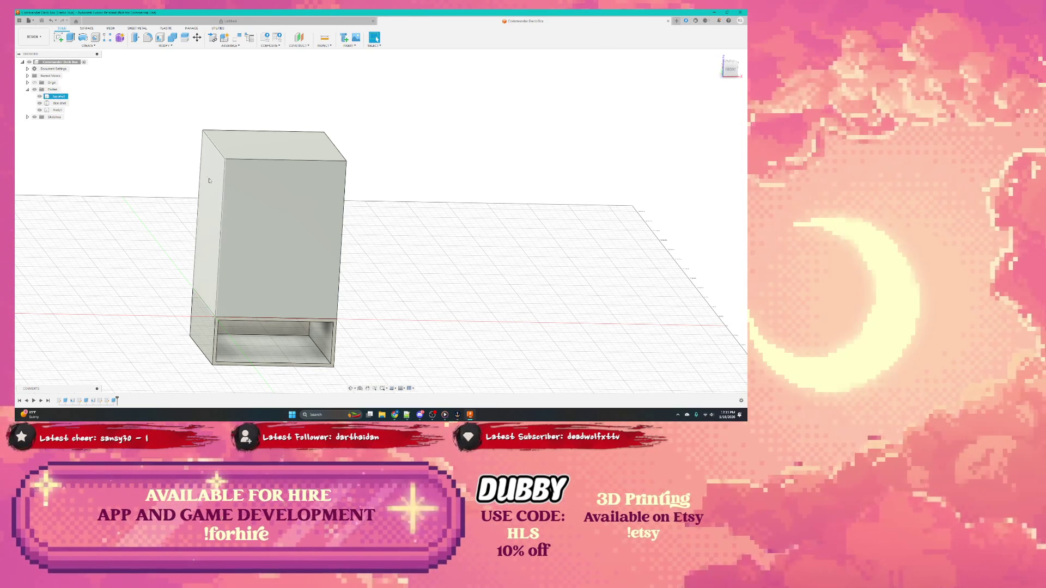
{"action": "left_click", "coordinate": [57, 109]}
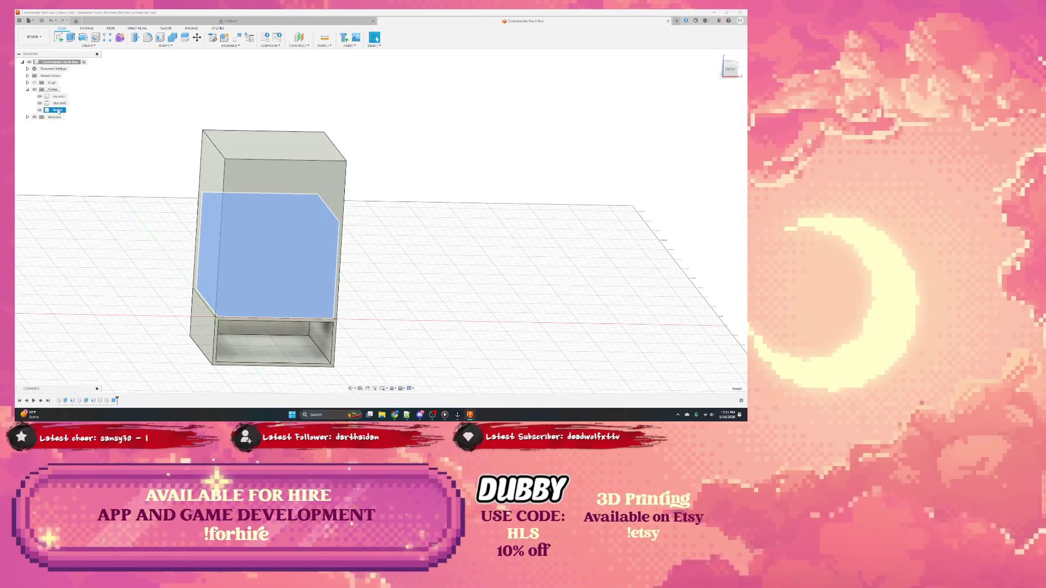
{"action": "left_click", "coordinate": [57, 110]}
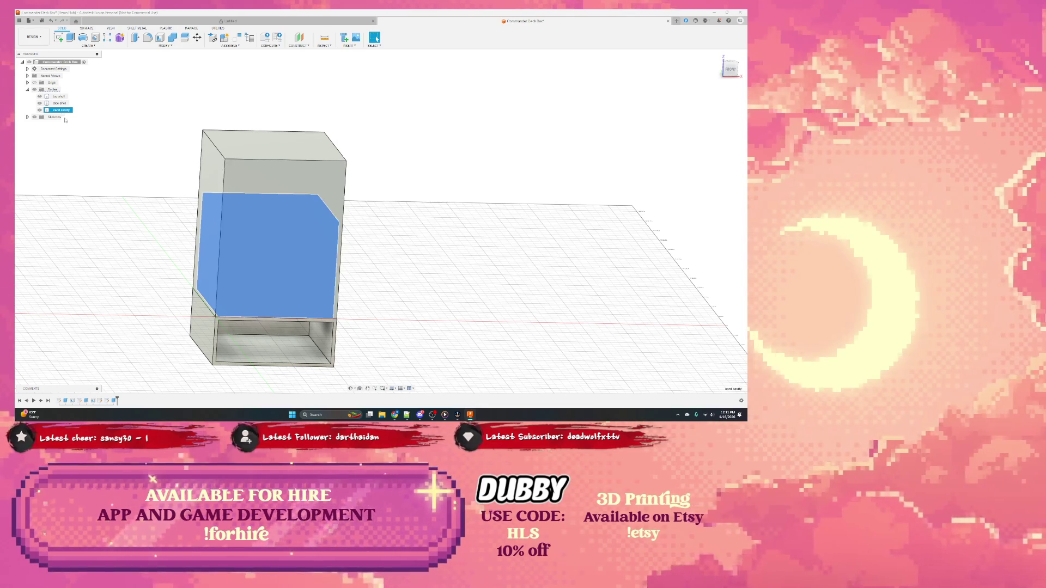
{"action": "left_click", "coordinate": [47, 97]}
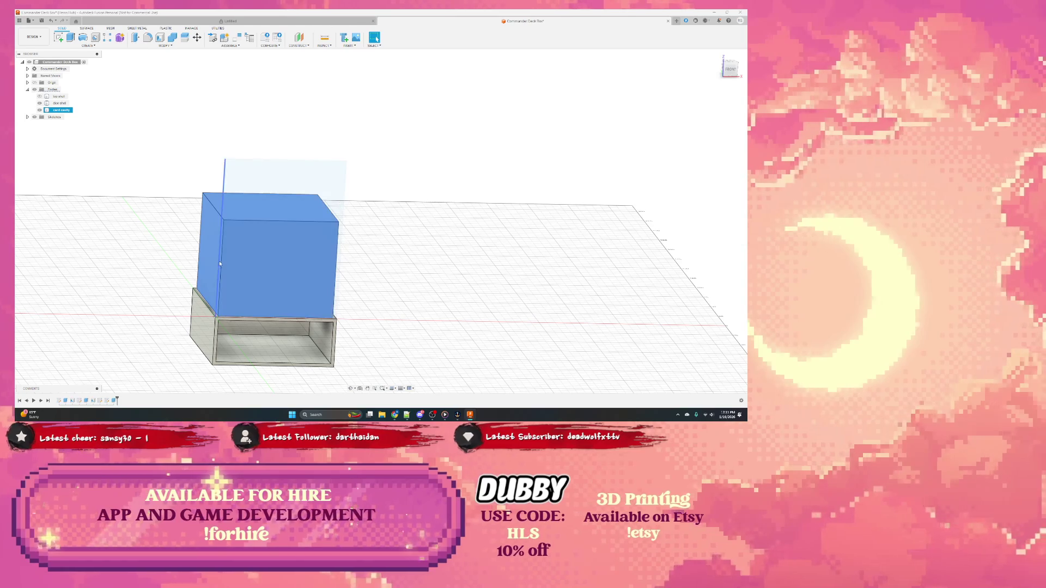
{"action": "middle_click_drag", "start_coordinate": [232, 281], "coordinate": [182, 270], "text": "shift"}
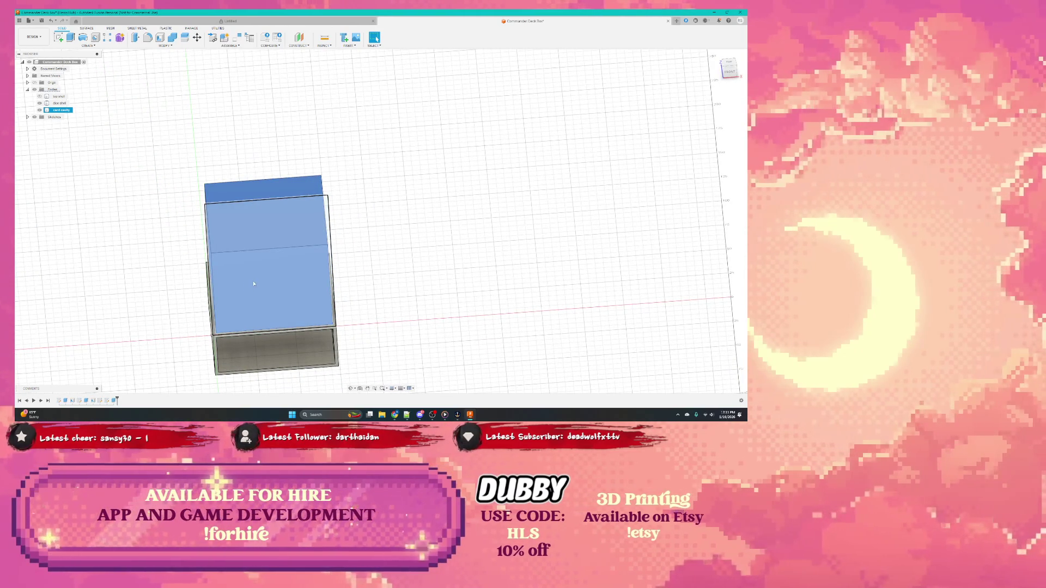
Shell the new block from its top face at the default thickness into an open-topped tray
{"action": "left_click", "coordinate": [291, 278]}
{"action": "middle_click_drag", "start_coordinate": [292, 288], "coordinate": [285, 229], "text": "shift"}
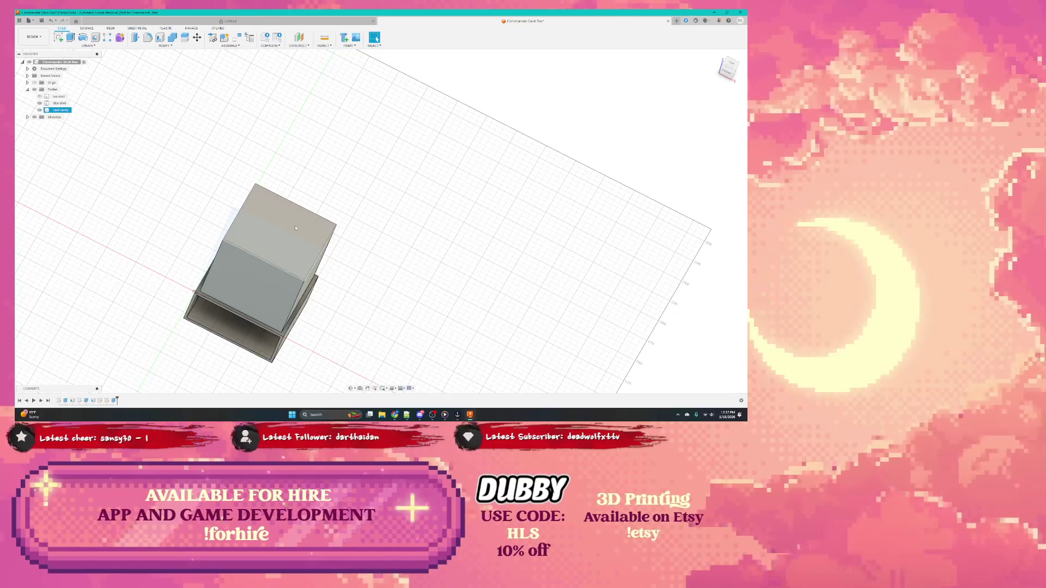
{"action": "left_click", "coordinate": [286, 228]}
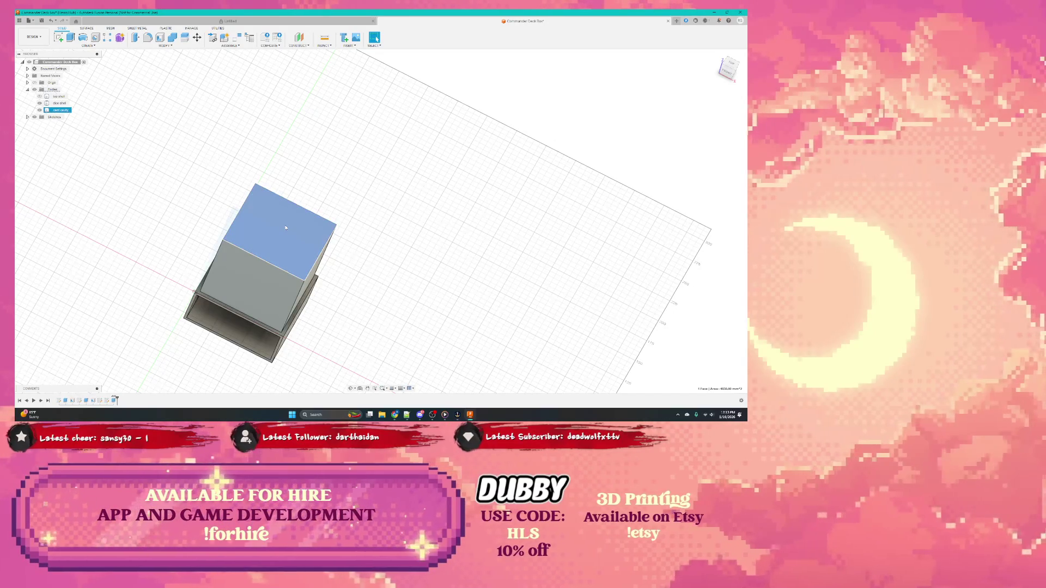
{"action": "right_click", "coordinate": [286, 229]}
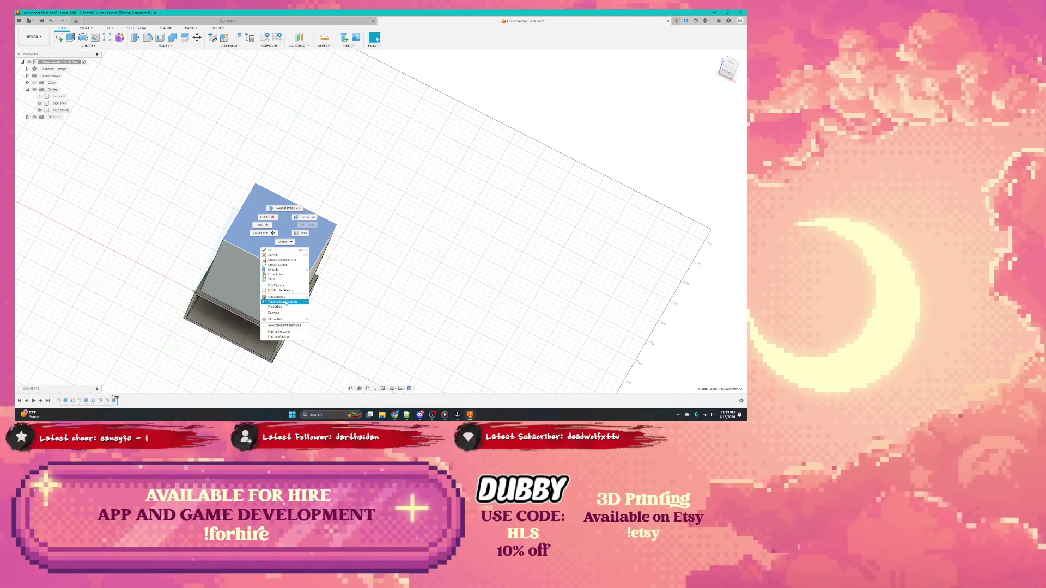
{"action": "left_click", "coordinate": [282, 280]}
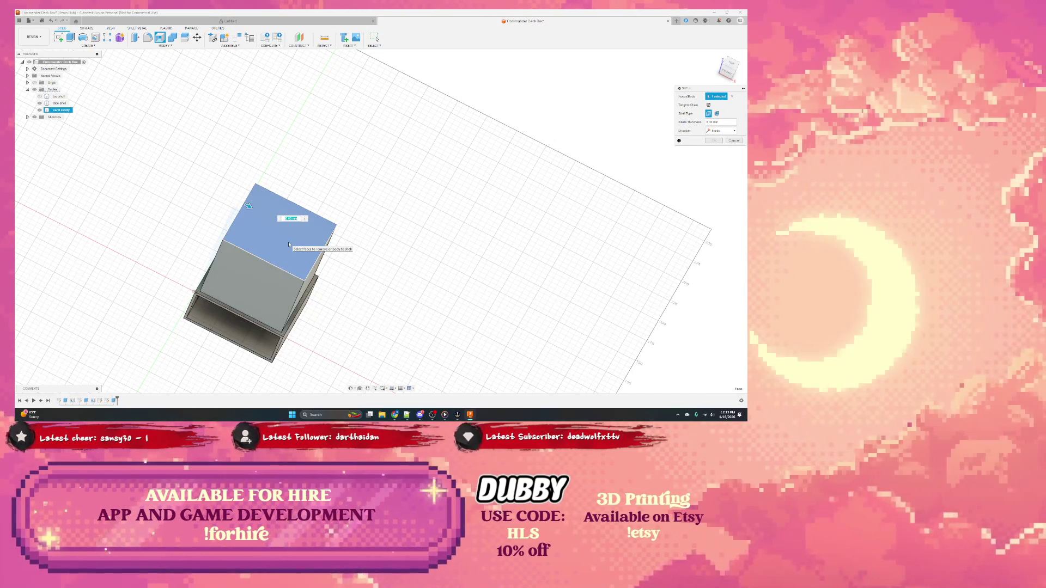
{"action": "type", "text": "1"}
{"action": "key", "text": "Return"}
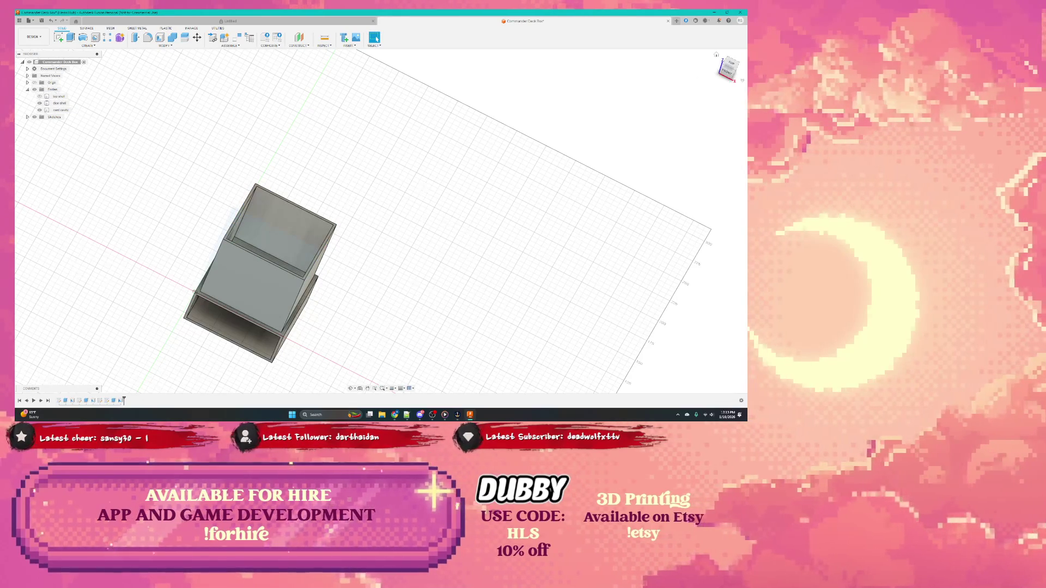
{"action": "left_click", "coordinate": [729, 66]}
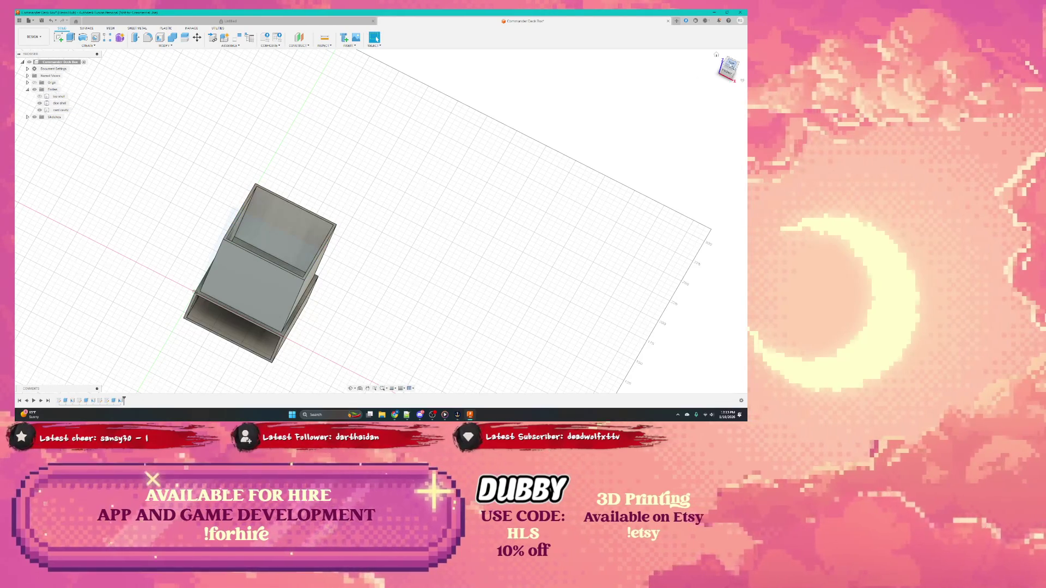
Measure the distance between the tray's inner left and right walls
{"action": "left_click", "coordinate": [323, 38]}
{"action": "left_click", "coordinate": [291, 203]}
{"action": "left_click", "coordinate": [248, 206]}
{"action": "left_click", "coordinate": [358, 211]}
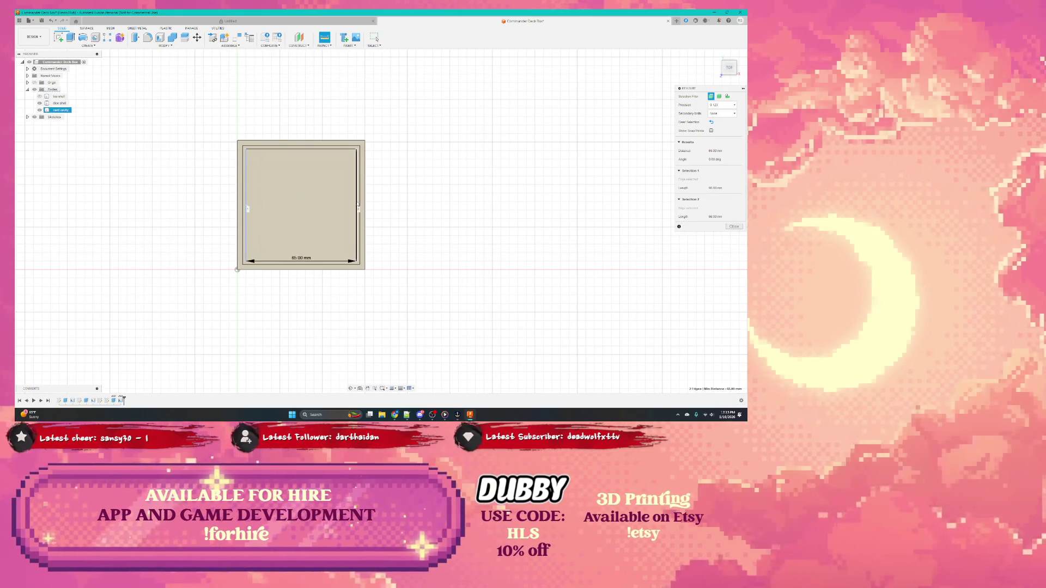
{"action": "left_click", "coordinate": [359, 210]}
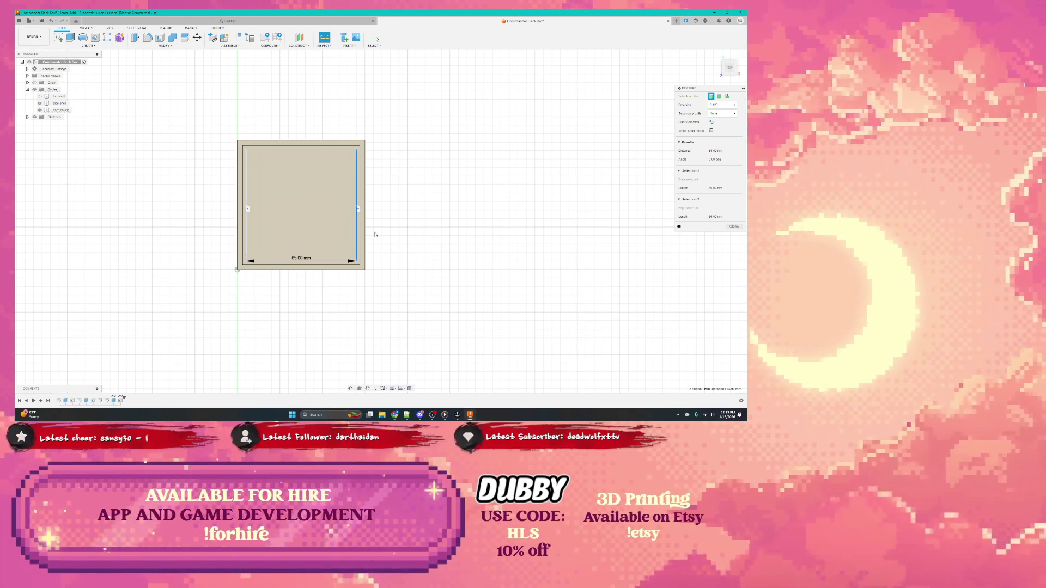
{"action": "scroll", "coordinate": [396, 246], "scroll_direction": "up", "scroll_amount": 2}
{"action": "scroll", "coordinate": [396, 247], "scroll_direction": "up", "scroll_amount": 2}
{"action": "scroll", "coordinate": [396, 247], "scroll_direction": "up", "scroll_amount": 2}
{"action": "scroll", "coordinate": [342, 223], "scroll_direction": "down", "scroll_amount": 2}
{"action": "scroll", "coordinate": [342, 223], "scroll_direction": "down", "scroll_amount": 3}
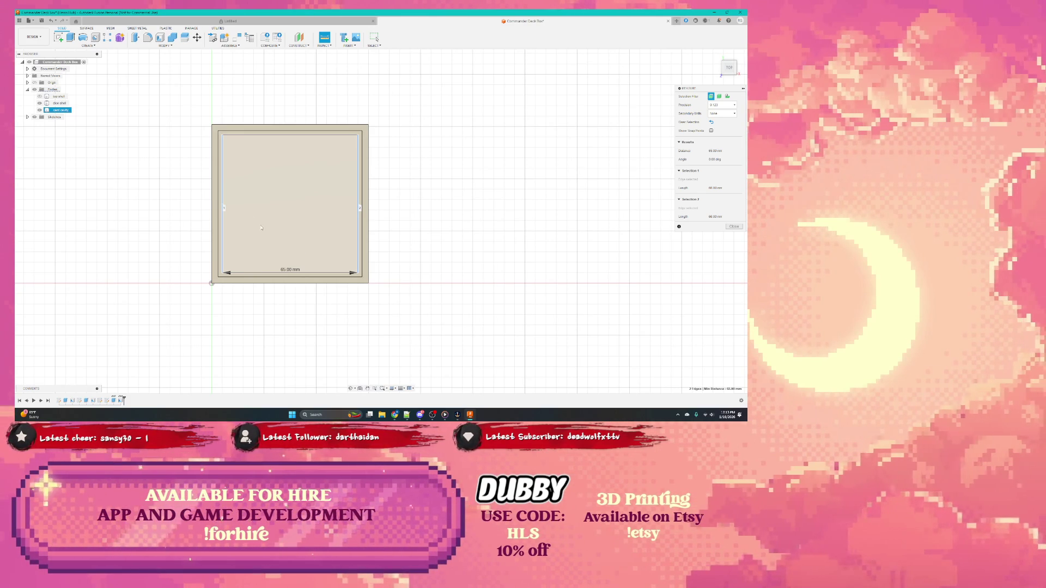
{"action": "mouse_move", "coordinate": [260, 231]}
{"action": "middle_mouse_down", "text": "shift"}
{"action": "mouse_move", "coordinate": [260, 196]}
{"action": "mouse_move", "coordinate": [239, 200]}
{"action": "mouse_move", "coordinate": [256, 200]}
{"action": "mouse_move", "coordinate": [256, 155]}
{"action": "middle_mouse_up", "text": "shift"}
Measure a side face of the tray, then close the Measure panel
{"action": "left_click", "coordinate": [728, 66]}
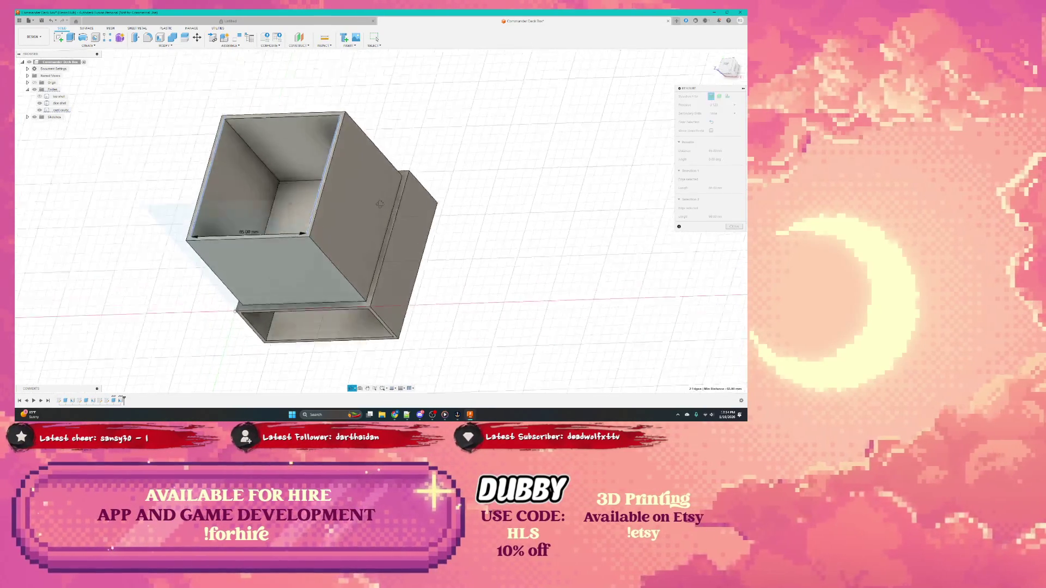
{"action": "left_click", "coordinate": [359, 202]}
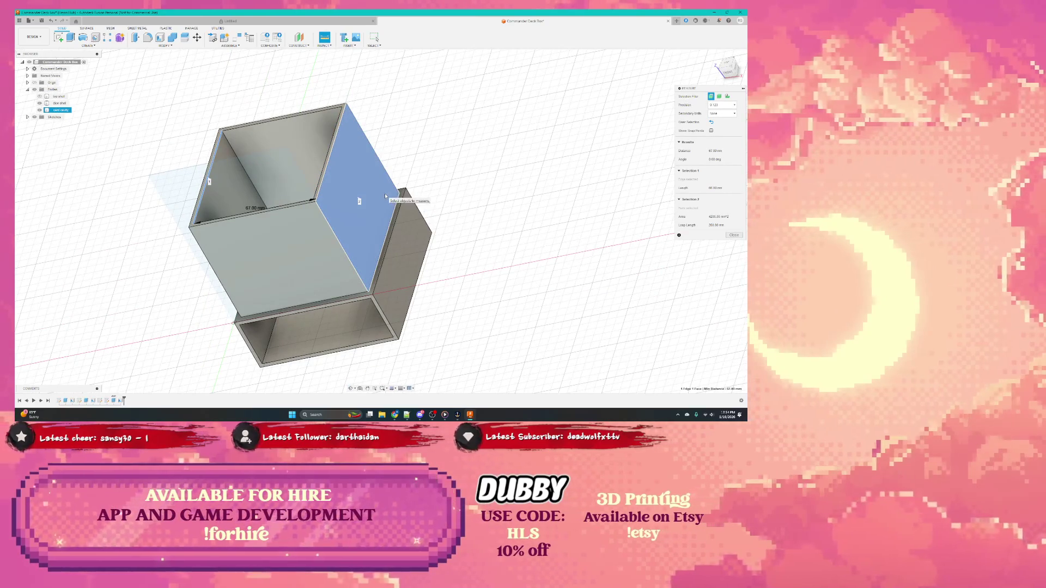
{"action": "left_click", "coordinate": [387, 198]}
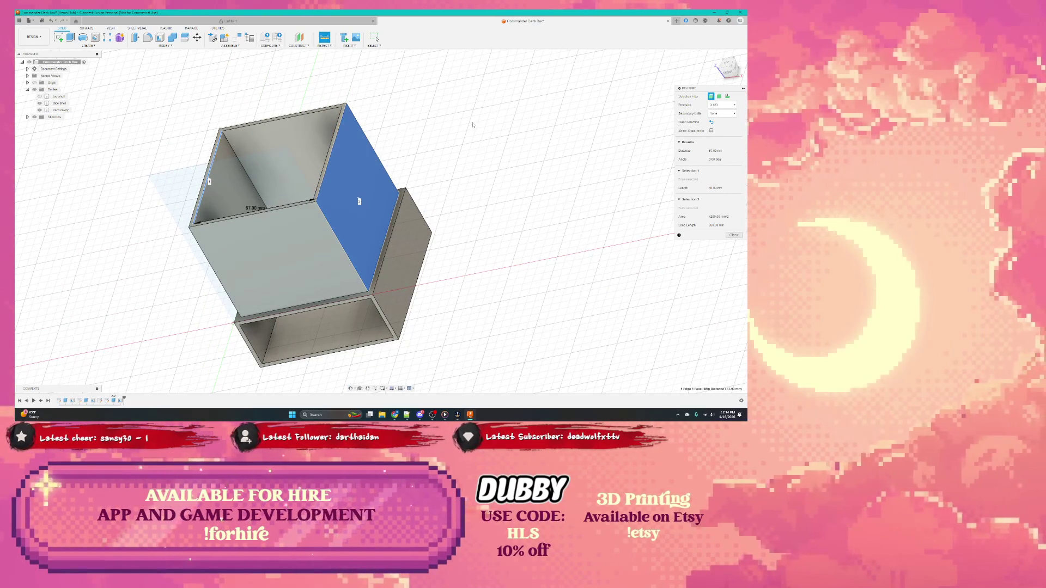
{"action": "left_click", "coordinate": [734, 235]}
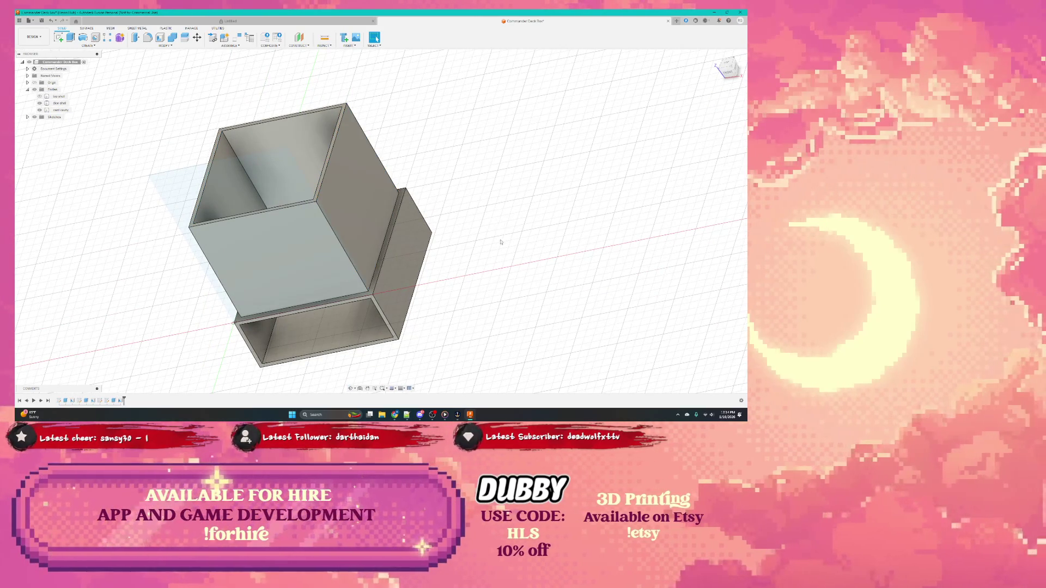
{"action": "middle_click_drag", "start_coordinate": [491, 245], "coordinate": [516, 260], "text": "shift"}
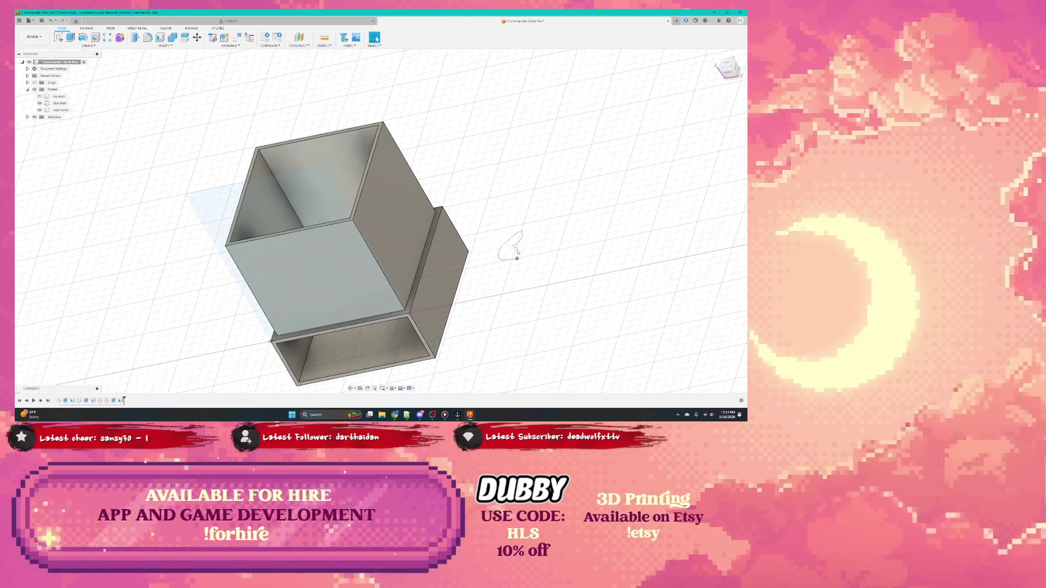
{"action": "right_click", "coordinate": [515, 250]}
{"action": "key", "text": "Escape"}
{"action": "middle_click_drag", "start_coordinate": [516, 254], "coordinate": [491, 237], "text": "shift"}
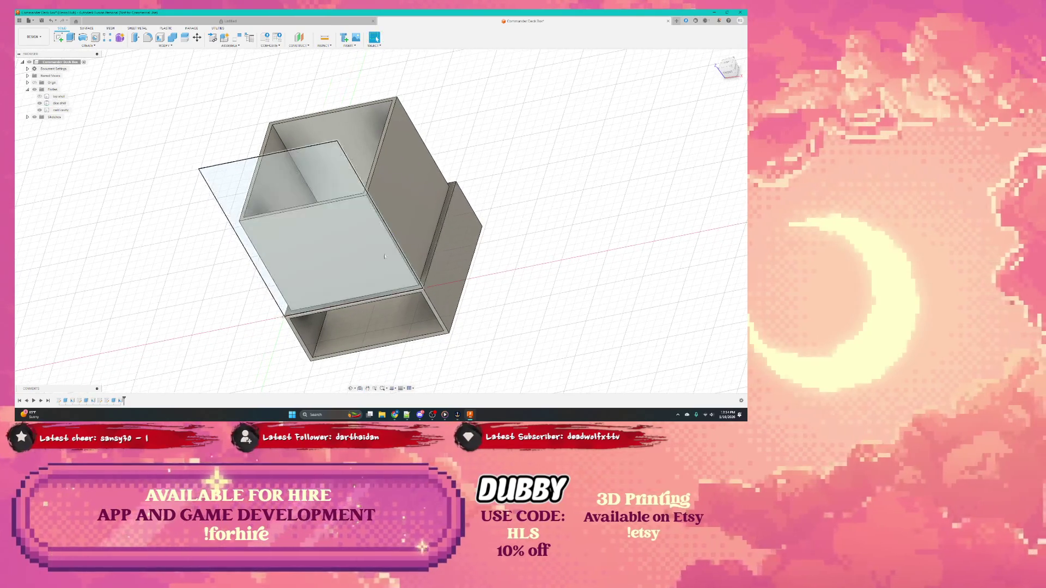
Orbit around the model and select the drawer housing's right face for editing
{"action": "left_click", "coordinate": [405, 212]}
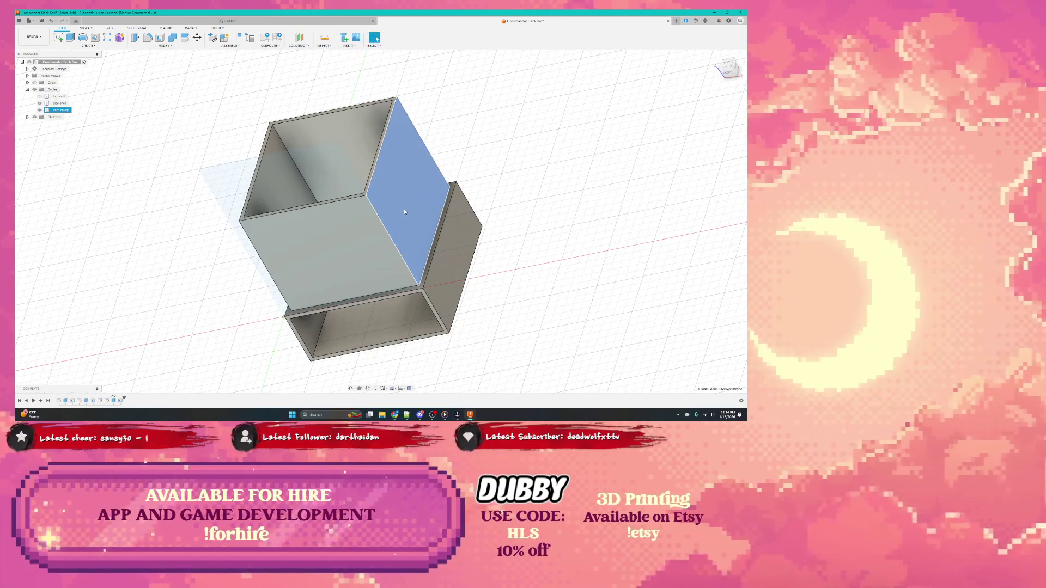
{"action": "key", "text": "Escape"}
{"action": "mouse_move", "coordinate": [490, 237]}
{"action": "middle_mouse_down", "text": "shift"}
{"action": "mouse_move", "coordinate": [564, 182]}
{"action": "mouse_move", "coordinate": [458, 213]}
{"action": "middle_mouse_up", "text": "shift"}
{"action": "left_click", "coordinate": [295, 213]}
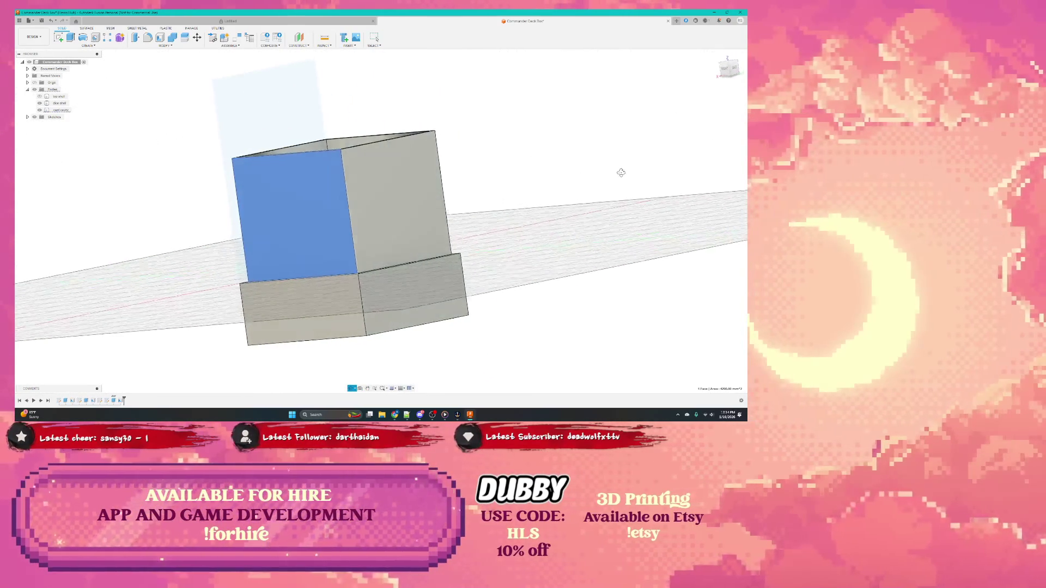
{"action": "middle_click_drag", "start_coordinate": [369, 240], "coordinate": [413, 293], "text": "shift"}
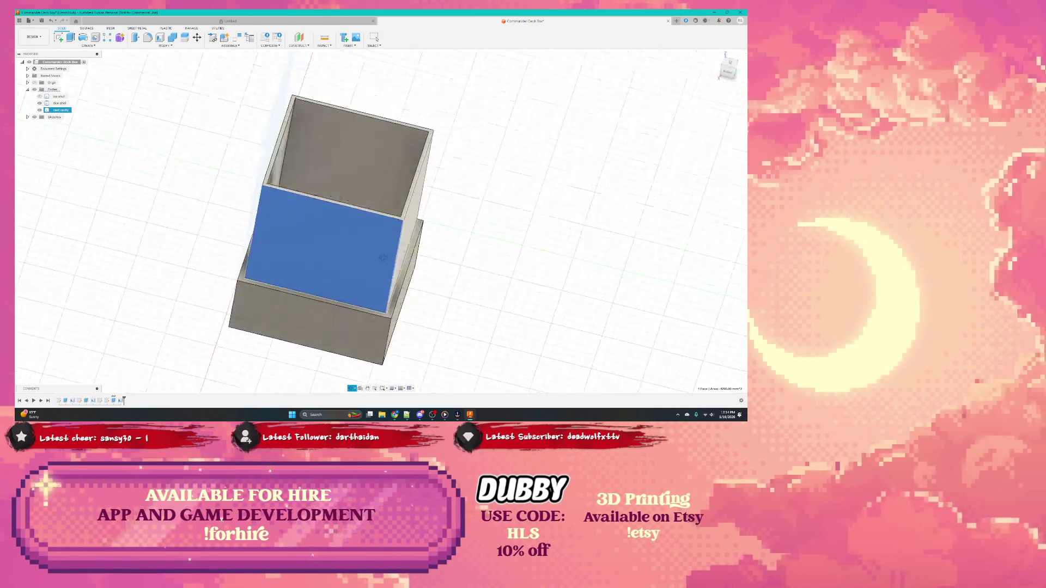
{"action": "left_click", "coordinate": [409, 304]}
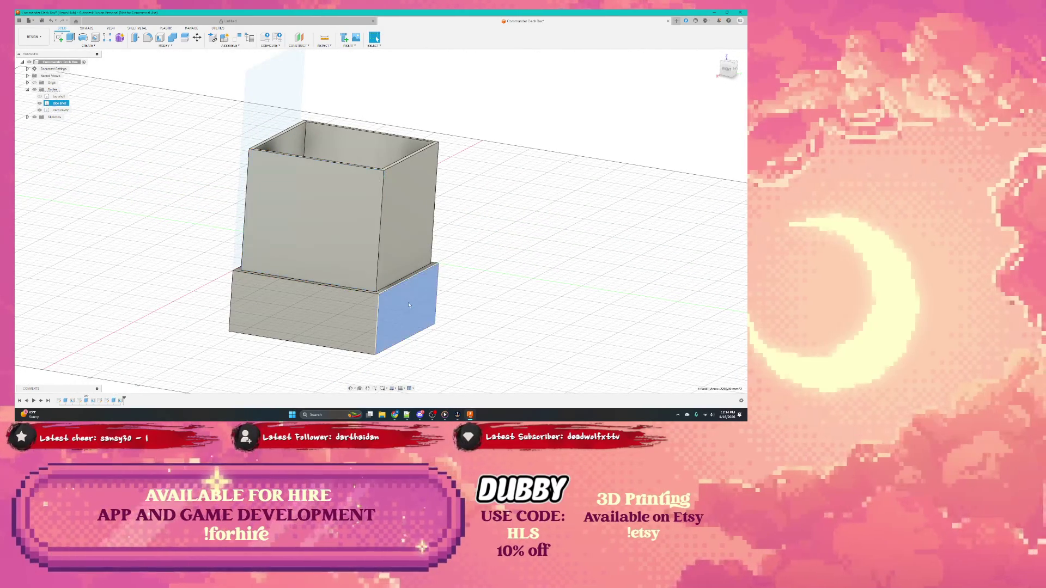
{"action": "right_click", "coordinate": [399, 304]}
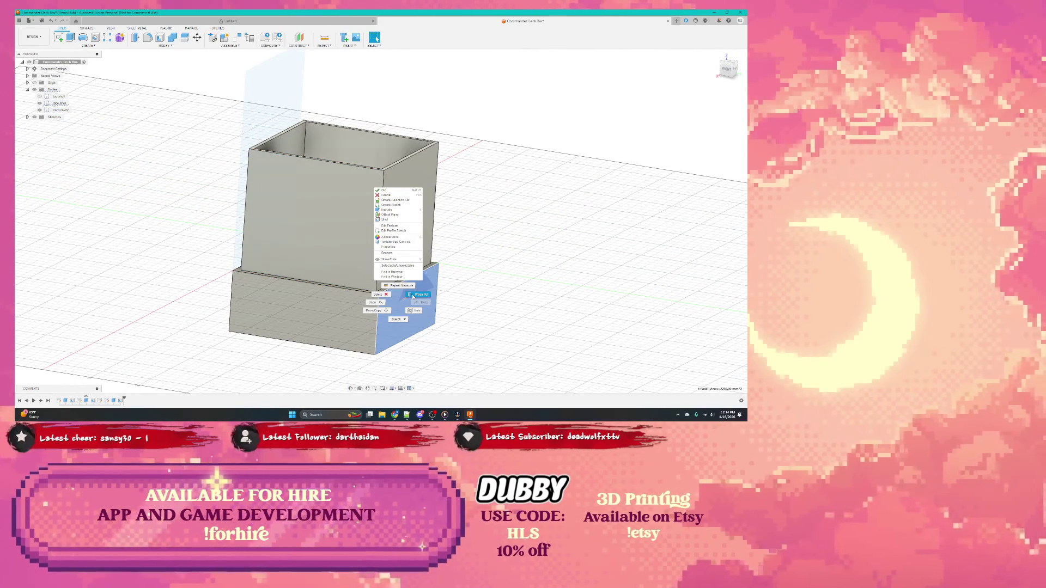
Push the housing's right face outward about 5 mm and cancel an offset of its front face
{"action": "left_click", "coordinate": [412, 295]}
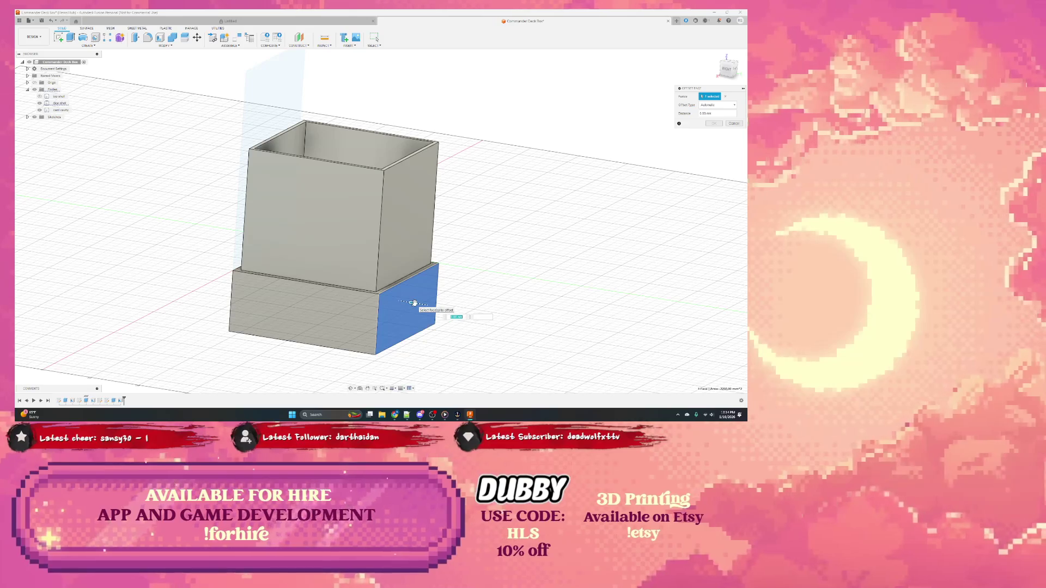
{"action": "mouse_move", "coordinate": [413, 303]}
{"action": "left_mouse_down"}
{"action": "mouse_move", "coordinate": [422, 305]}
{"action": "mouse_move", "coordinate": [413, 303]}
{"action": "left_mouse_up"}
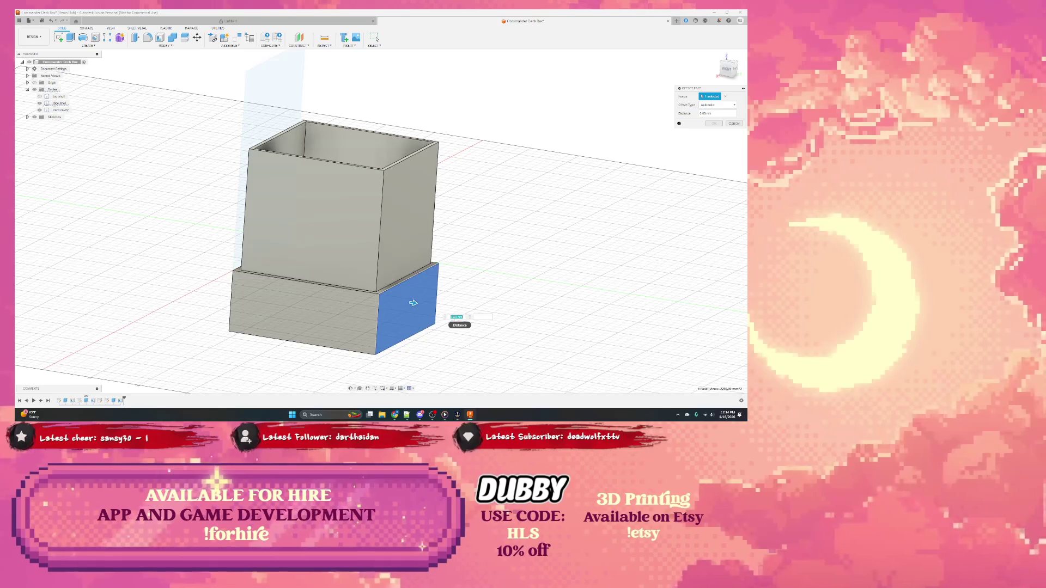
{"action": "key", "text": "Escape"}
{"action": "left_click", "coordinate": [310, 311]}
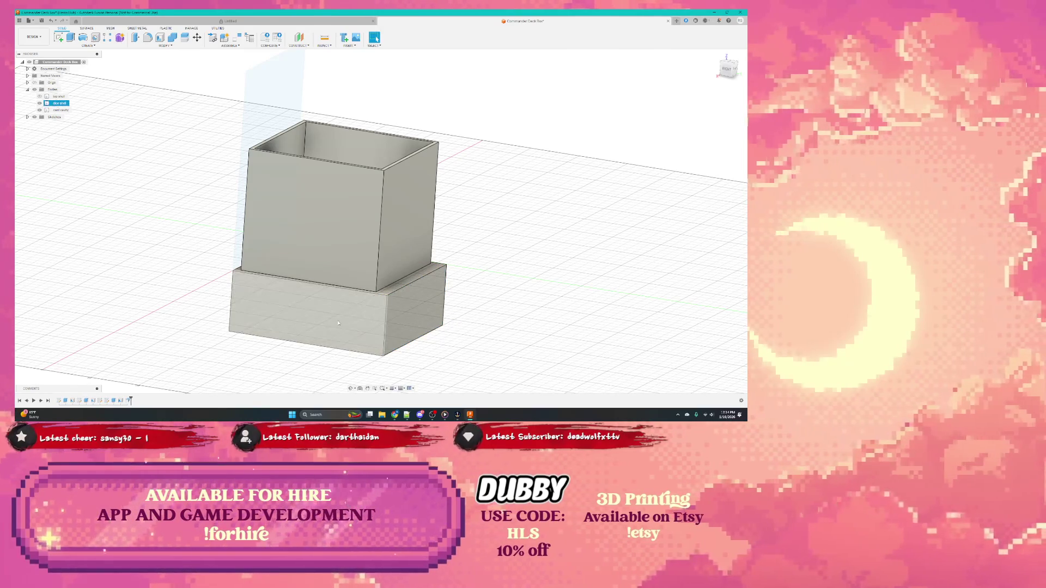
{"action": "right_click", "coordinate": [338, 323]}
{"action": "left_click", "coordinate": [356, 313]}
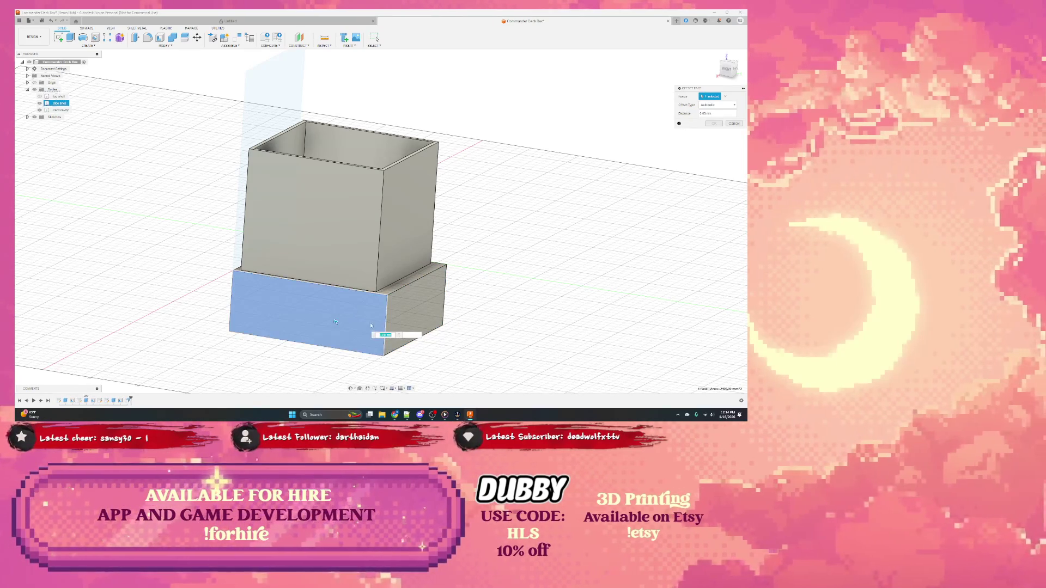
{"action": "key", "text": "Escape"}
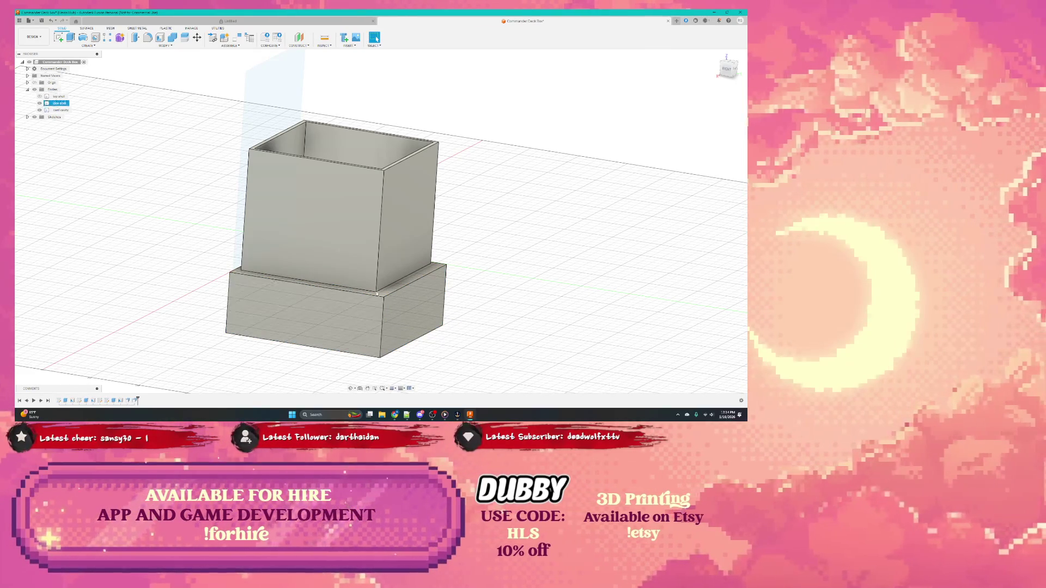
Push the upper tray's right face outward twice and its front face outward slightly
{"action": "right_click", "coordinate": [392, 262]}
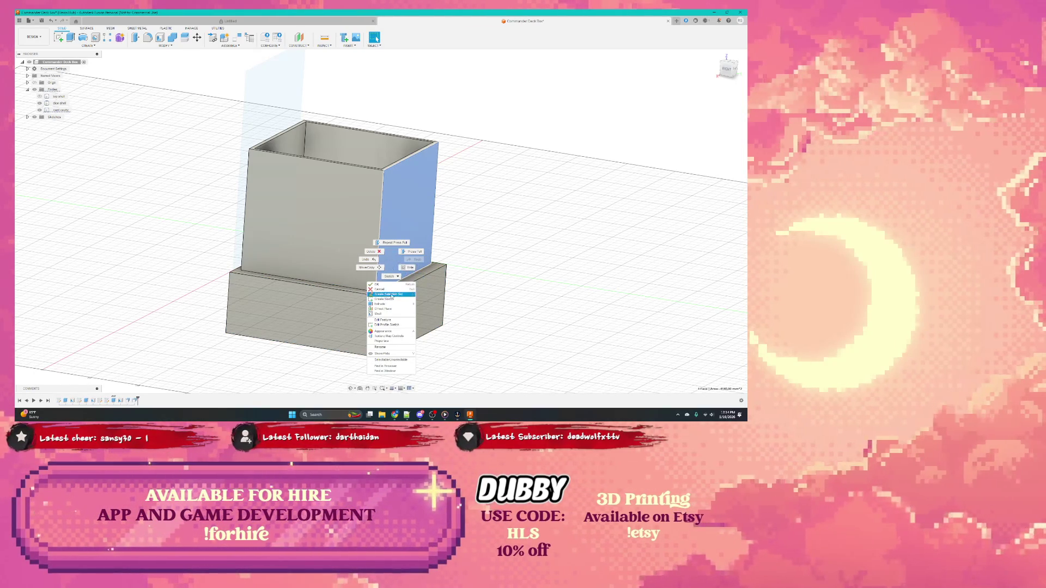
{"action": "left_click", "coordinate": [415, 252]}
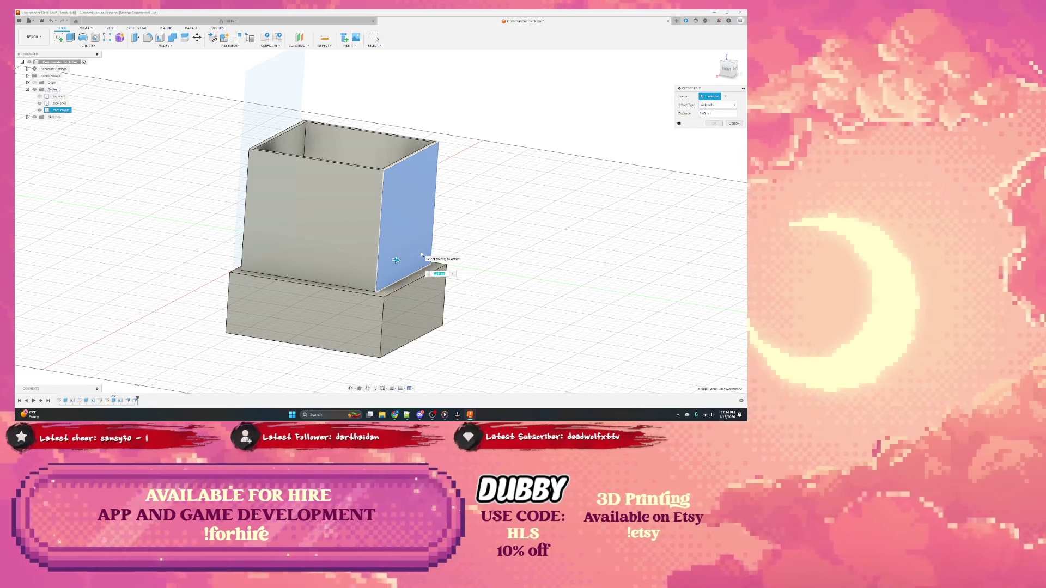
{"action": "key", "text": "Return"}
{"action": "right_click", "coordinate": [420, 251]}
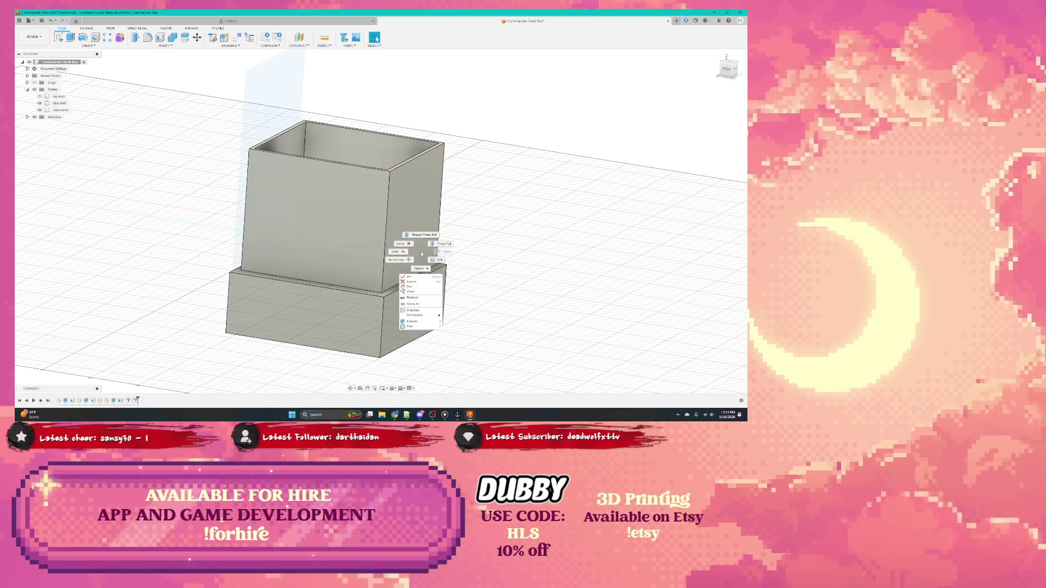
{"action": "left_click", "coordinate": [425, 238]}
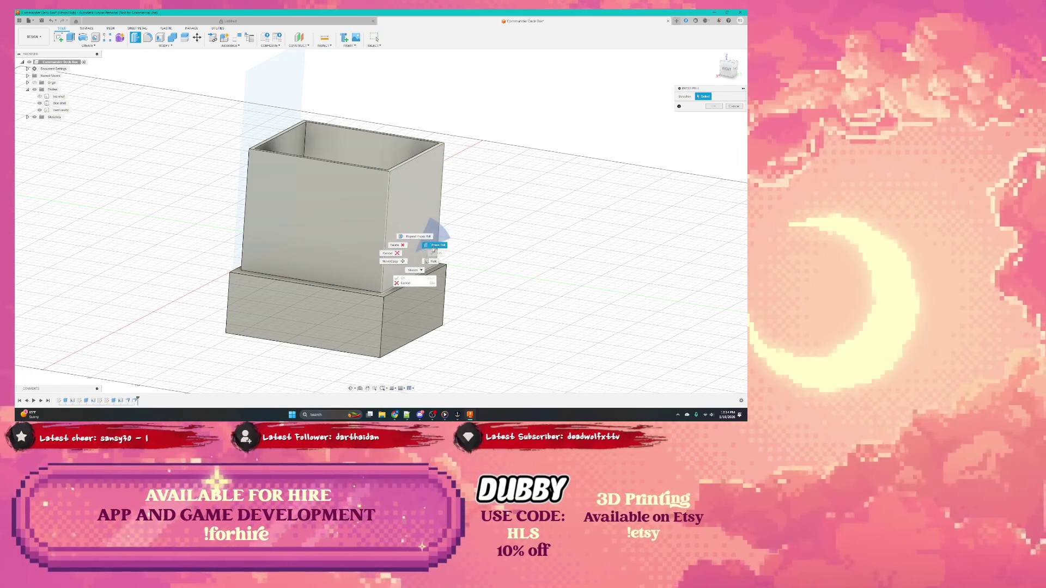
{"action": "left_click", "coordinate": [415, 254]}
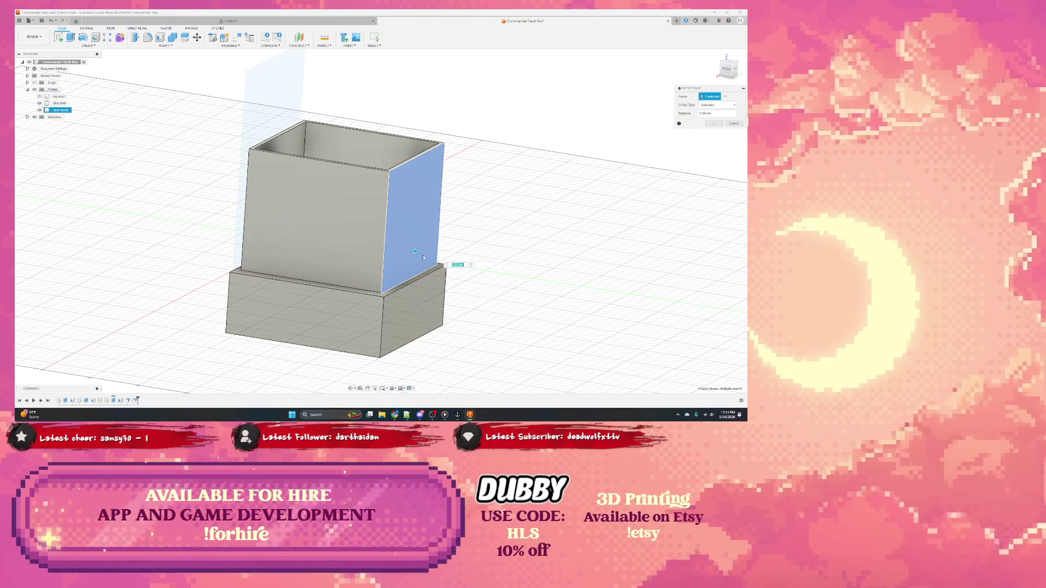
{"action": "key", "text": "Return"}
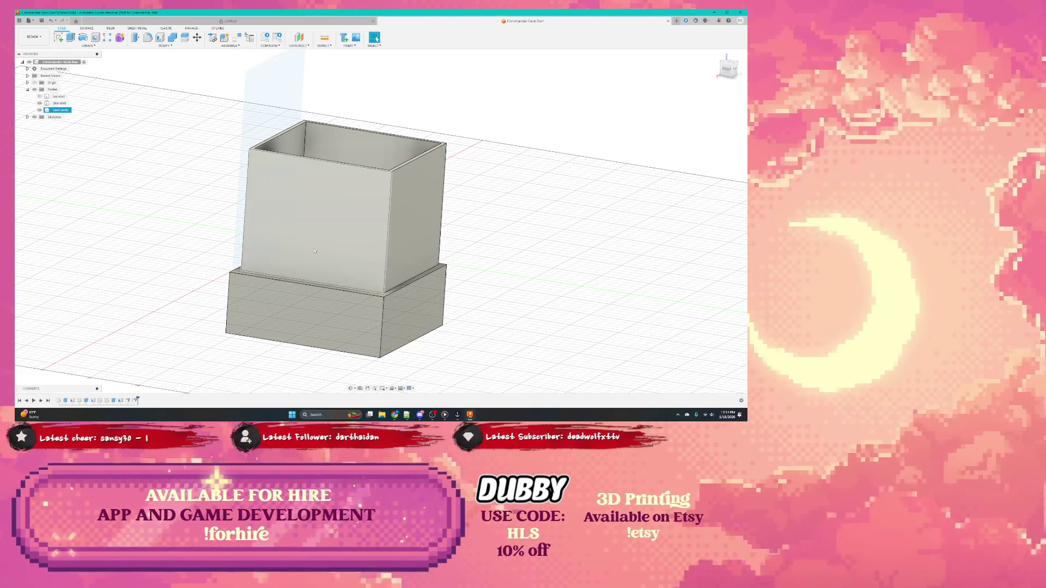
{"action": "right_click", "coordinate": [304, 247]}
{"action": "left_click", "coordinate": [335, 242]}
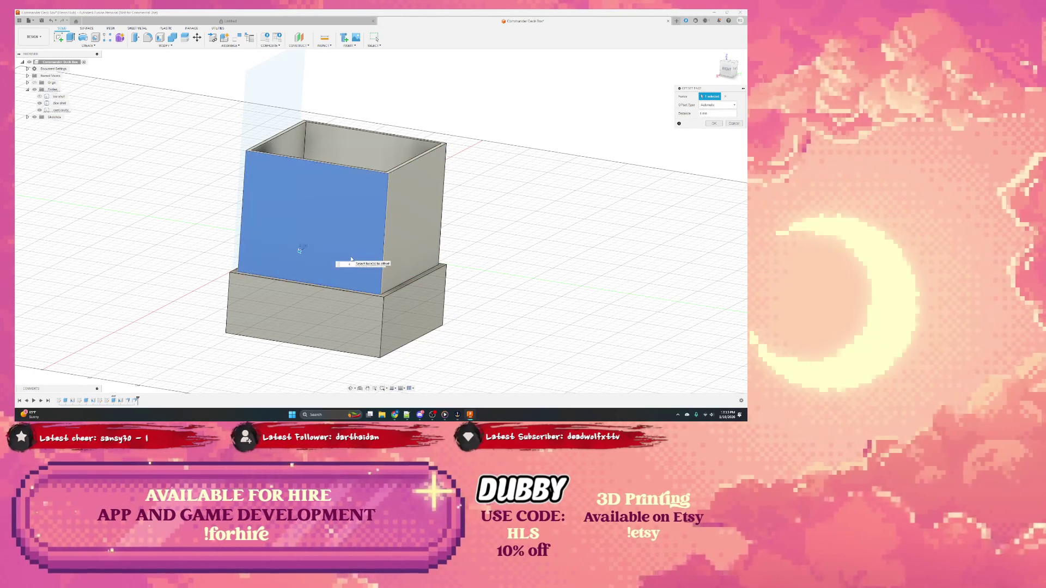
{"action": "key", "text": "Escape"}
{"action": "mouse_move", "coordinate": [352, 260]}
{"action": "middle_mouse_down", "text": "shift"}
{"action": "mouse_move", "coordinate": [329, 325]}
{"action": "mouse_move", "coordinate": [308, 338]}
{"action": "mouse_move", "coordinate": [356, 350]}
{"action": "mouse_move", "coordinate": [327, 352]}
{"action": "mouse_move", "coordinate": [338, 325]}
{"action": "middle_mouse_up", "text": "shift"}
From the top view, measure the tray's opening between its top and bottom inner edges
{"action": "left_click", "coordinate": [280, 343]}
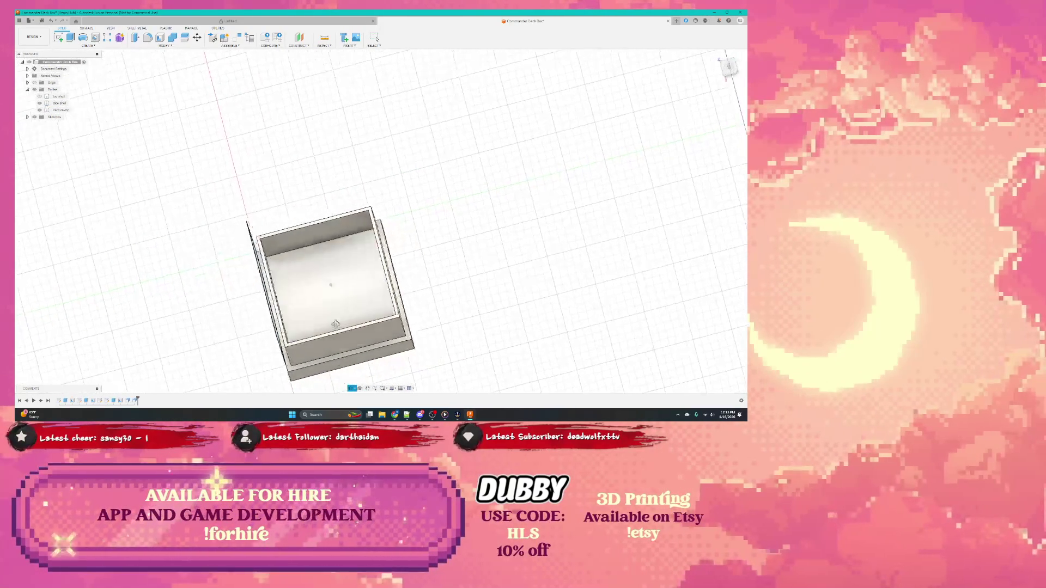
{"action": "key", "text": "Escape"}
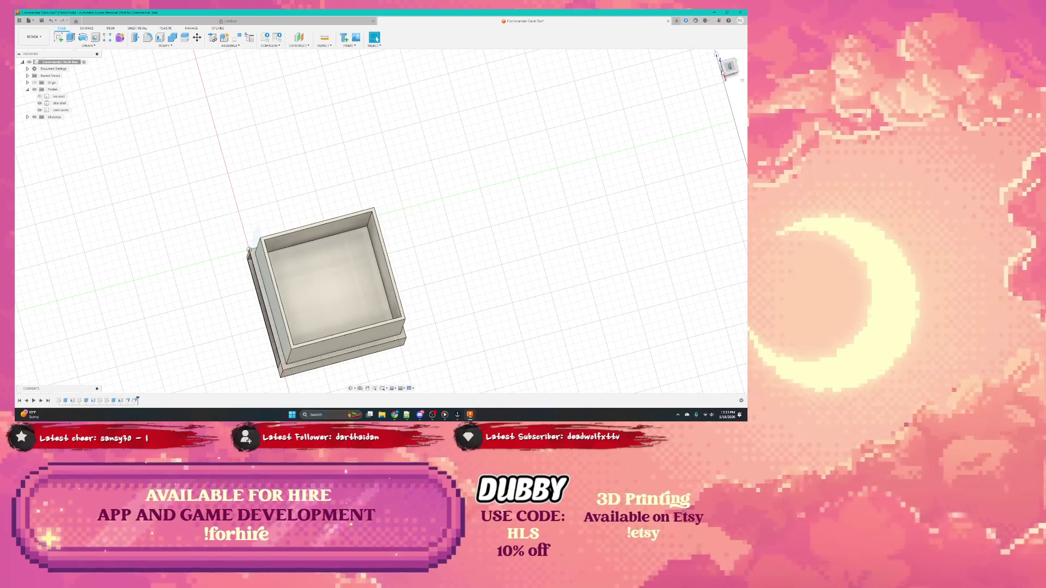
{"action": "left_click", "coordinate": [728, 66]}
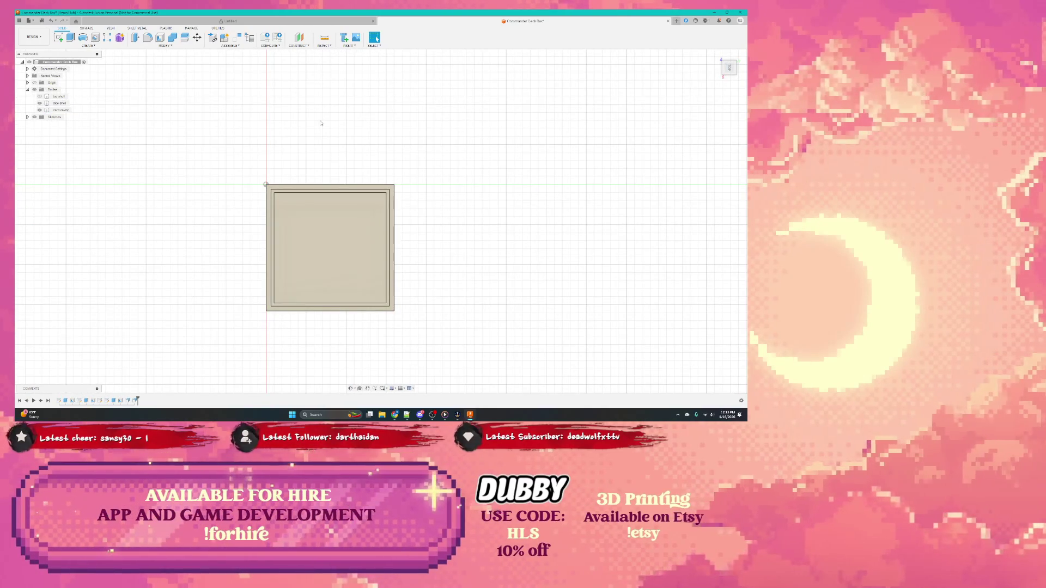
{"action": "key", "text": "i"}
{"action": "left_click", "coordinate": [332, 194]}
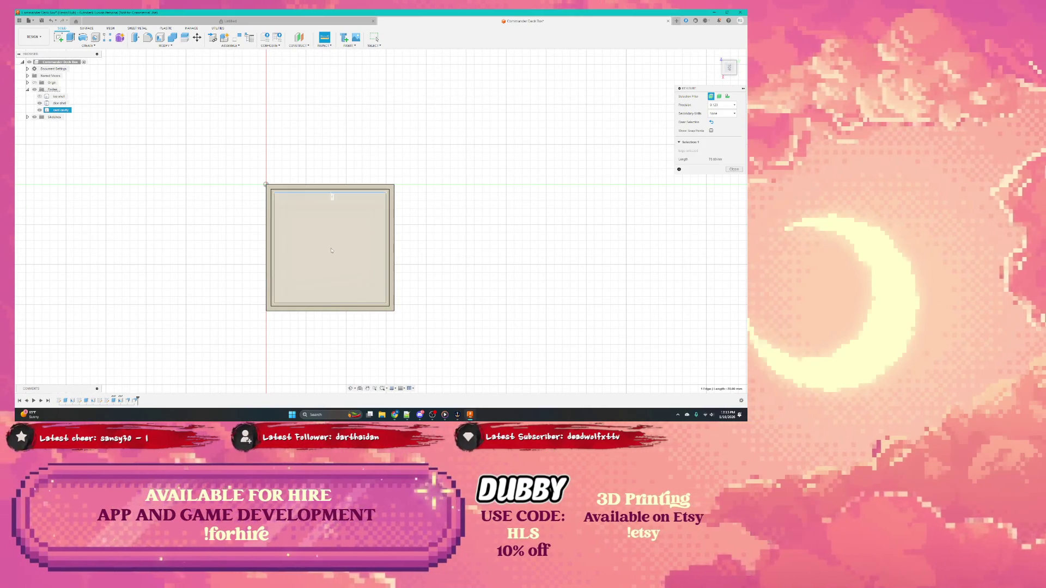
{"action": "left_click", "coordinate": [325, 304]}
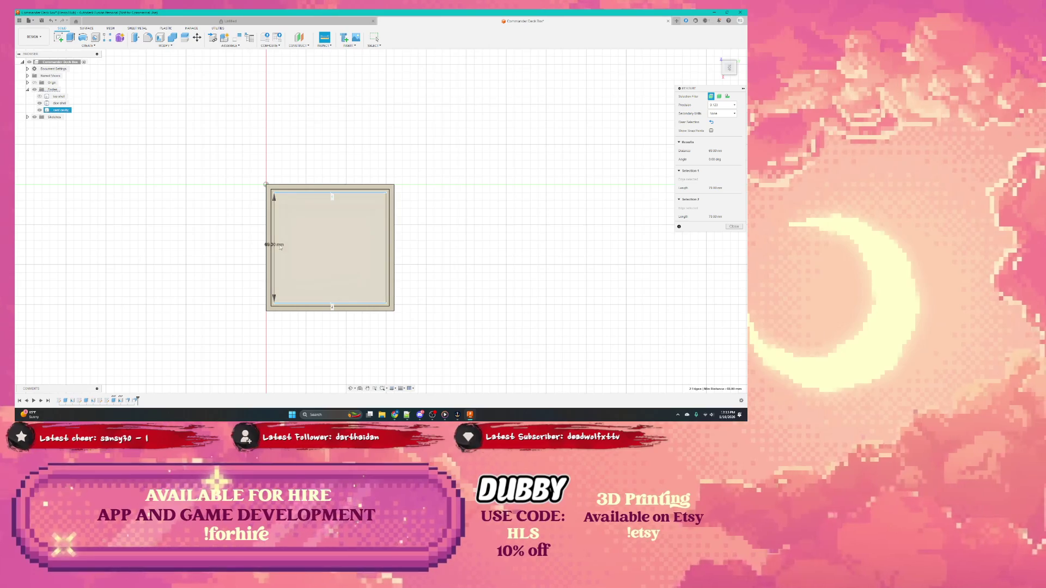
{"action": "left_click", "coordinate": [276, 249]}
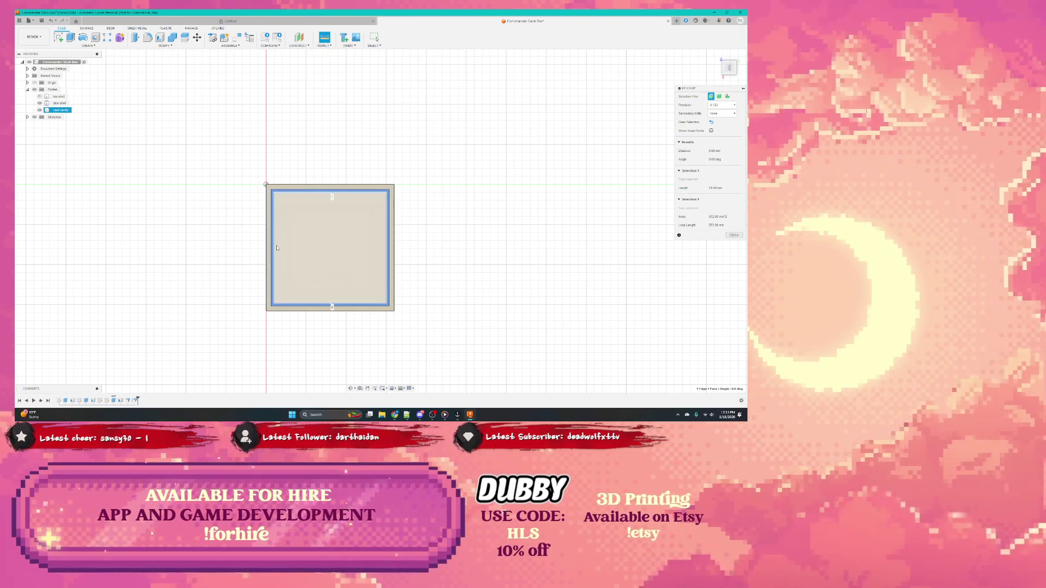
{"action": "left_click", "coordinate": [275, 248]}
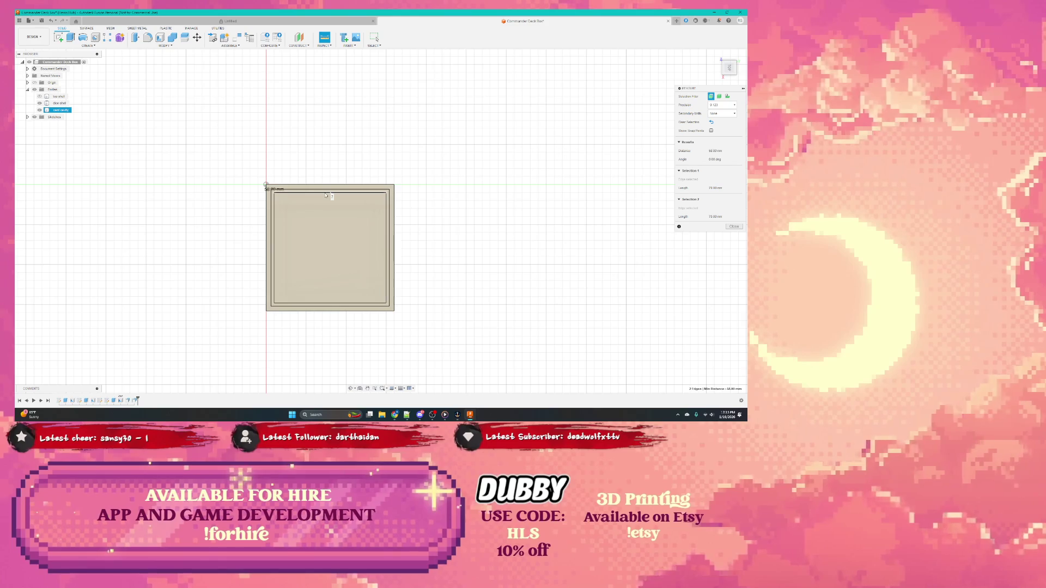
{"action": "key", "text": "Escape"}
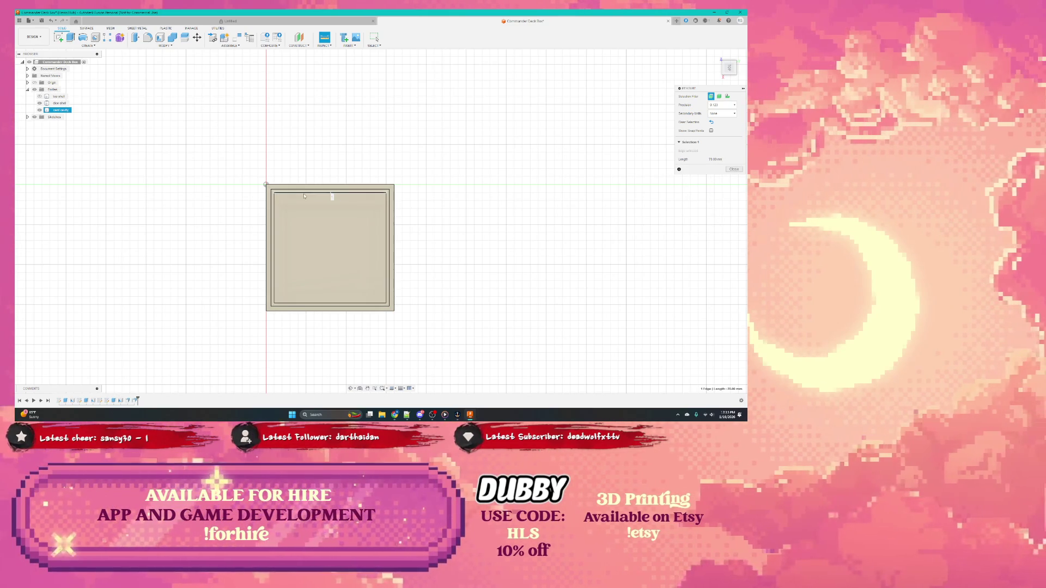
Re-pick the inner face and top edge, then close the measurement
{"action": "left_click", "coordinate": [304, 199]}
{"action": "key", "text": "Escape"}
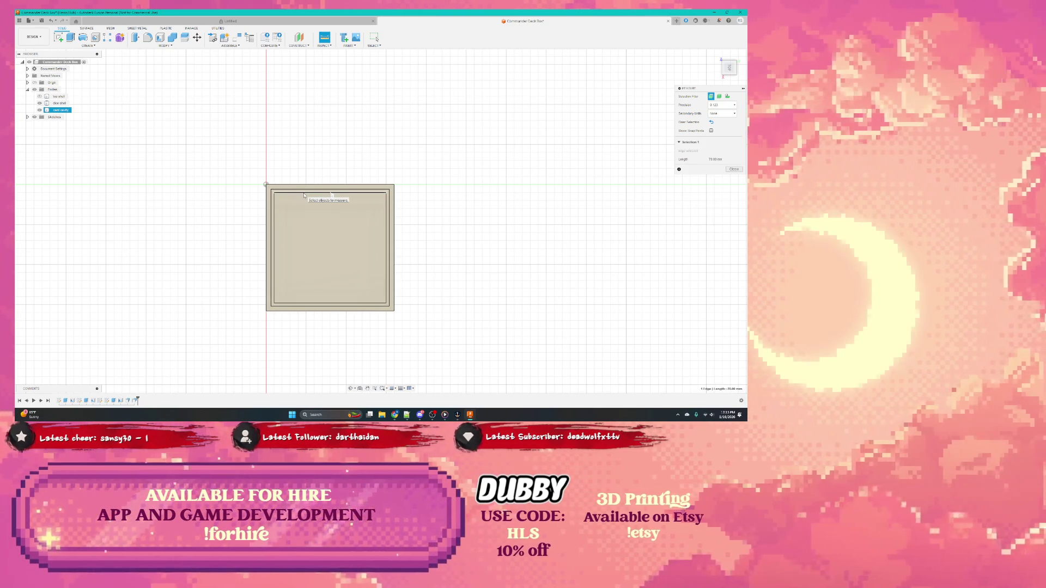
{"action": "left_click", "coordinate": [306, 196]}
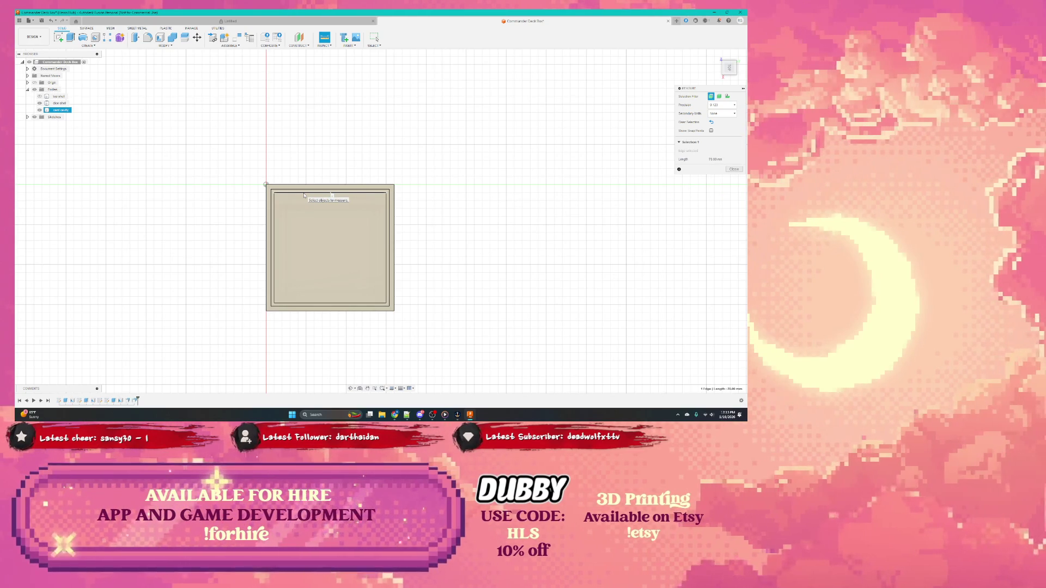
{"action": "left_click", "coordinate": [332, 196]}
{"action": "left_click", "coordinate": [732, 170]}
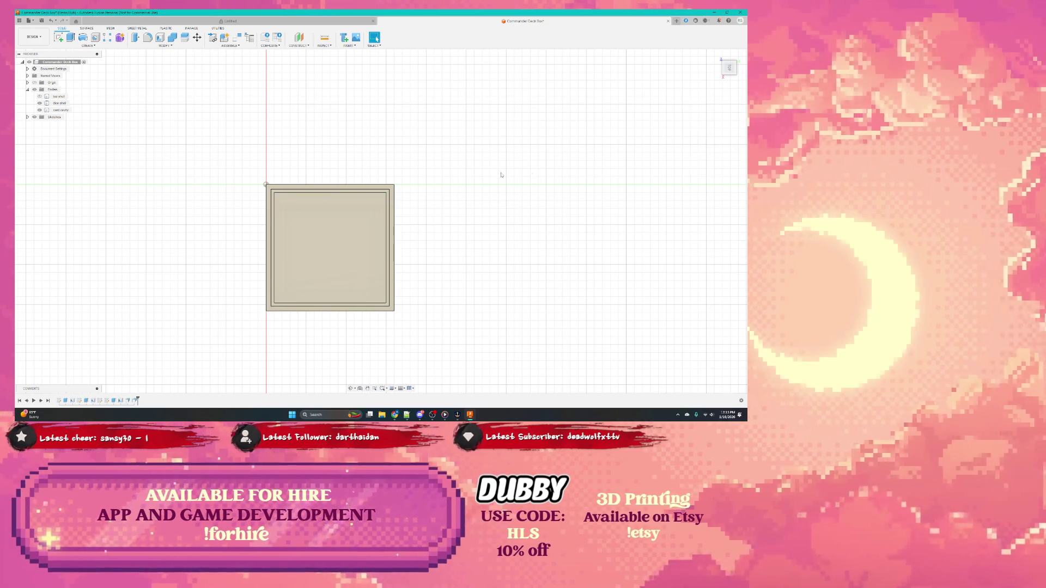
Measure across the housing opening between the inner edges, reading 70.00 mm
{"action": "left_click", "coordinate": [325, 37]}
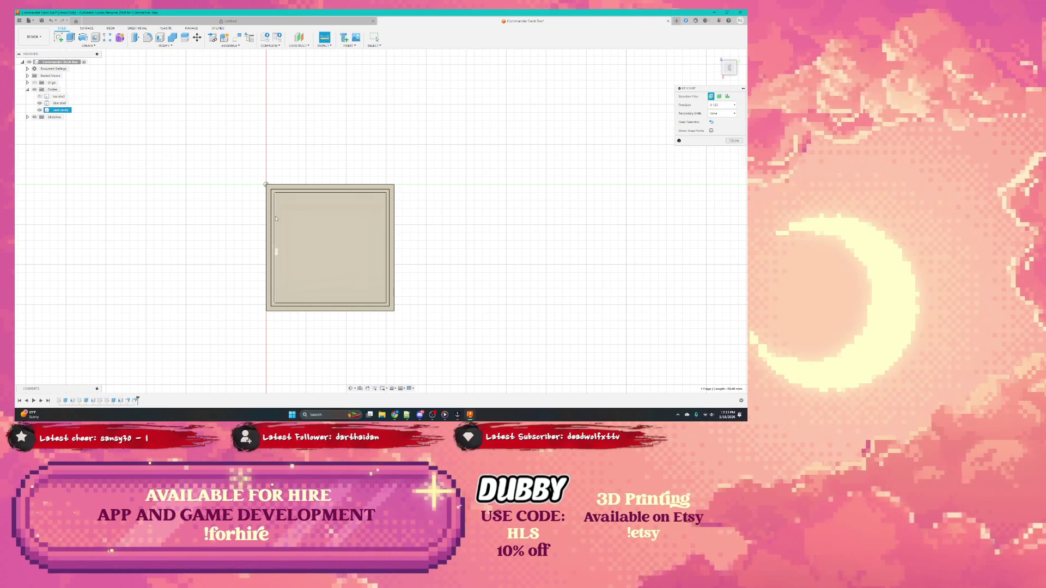
{"action": "left_click", "coordinate": [389, 233]}
{"action": "left_click", "coordinate": [385, 233]}
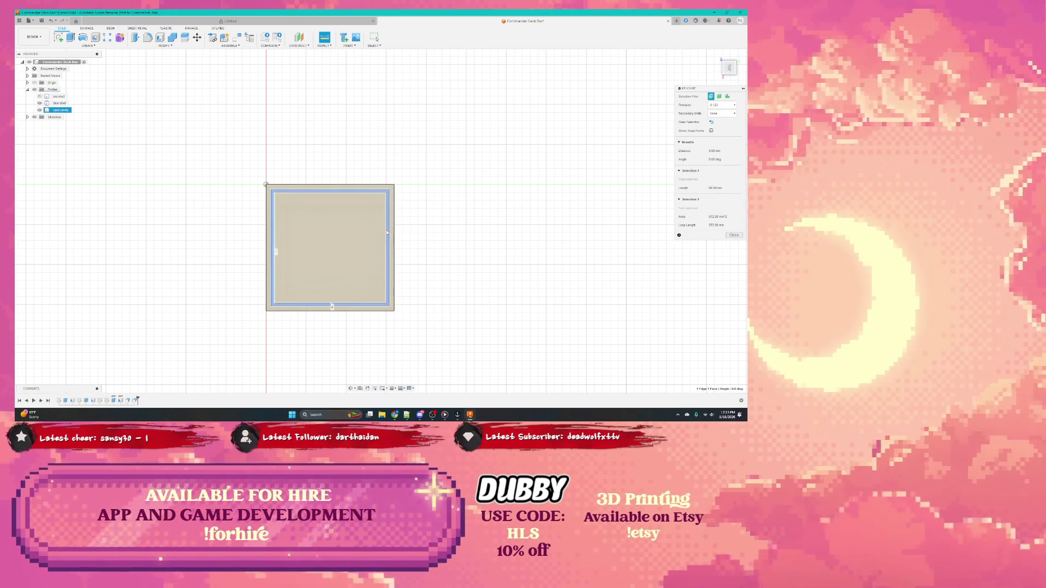
{"action": "left_click", "coordinate": [390, 237]}
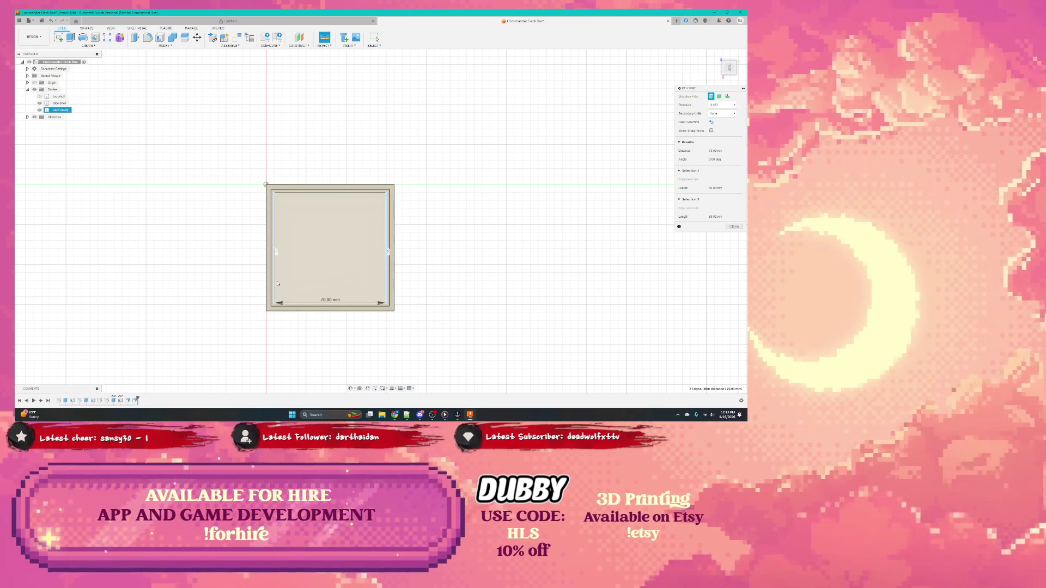
Measure from a sleeve edge to a side face of the housing, then finish measuring
{"action": "mouse_move", "coordinate": [291, 282]}
{"action": "middle_mouse_down", "text": "shift"}
{"action": "mouse_move", "coordinate": [267, 284]}
{"action": "mouse_move", "coordinate": [294, 229]}
{"action": "middle_mouse_up", "text": "shift"}
{"action": "left_click", "coordinate": [315, 215]}
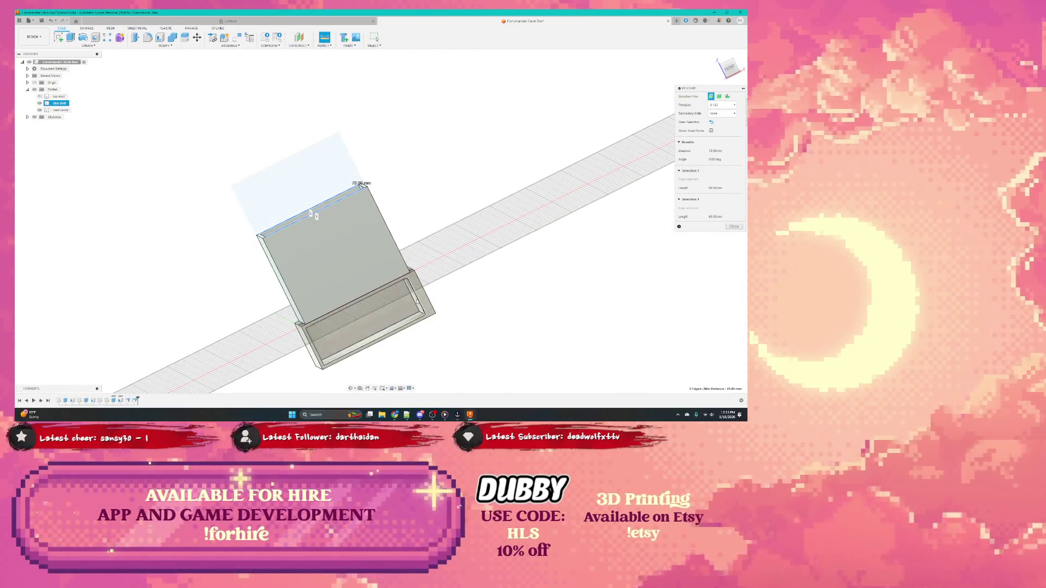
{"action": "left_click", "coordinate": [413, 290]}
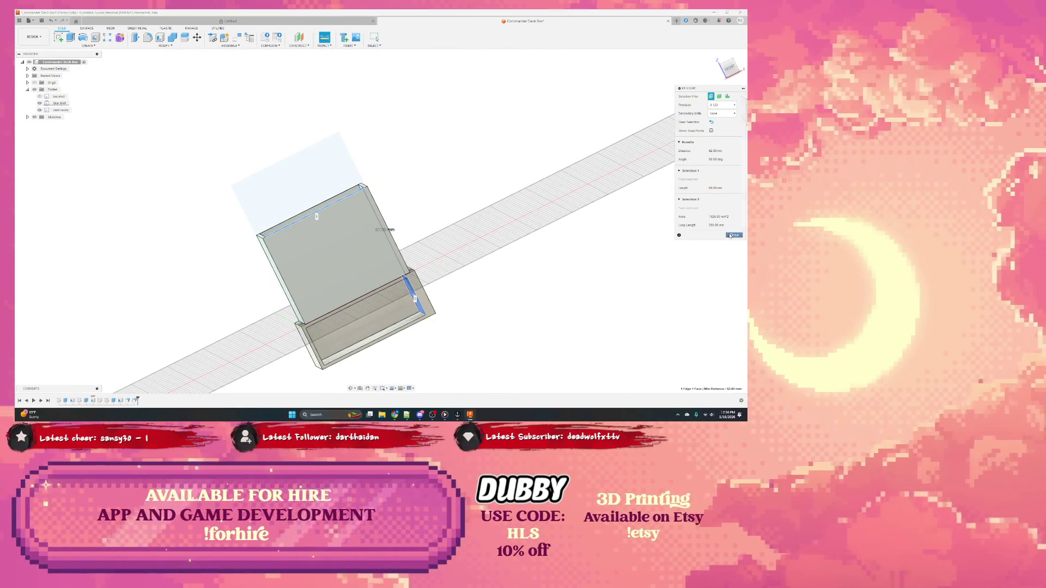
{"action": "key", "text": "Escape"}
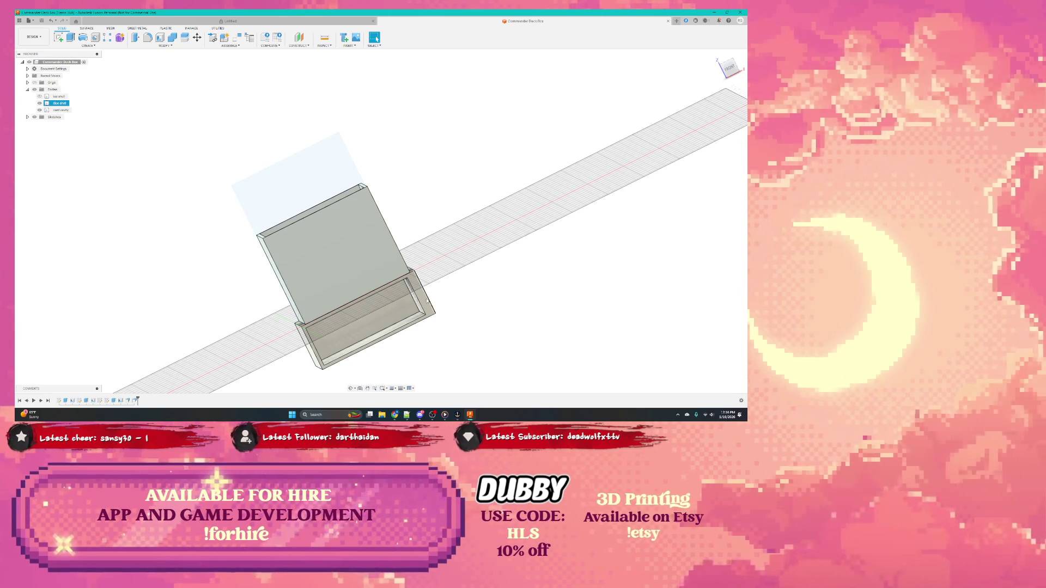
{"action": "scroll", "coordinate": [514, 308], "scroll_direction": "down", "scroll_amount": 3}
{"action": "scroll", "coordinate": [368, 287], "scroll_direction": "up", "scroll_amount": 6}
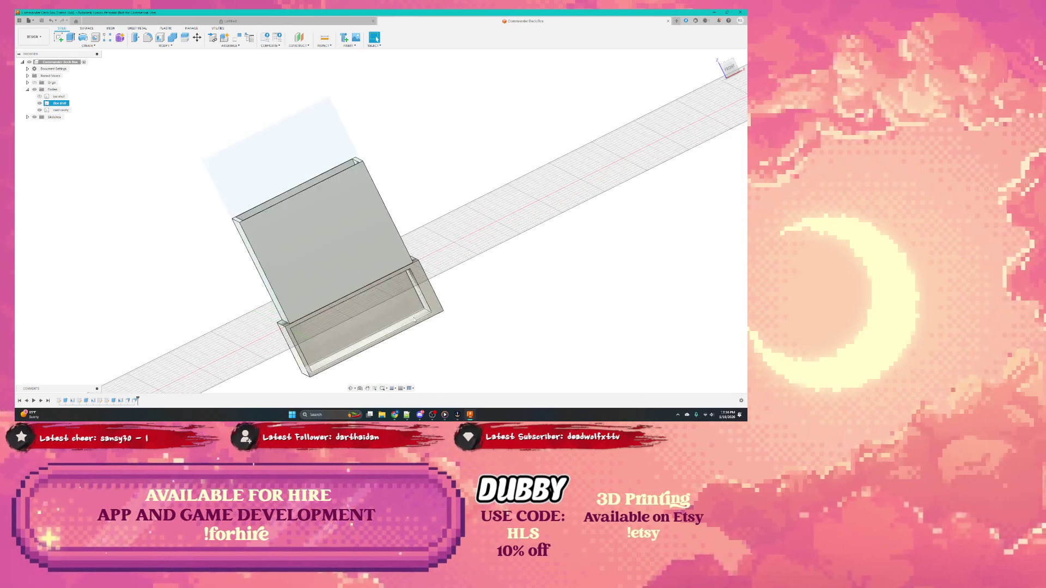
{"action": "scroll", "coordinate": [368, 287], "scroll_direction": "up", "scroll_amount": 4}
Press Pull the recessed housing faces inward to cut an open pocket with thin walls
{"action": "middle_click_drag", "start_coordinate": [367, 286], "coordinate": [417, 308], "text": "shift"}
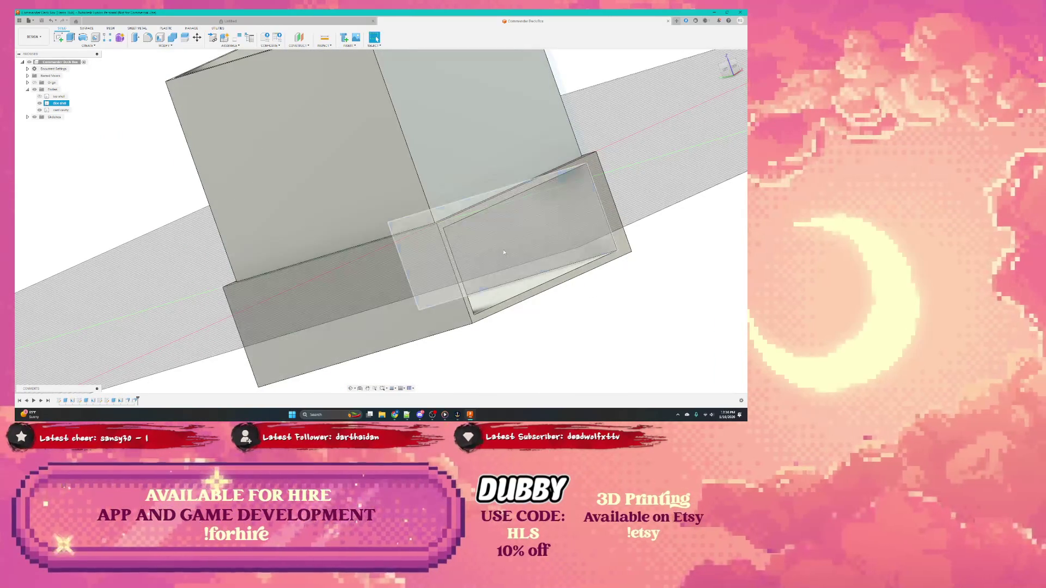
{"action": "left_click", "coordinate": [500, 245]}
{"action": "right_click", "coordinate": [500, 246]}
{"action": "left_click", "coordinate": [491, 270]}
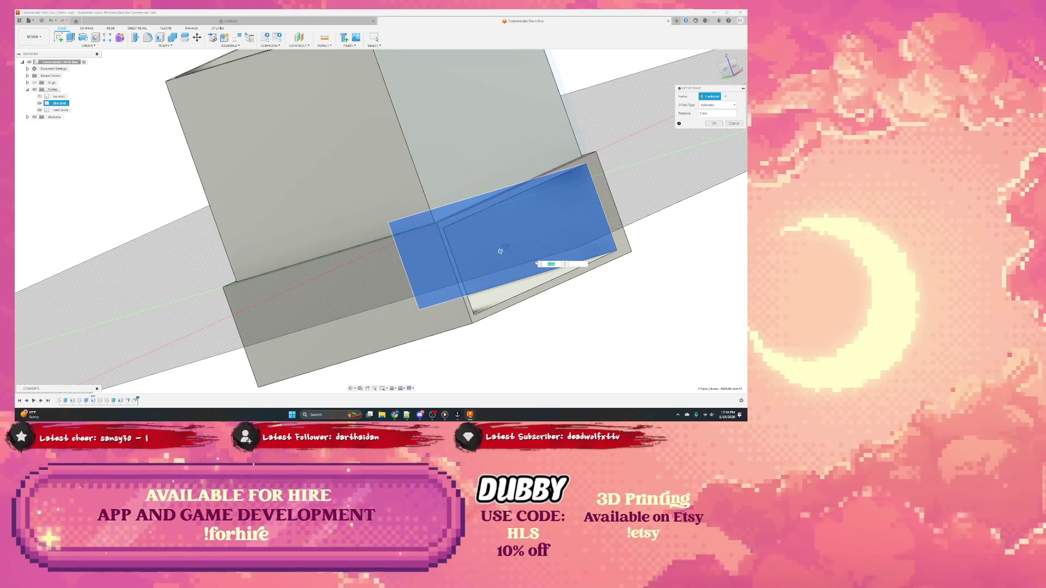
{"action": "left_click_drag", "start_coordinate": [501, 252], "coordinate": [509, 247]}
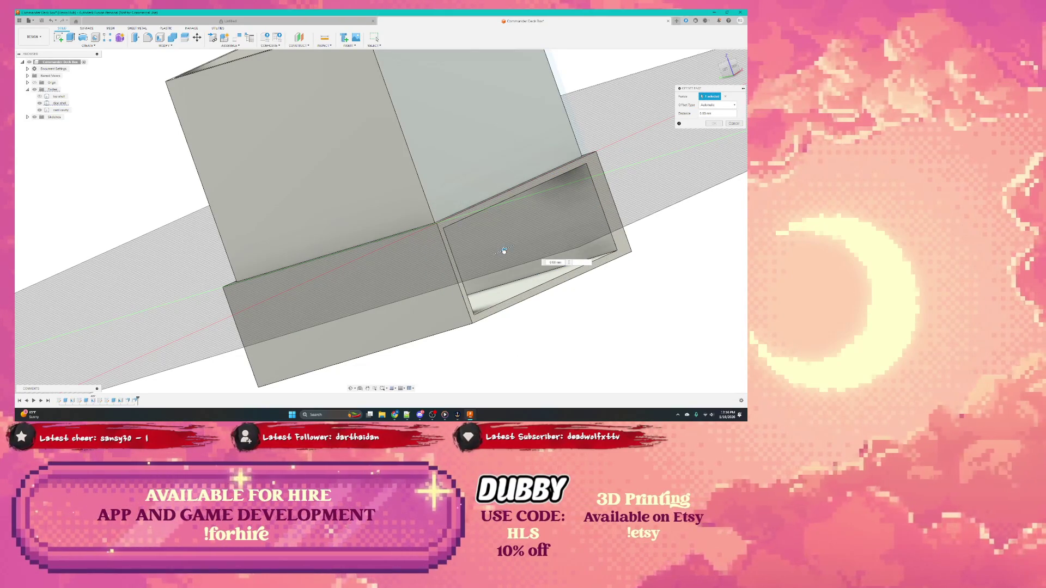
{"action": "left_click", "coordinate": [509, 247]}
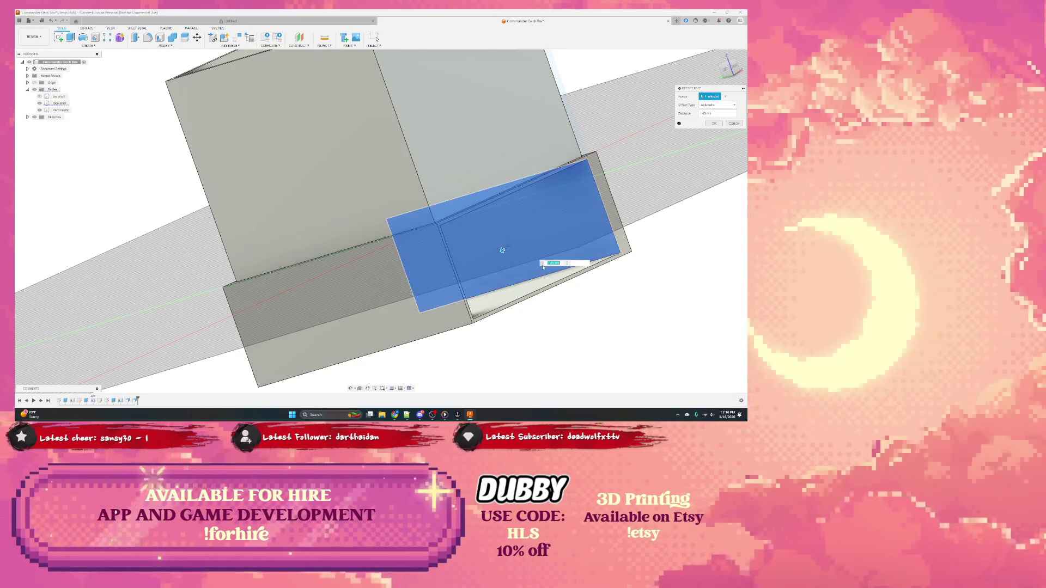
{"action": "scroll", "coordinate": [656, 260], "scroll_direction": "up", "scroll_amount": 2}
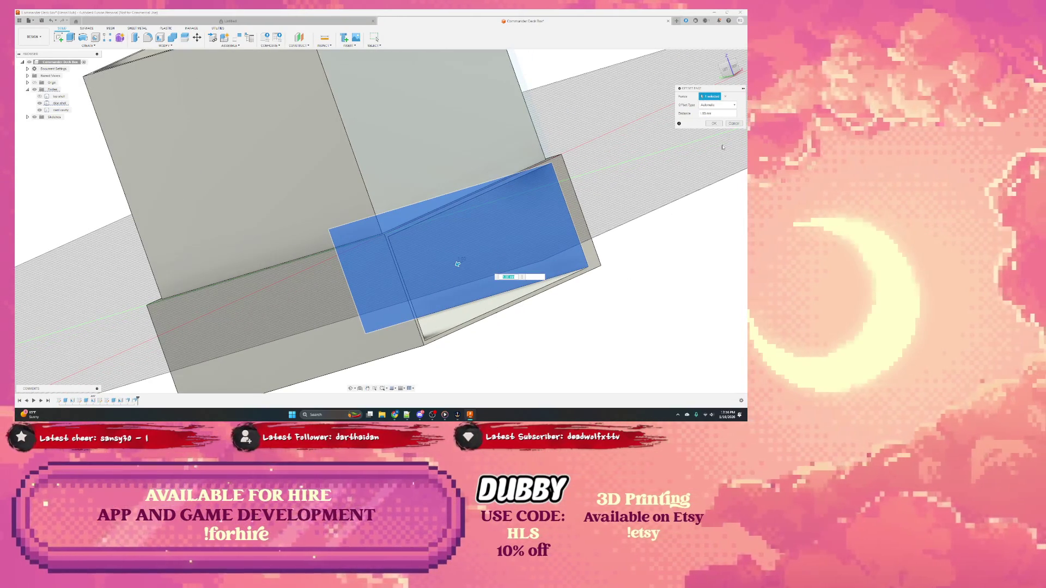
{"action": "key", "text": "Return"}
Pick the pocket's end face for the next cut
{"action": "middle_click_drag", "start_coordinate": [599, 317], "coordinate": [579, 211], "text": "shift"}
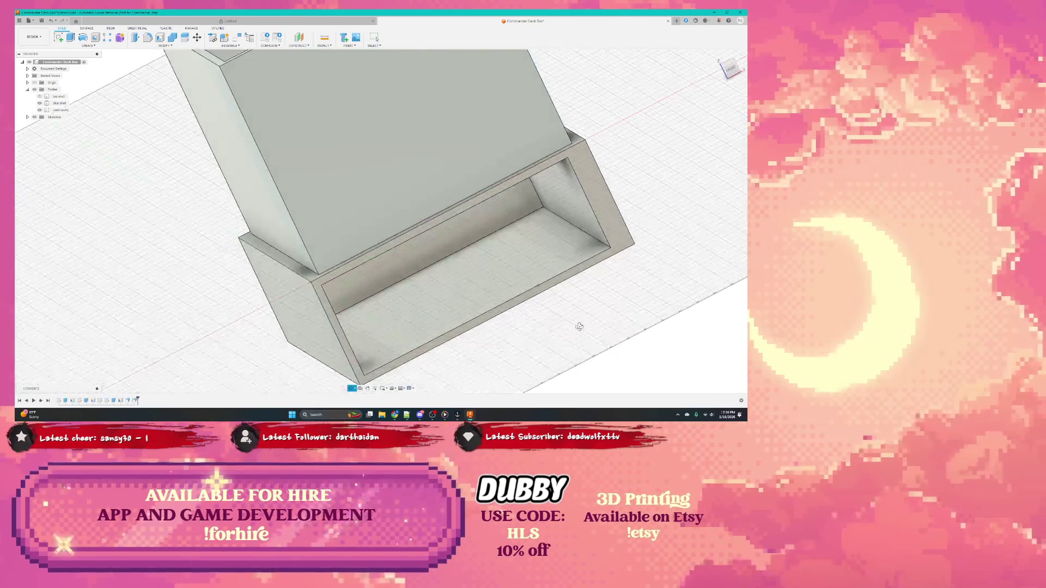
{"action": "left_click", "coordinate": [580, 219]}
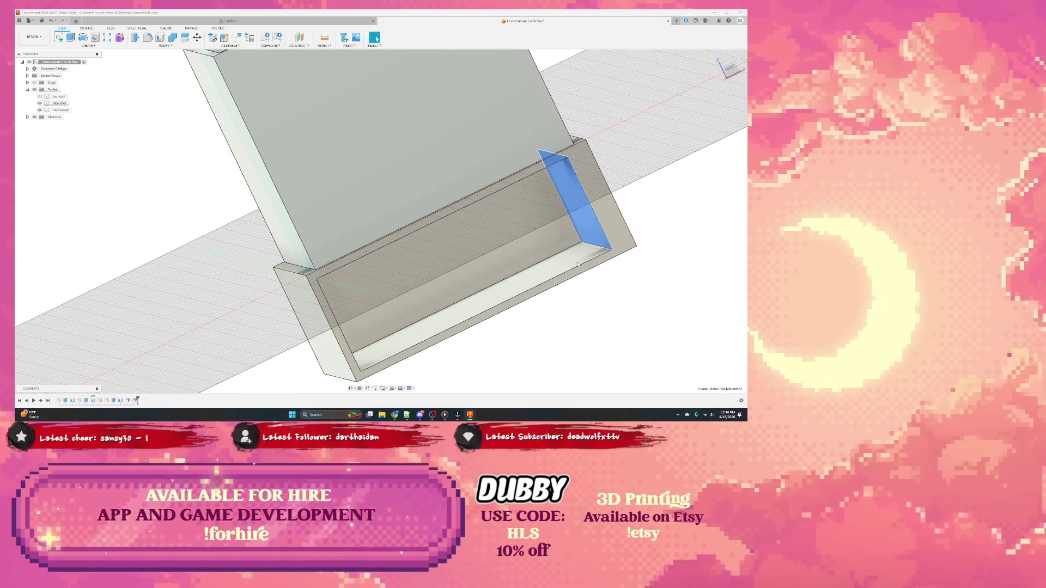
Press Pull the pocket end face inward as a cut through the housing end
{"action": "key", "text": "q"}
{"action": "left_click_drag", "start_coordinate": [574, 219], "coordinate": [589, 214]}
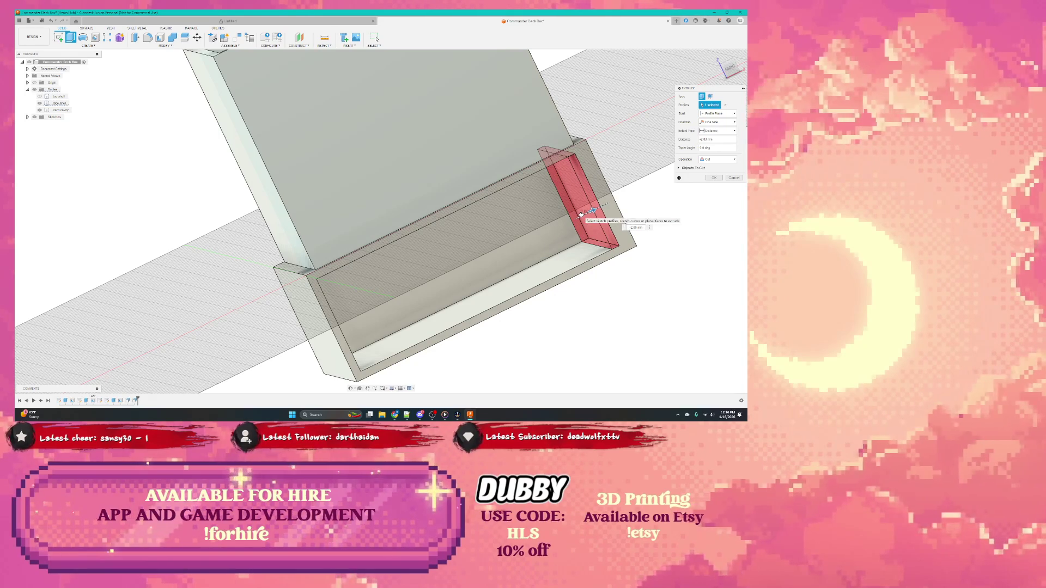
{"action": "left_click_drag", "start_coordinate": [588, 213], "coordinate": [595, 210]}
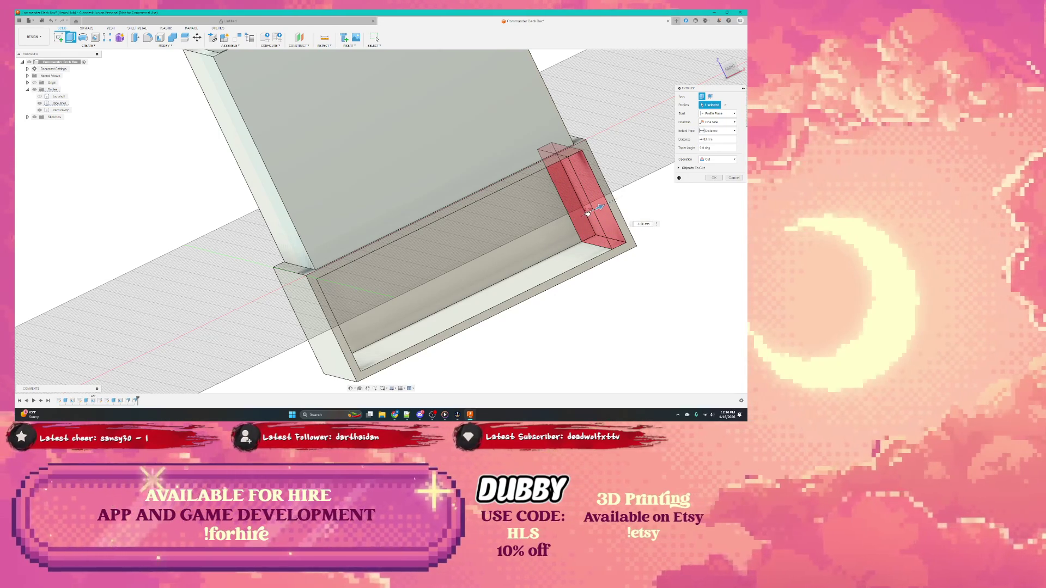
{"action": "key", "text": "Return"}
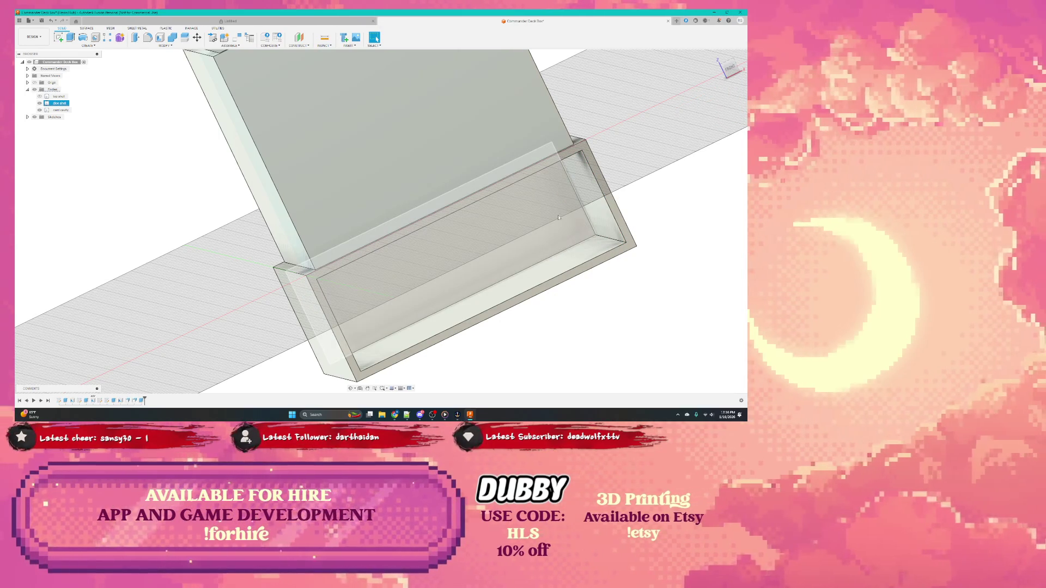
Extrude the pocket's inner profile into the housing as a cut, forming an open-ended tunnel
{"action": "left_click", "coordinate": [507, 237]}
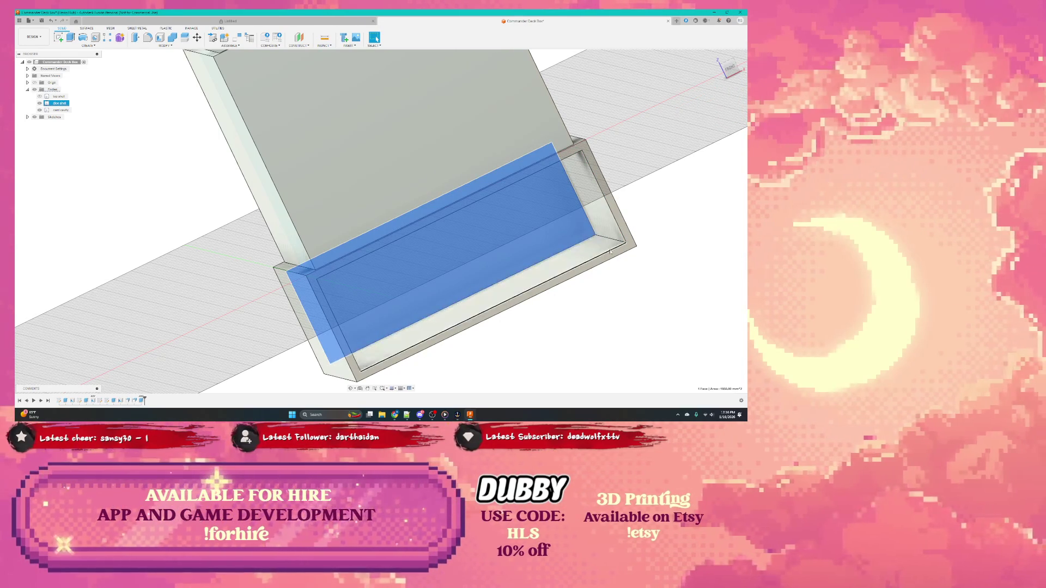
{"action": "mouse_move", "coordinate": [445, 275]}
{"action": "middle_mouse_down", "text": "shift"}
{"action": "mouse_move", "coordinate": [543, 260]}
{"action": "mouse_move", "coordinate": [579, 235]}
{"action": "middle_mouse_up", "text": "shift"}
{"action": "right_click", "coordinate": [579, 235]}
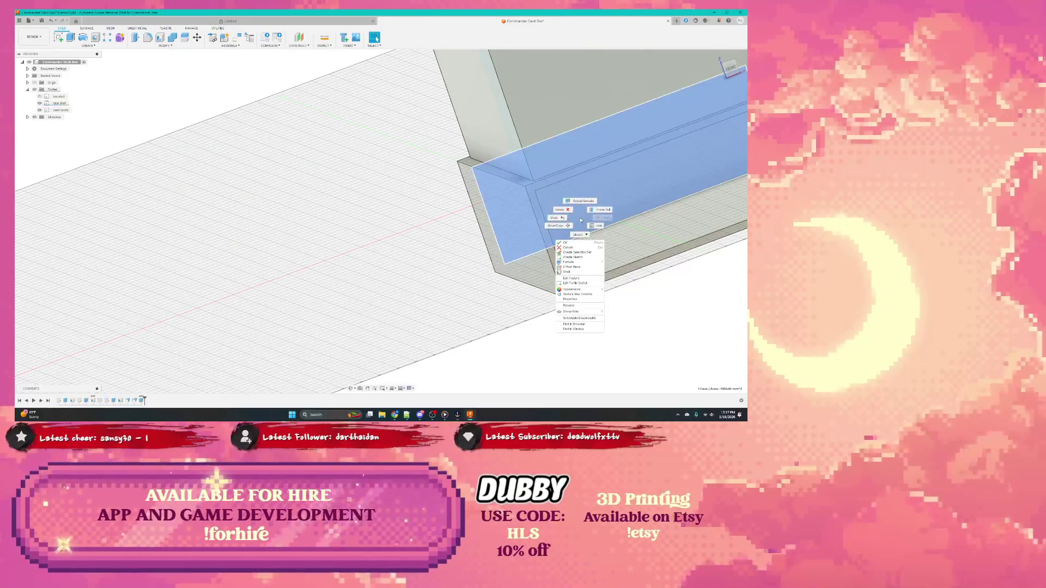
{"action": "left_click", "coordinate": [573, 262]}
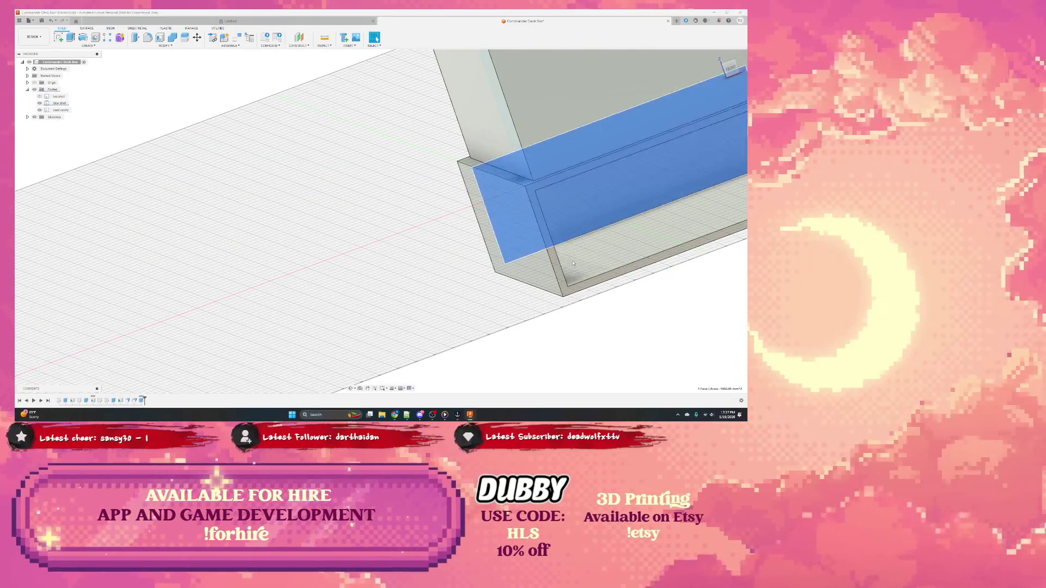
{"action": "middle_click_drag", "start_coordinate": [507, 205], "coordinate": [419, 180], "text": "shift"}
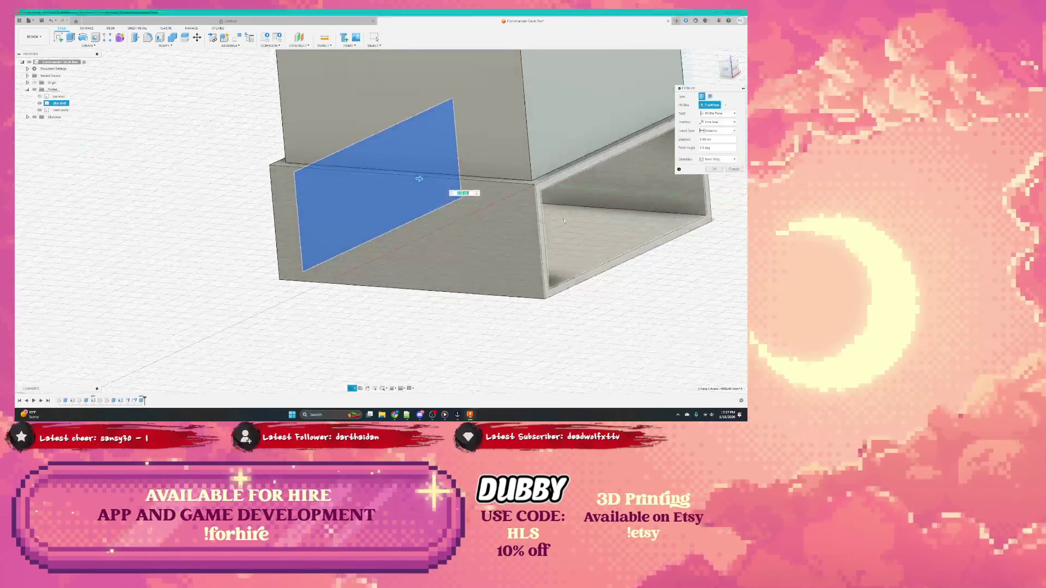
{"action": "left_click_drag", "start_coordinate": [420, 180], "coordinate": [409, 179]}
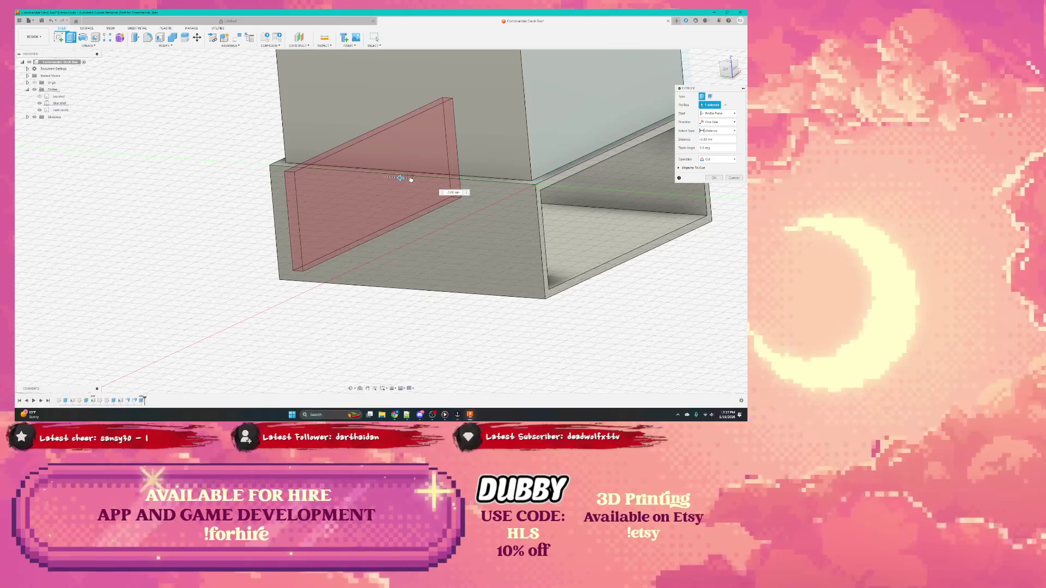
{"action": "key", "text": "Return"}
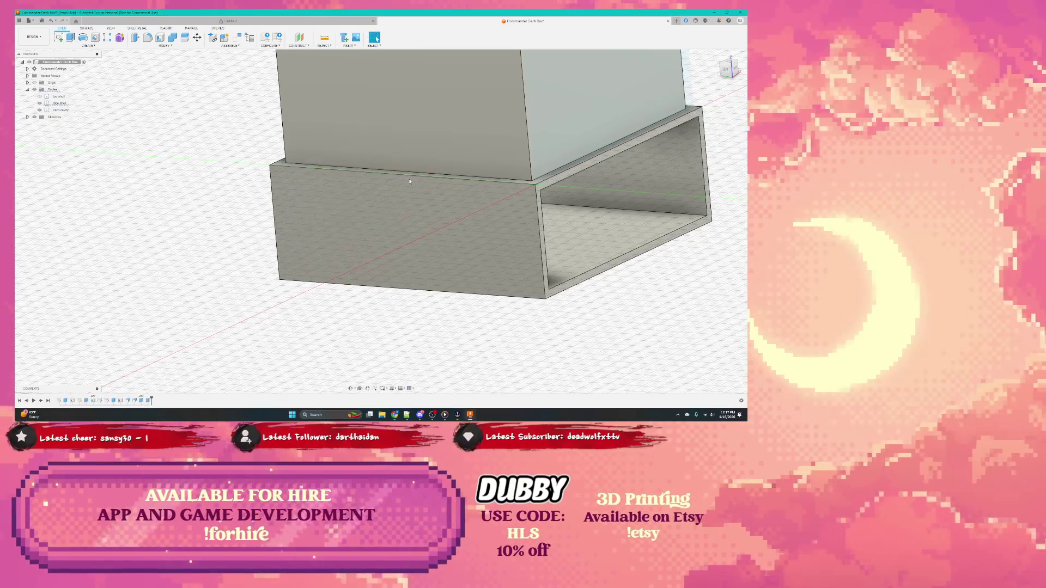
{"action": "scroll", "coordinate": [409, 204], "scroll_direction": "up", "scroll_amount": 3}
{"action": "mouse_move", "coordinate": [408, 205]}
{"action": "middle_mouse_down", "text": "shift"}
{"action": "mouse_move", "coordinate": [537, 202]}
{"action": "mouse_move", "coordinate": [562, 219]}
{"action": "mouse_move", "coordinate": [588, 131]}
{"action": "mouse_move", "coordinate": [550, 223]}
{"action": "middle_mouse_up", "text": "shift"}
{"action": "scroll", "coordinate": [537, 202], "scroll_direction": "down", "scroll_amount": 3}
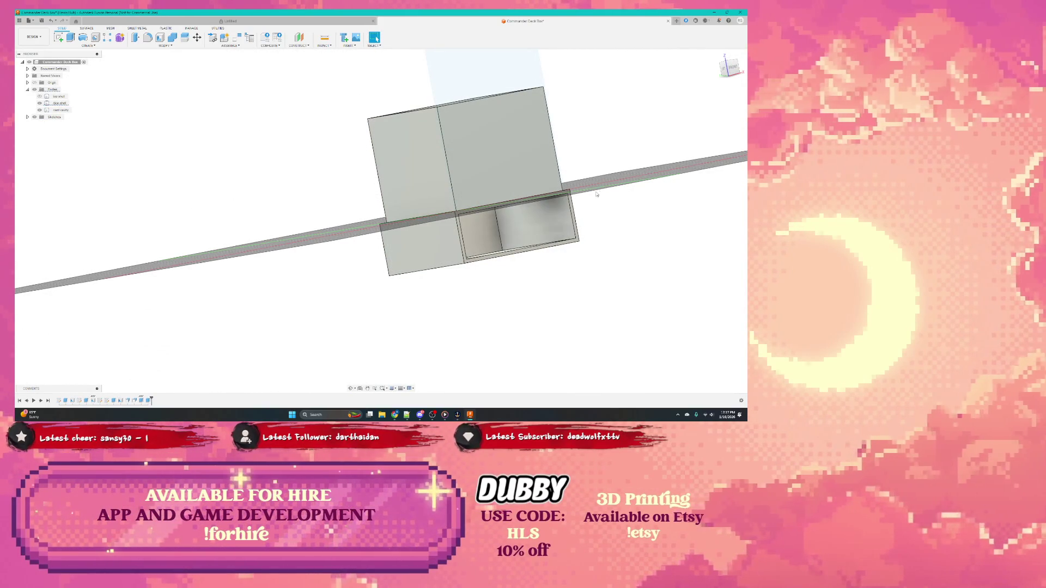
Show the sketch profile at the sleeve front and unhide the upper body
{"action": "middle_click_drag", "start_coordinate": [563, 212], "coordinate": [515, 216], "text": "shift"}
{"action": "scroll", "coordinate": [515, 217], "scroll_direction": "down", "scroll_amount": 5}
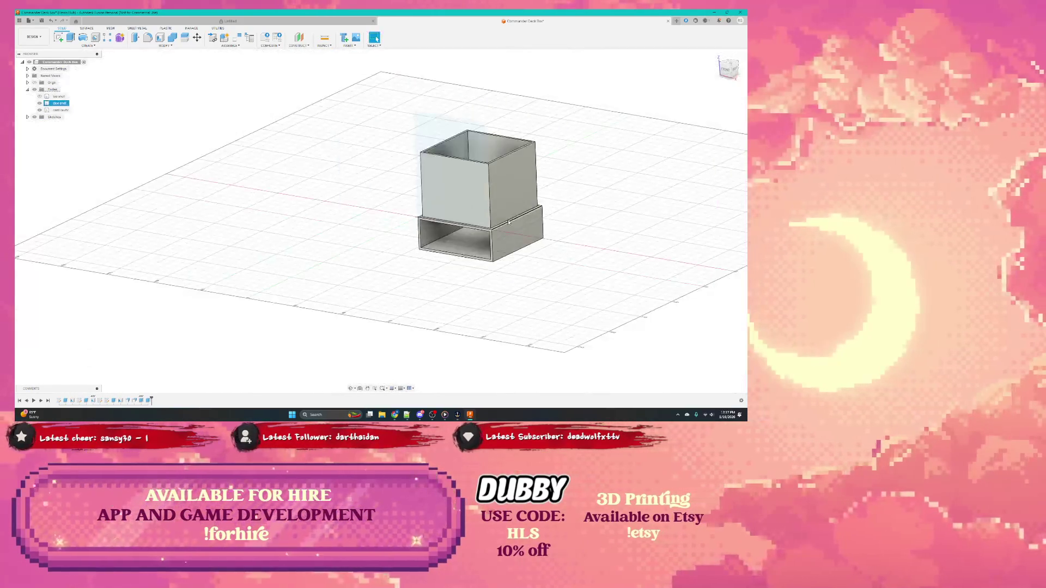
{"action": "left_click", "coordinate": [431, 223]}
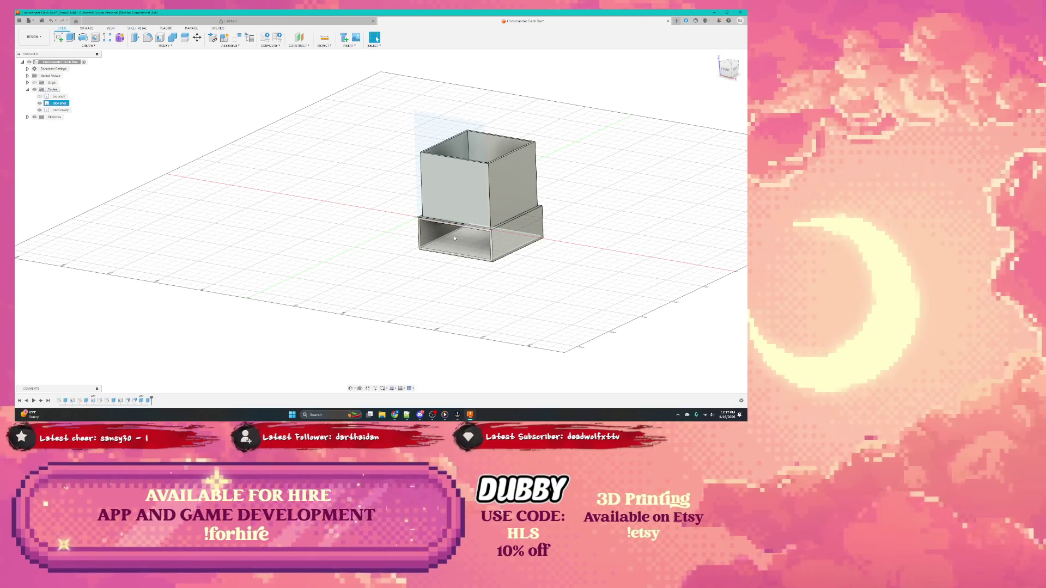
{"action": "left_click", "coordinate": [472, 241]}
{"action": "left_click", "coordinate": [445, 221]}
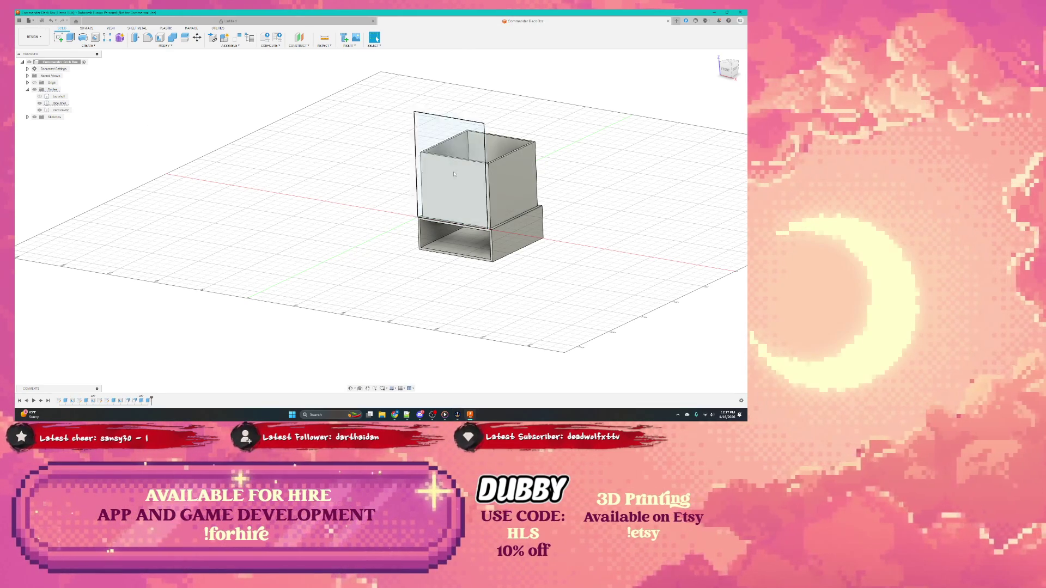
{"action": "left_click", "coordinate": [39, 96]}
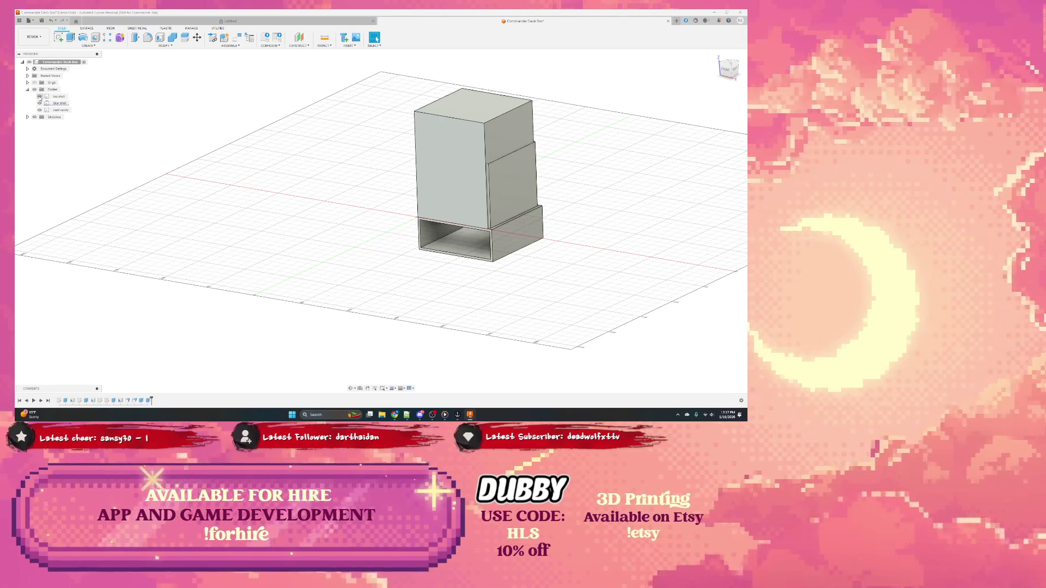
Widen the drawer block by pulling its right face outward with Press Pull
{"action": "left_click", "coordinate": [518, 151]}
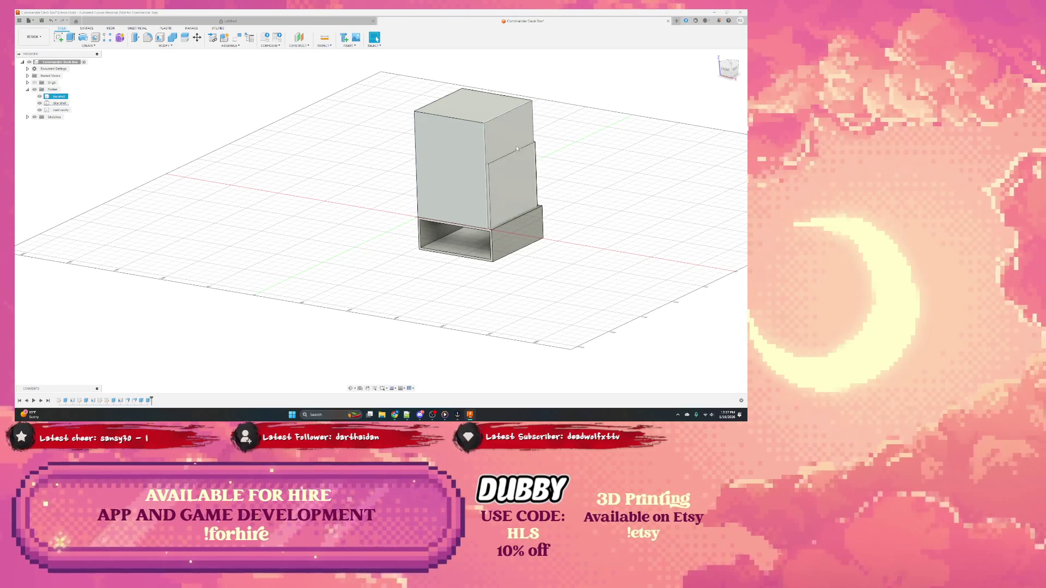
{"action": "right_click", "coordinate": [512, 145]}
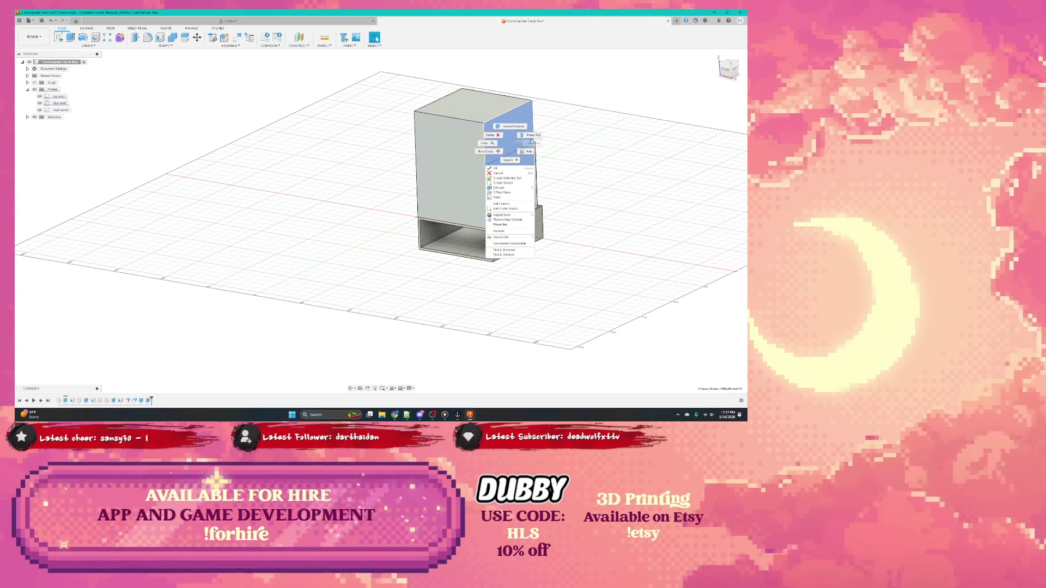
{"action": "left_click", "coordinate": [533, 135]}
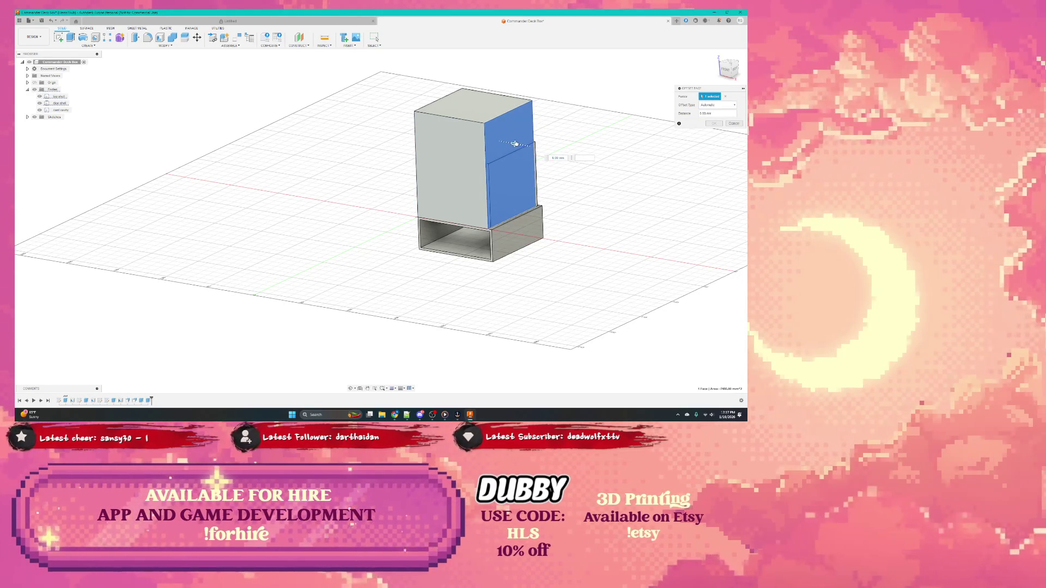
{"action": "left_click_drag", "start_coordinate": [514, 143], "coordinate": [523, 145]}
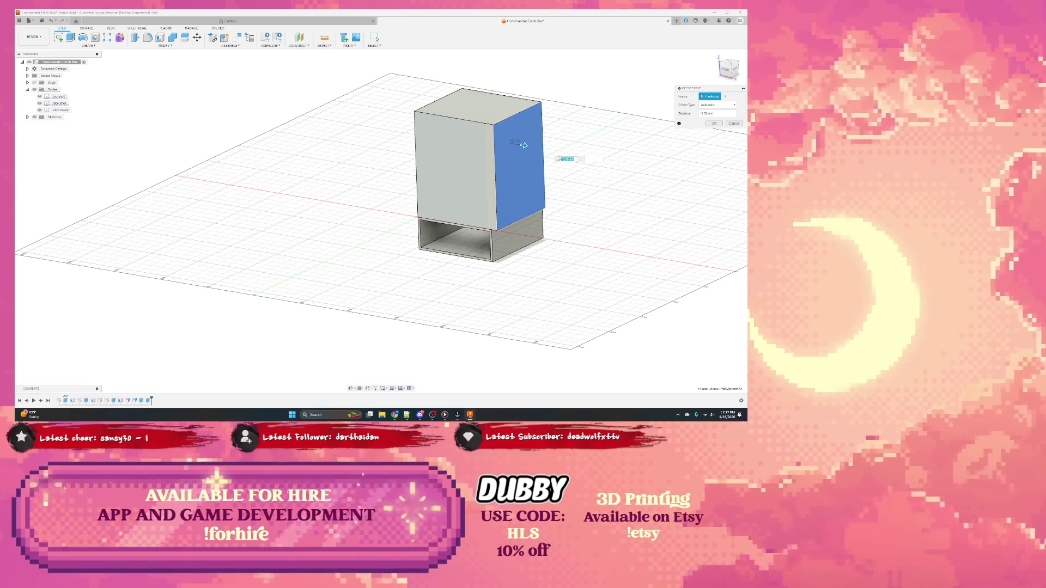
{"action": "key", "text": "Return"}
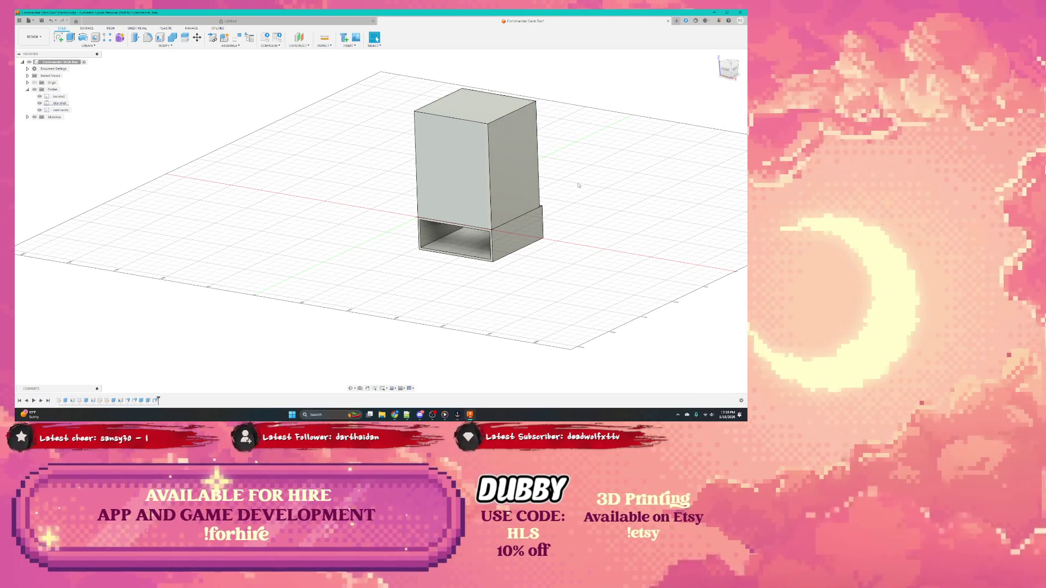
Offset another face of the block, then undo that change and switch to a front view
{"action": "middle_click_drag", "start_coordinate": [574, 184], "coordinate": [490, 164], "text": "shift"}
{"action": "left_click", "coordinate": [507, 155]}
{"action": "right_click", "coordinate": [475, 147]}
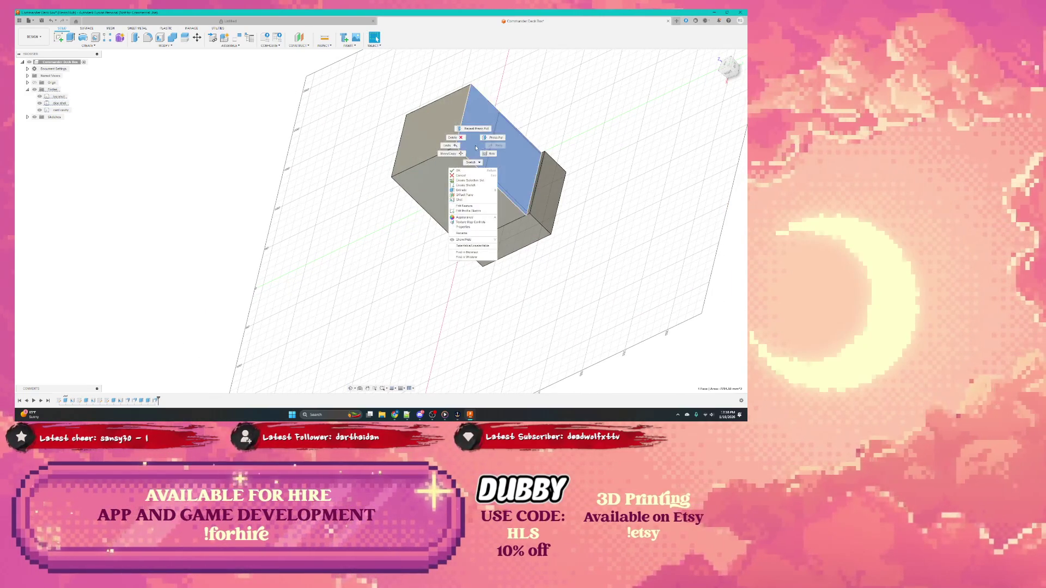
{"action": "left_click", "coordinate": [491, 137]}
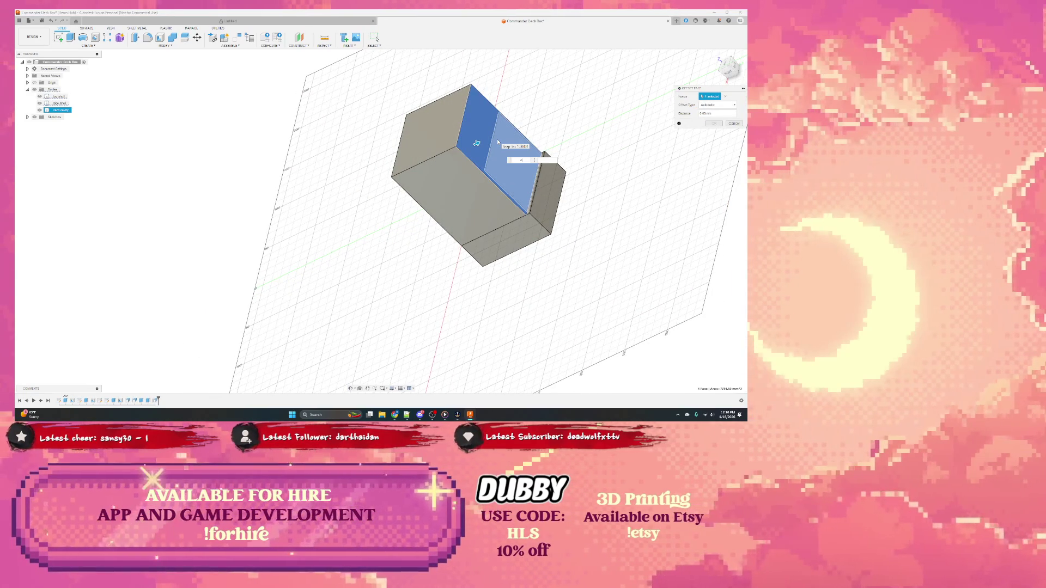
{"action": "key", "text": "Return"}
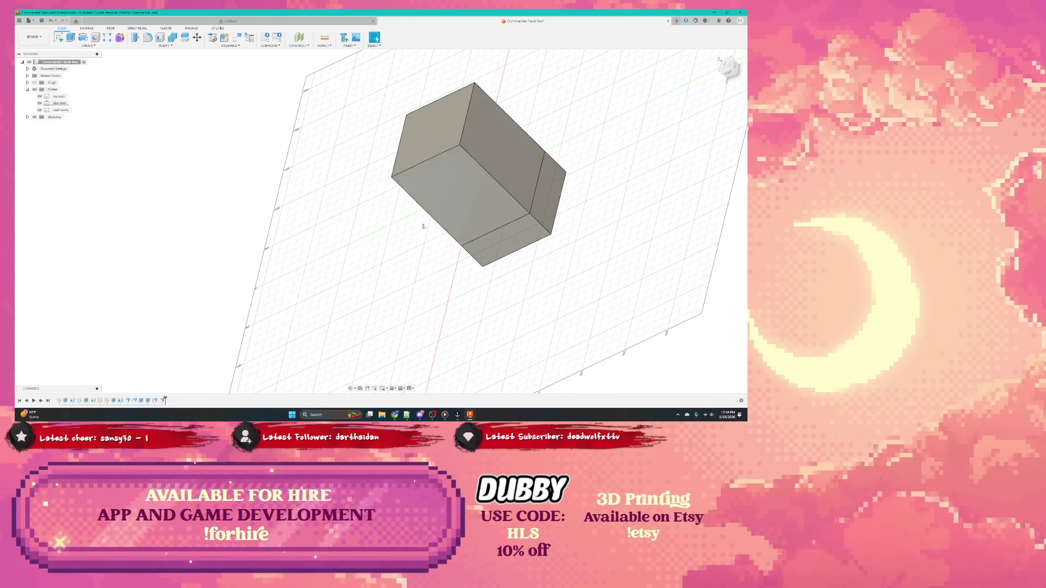
{"action": "middle_click_drag", "start_coordinate": [425, 227], "coordinate": [460, 214]}
{"action": "key", "text": "ctrl+z"}
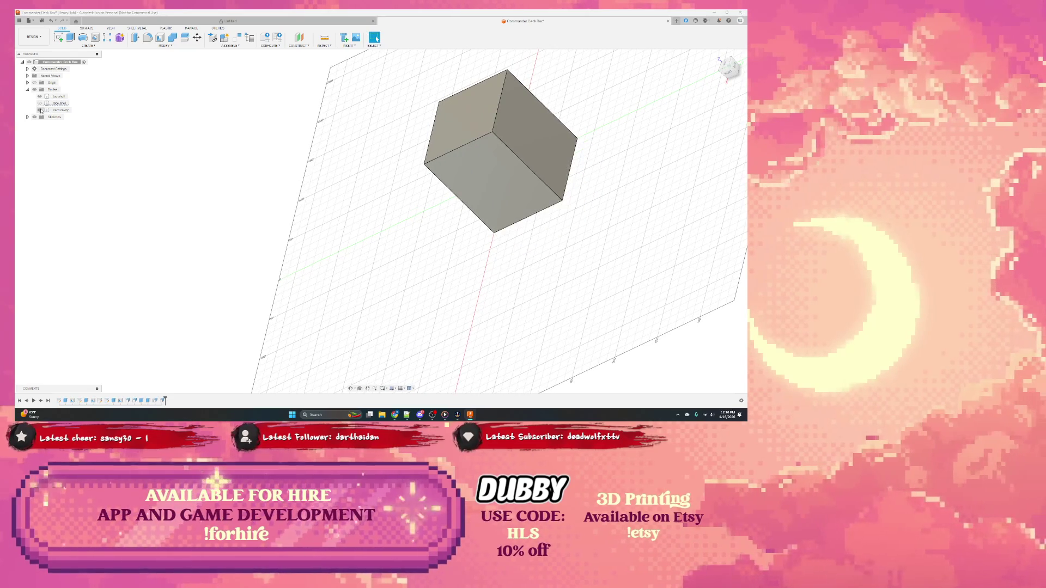
{"action": "left_click", "coordinate": [726, 67]}
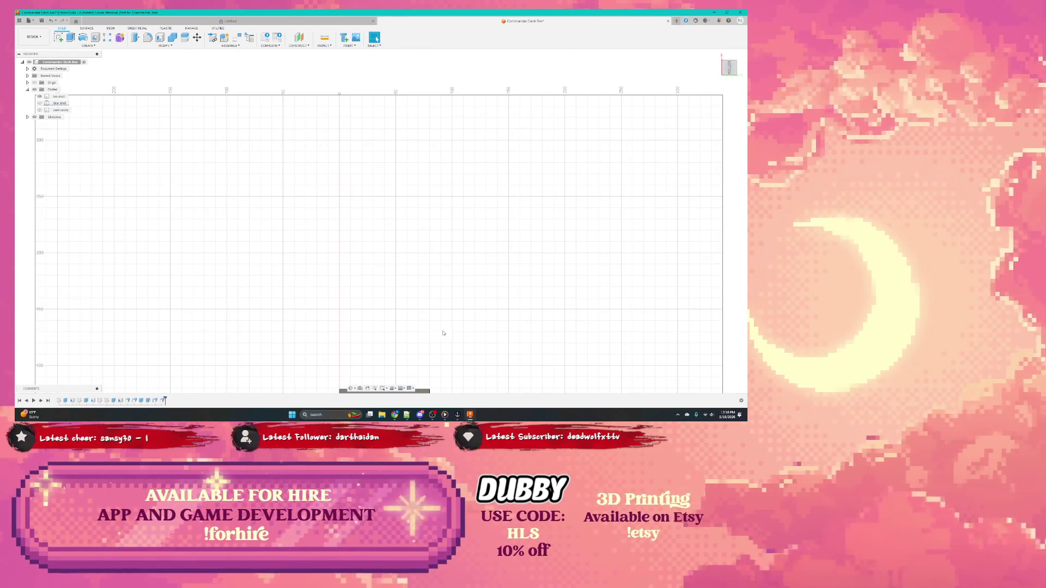
{"action": "scroll", "coordinate": [443, 334], "scroll_direction": "down", "scroll_amount": 5}
{"action": "scroll", "coordinate": [448, 219], "scroll_direction": "up", "scroll_amount": 3}
{"action": "scroll", "coordinate": [421, 232], "scroll_direction": "up", "scroll_amount": 2}
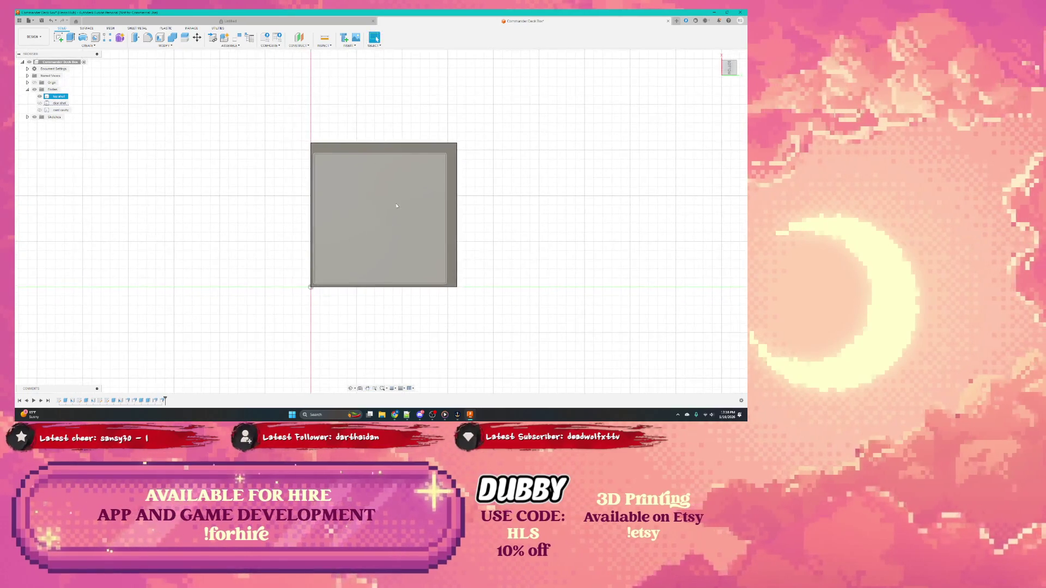
Extrude the housing's inner bottom face by -2 as a clearance cut
{"action": "middle_click_drag", "start_coordinate": [383, 213], "coordinate": [382, 148], "text": "shift"}
{"action": "left_click", "coordinate": [382, 147]}
{"action": "right_click", "coordinate": [382, 148]}
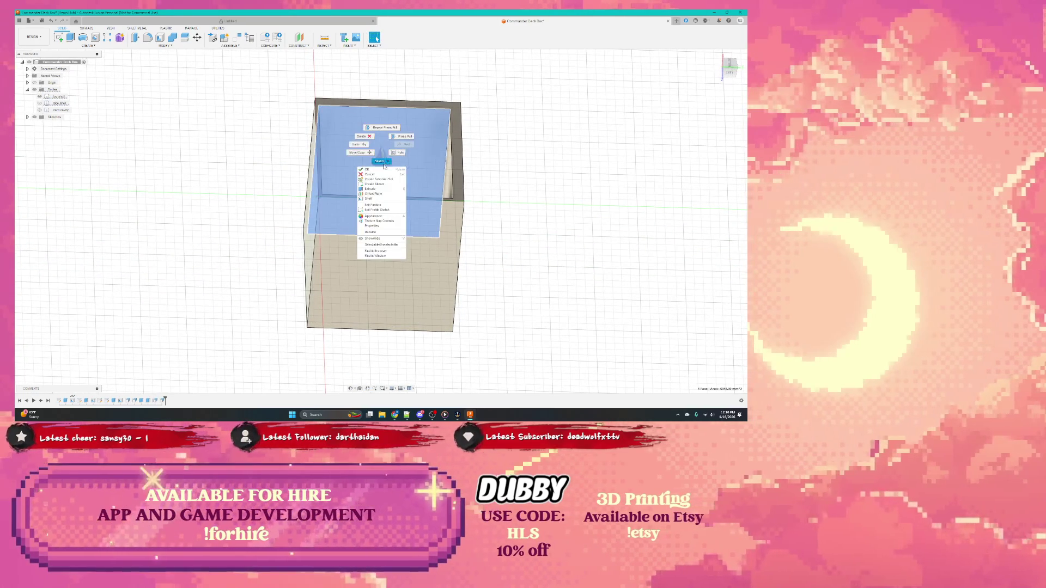
{"action": "left_click", "coordinate": [382, 187]}
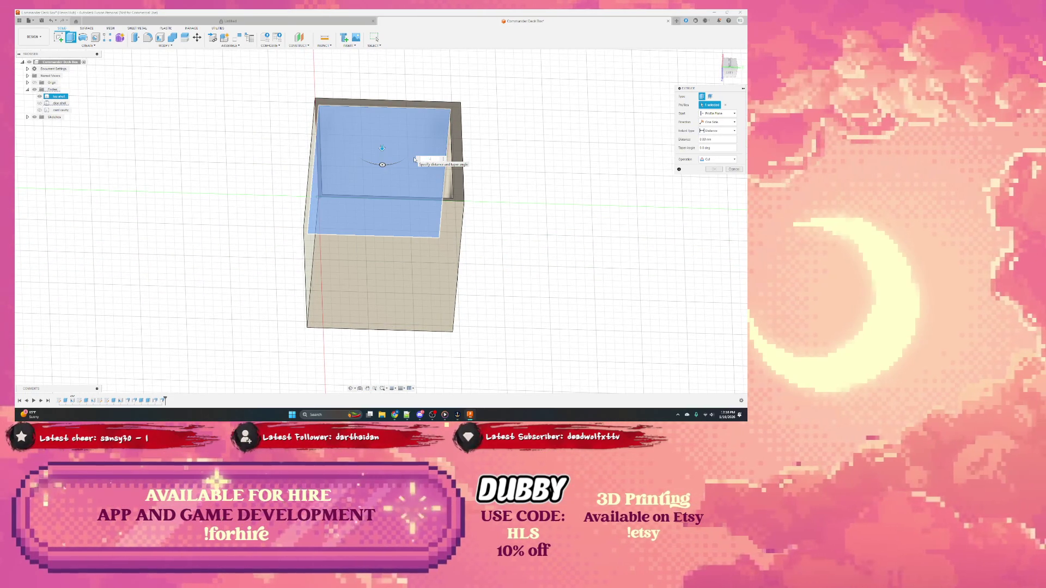
{"action": "type", "text": "-2"}
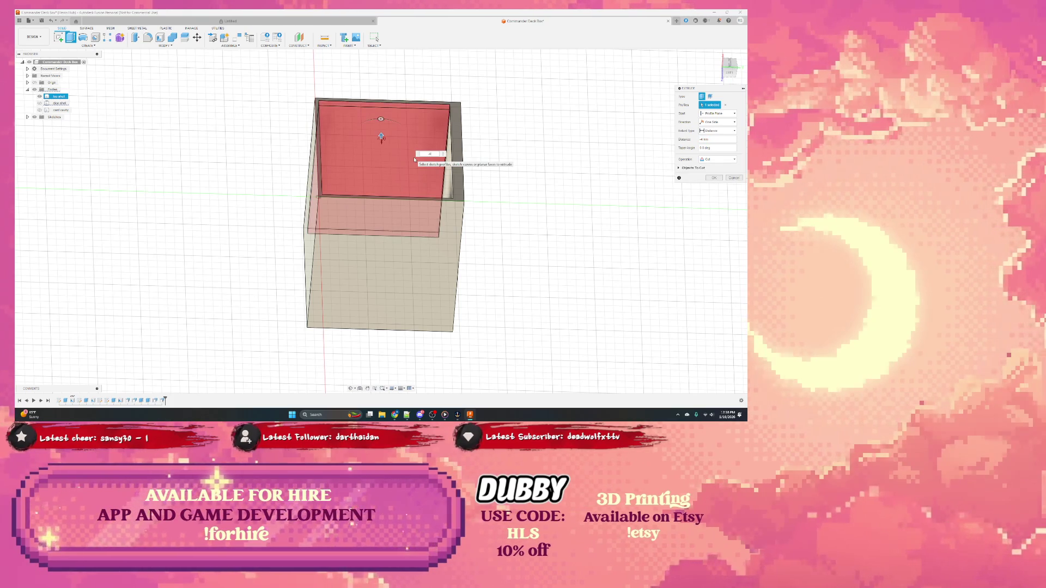
{"action": "key", "text": "Return"}
Extrude the housing's right inner face by -2 as a clearance cut
{"action": "left_click", "coordinate": [446, 205]}
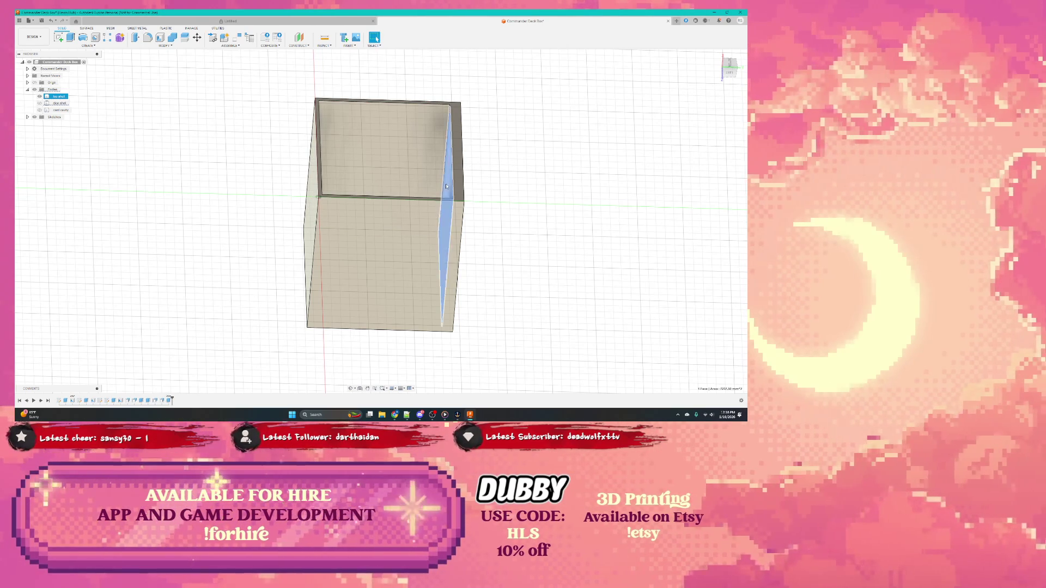
{"action": "right_click", "coordinate": [446, 205]}
{"action": "left_click", "coordinate": [445, 225]}
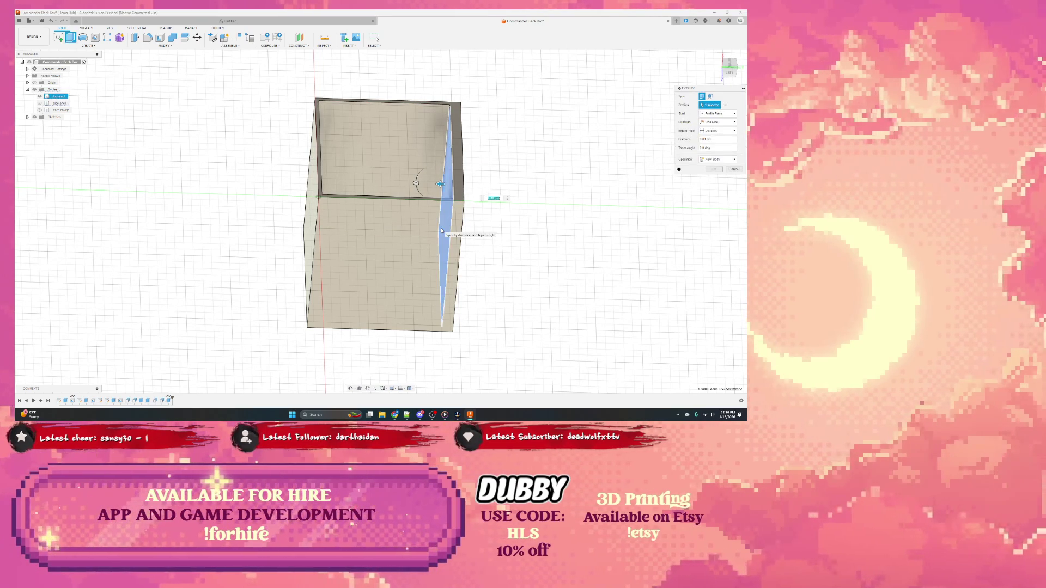
{"action": "type", "text": "-2"}
{"action": "key", "text": "Return"}
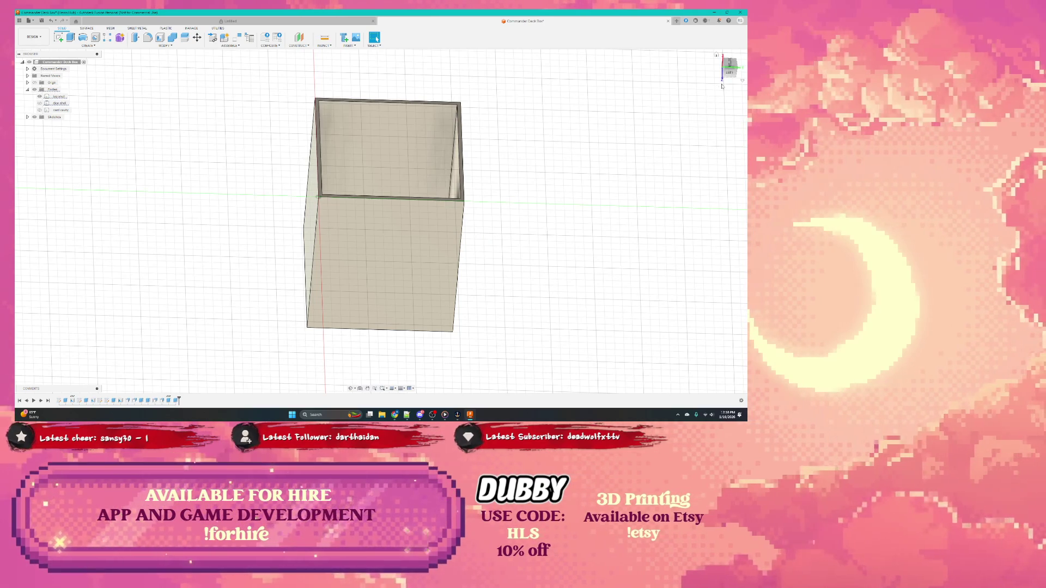
{"action": "mouse_move", "coordinate": [347, 164]}
{"action": "middle_mouse_down", "text": "shift"}
{"action": "mouse_move", "coordinate": [395, 218]}
{"action": "mouse_move", "coordinate": [398, 189]}
{"action": "mouse_move", "coordinate": [384, 213]}
{"action": "middle_mouse_up", "text": "shift"}
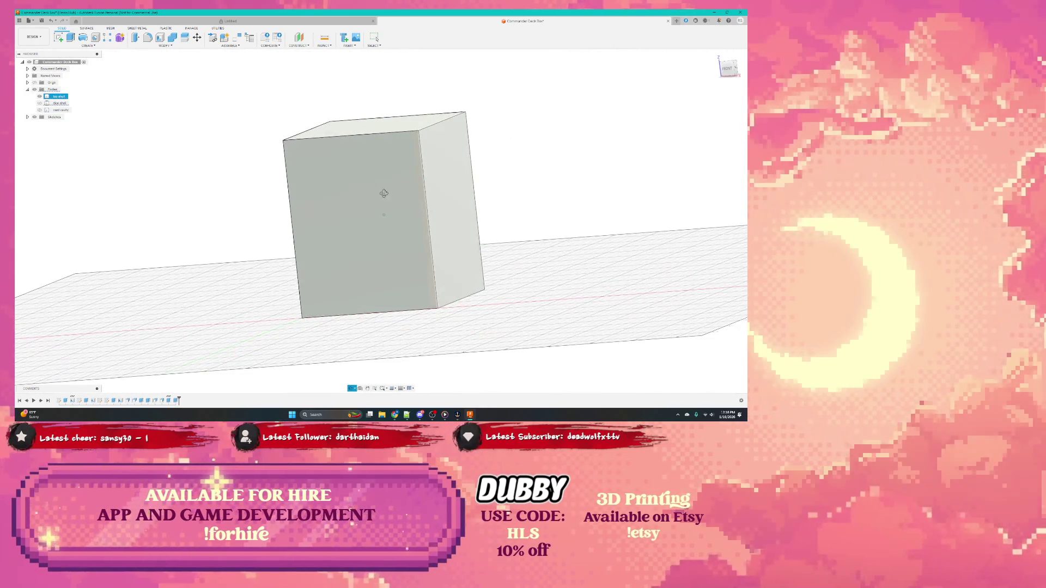
{"action": "left_click", "coordinate": [46, 110]}
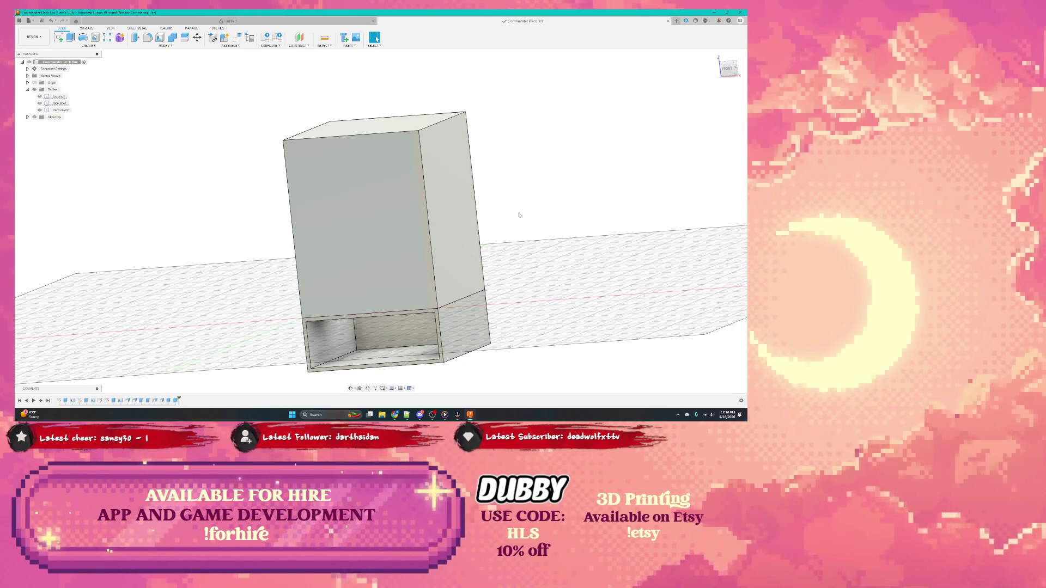
{"action": "left_click", "coordinate": [423, 238]}
{"action": "key", "text": "Escape"}
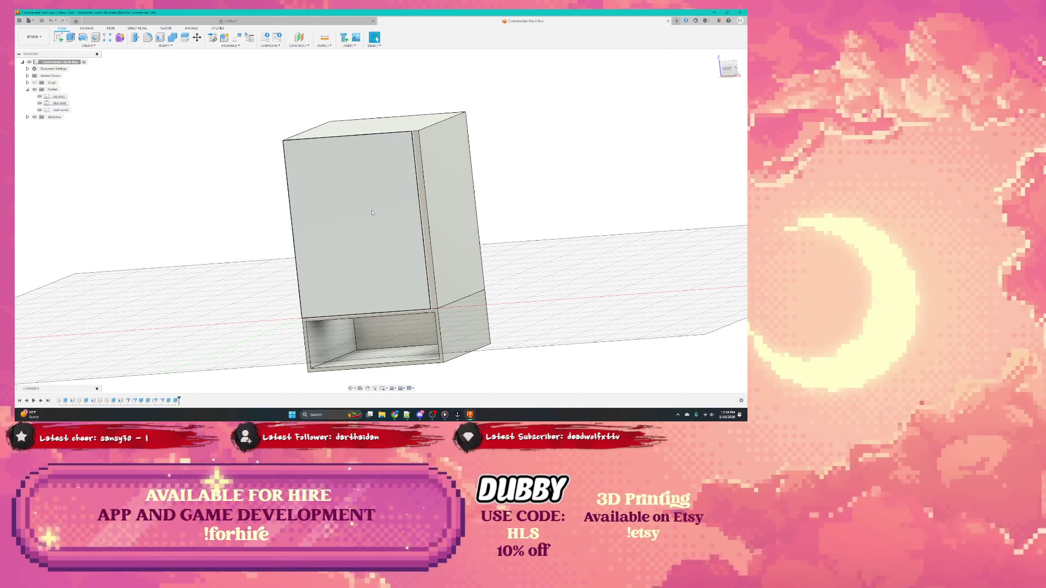
{"action": "middle_click_drag", "start_coordinate": [375, 214], "coordinate": [368, 209], "text": "shift"}
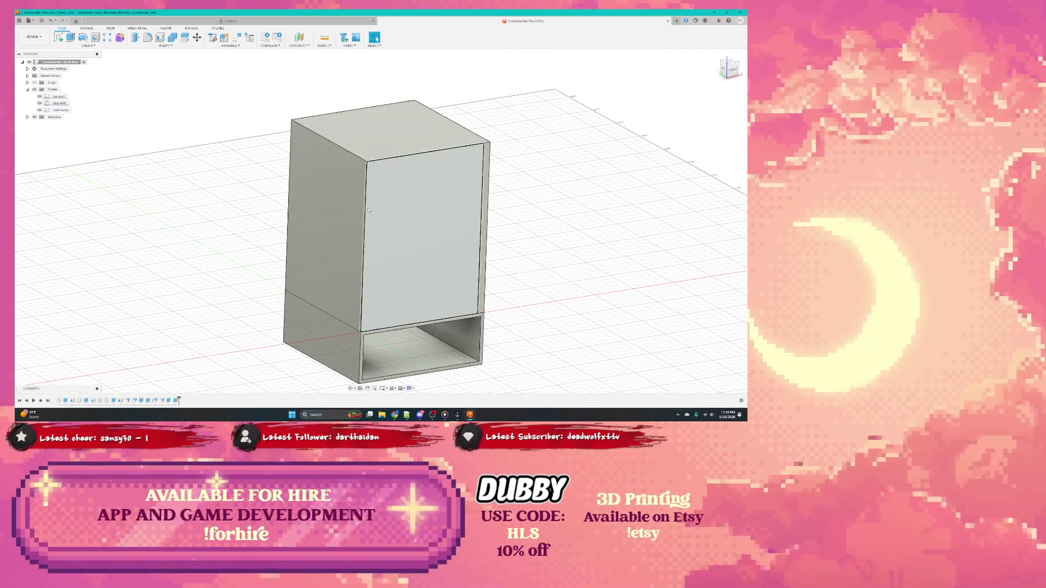
{"action": "key", "text": "ctrl+z"}
{"action": "left_click", "coordinate": [368, 211]}
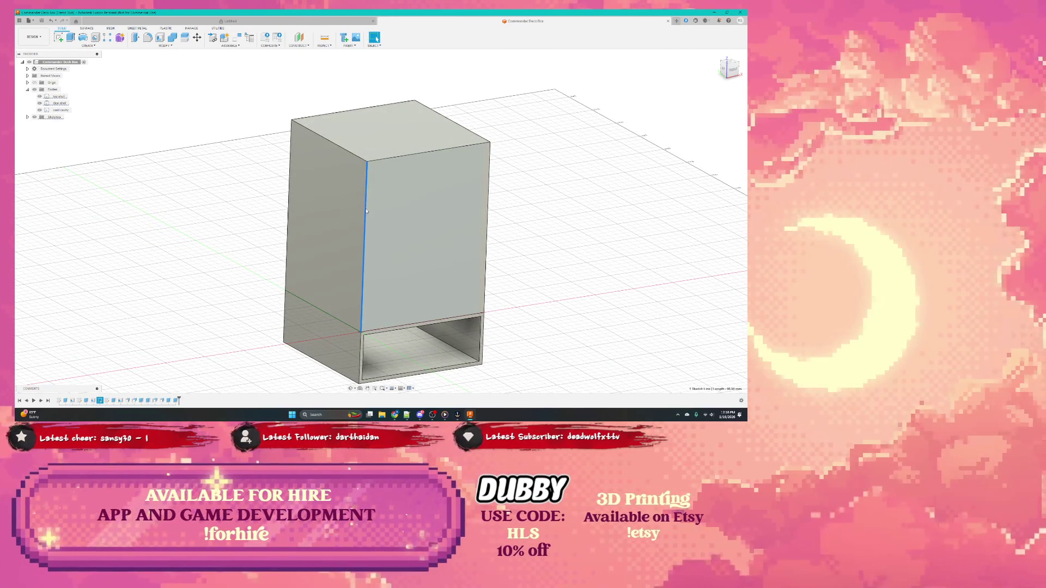
{"action": "middle_click_drag", "start_coordinate": [367, 211], "coordinate": [397, 220], "text": "shift"}
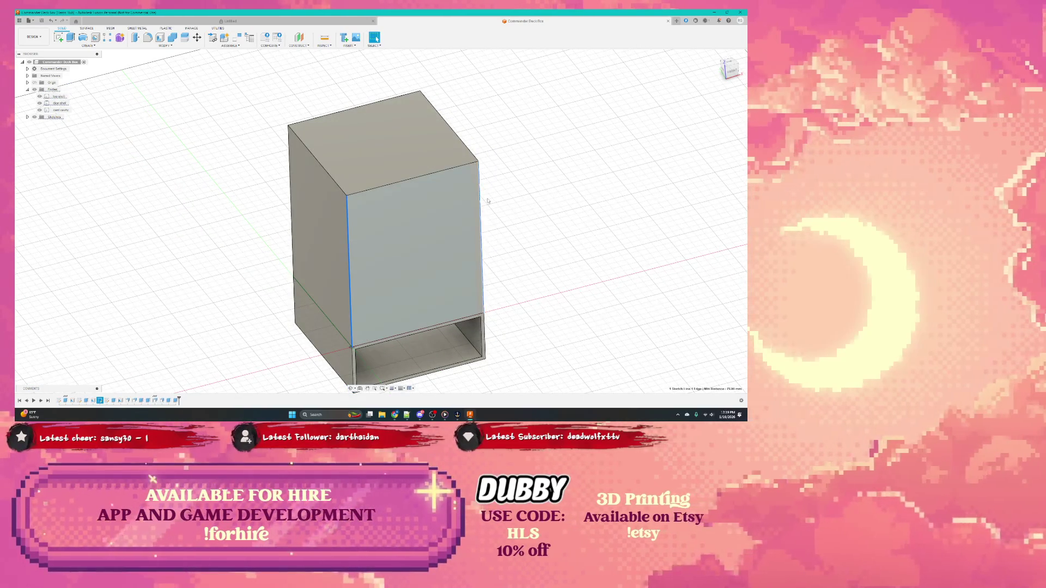
{"action": "middle_click_drag", "start_coordinate": [482, 208], "coordinate": [463, 188], "text": "shift"}
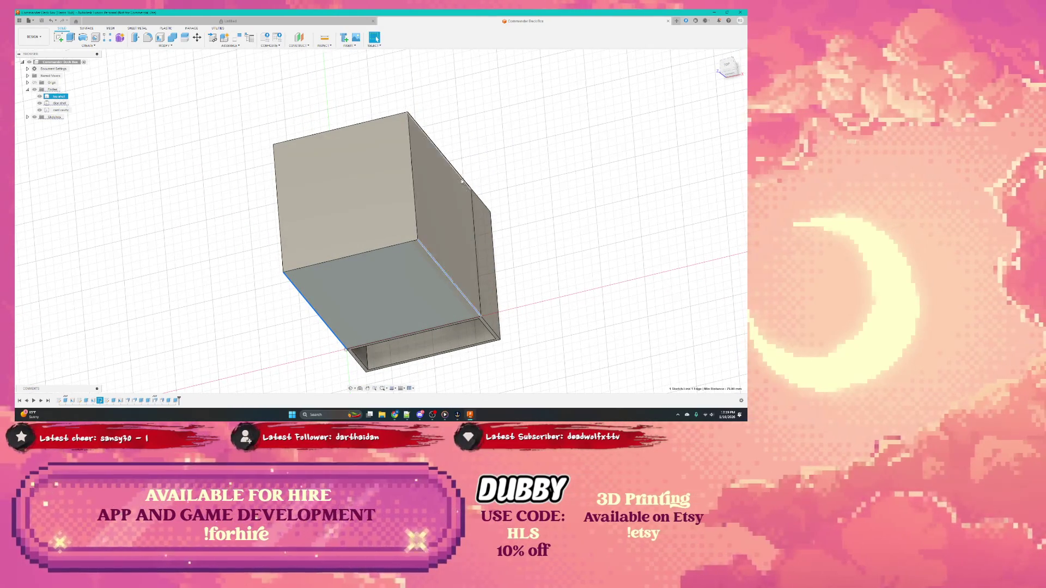
{"action": "left_click", "coordinate": [486, 325]}
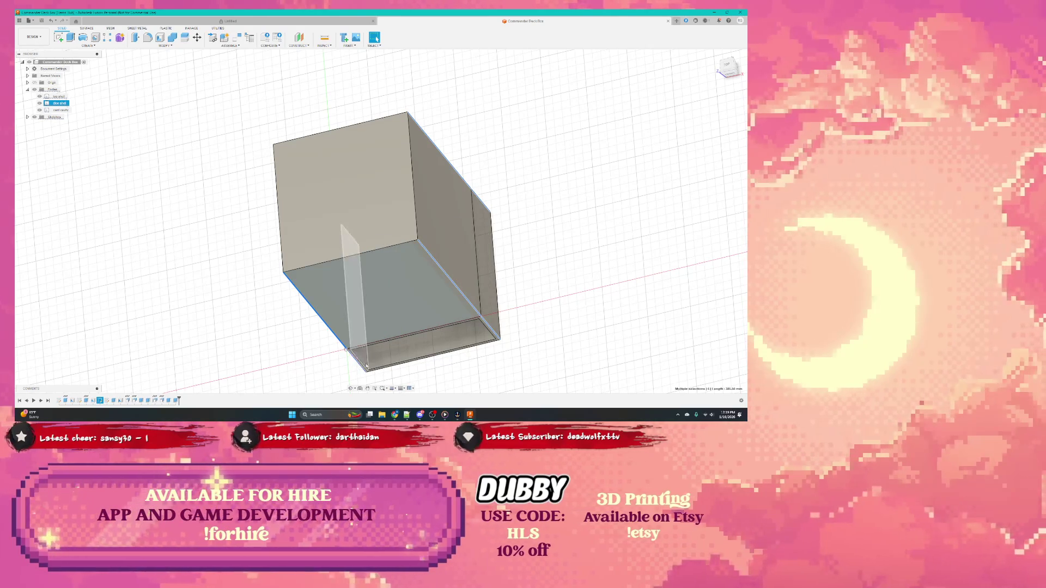
{"action": "middle_click_drag", "start_coordinate": [367, 367], "coordinate": [261, 252], "text": "shift"}
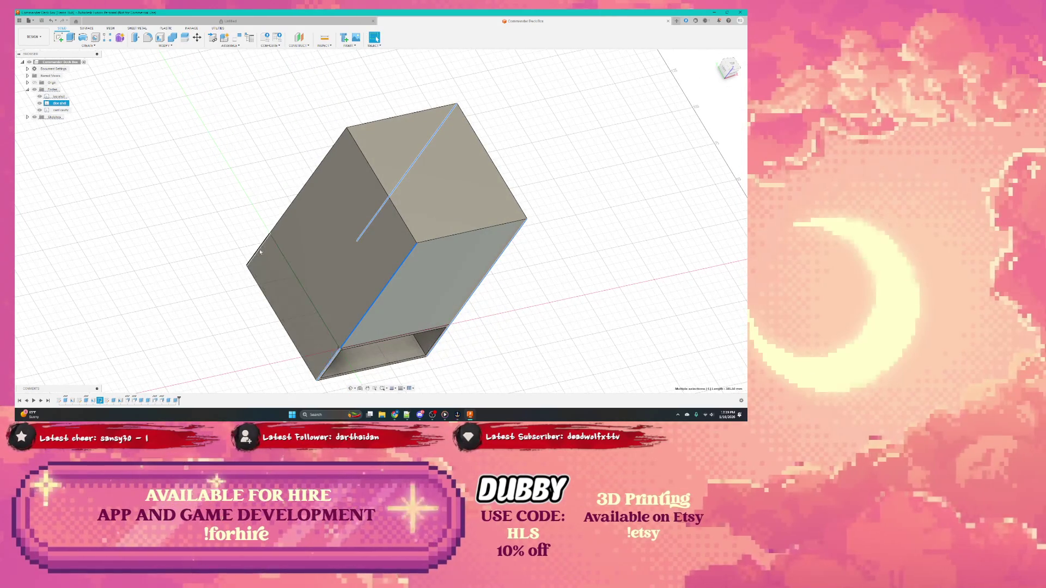
{"action": "left_click", "coordinate": [278, 229]}
{"action": "mouse_move", "coordinate": [278, 229]}
{"action": "middle_mouse_down", "text": "shift"}
{"action": "mouse_move", "coordinate": [278, 245]}
{"action": "mouse_move", "coordinate": [327, 245]}
{"action": "middle_mouse_up", "text": "shift"}
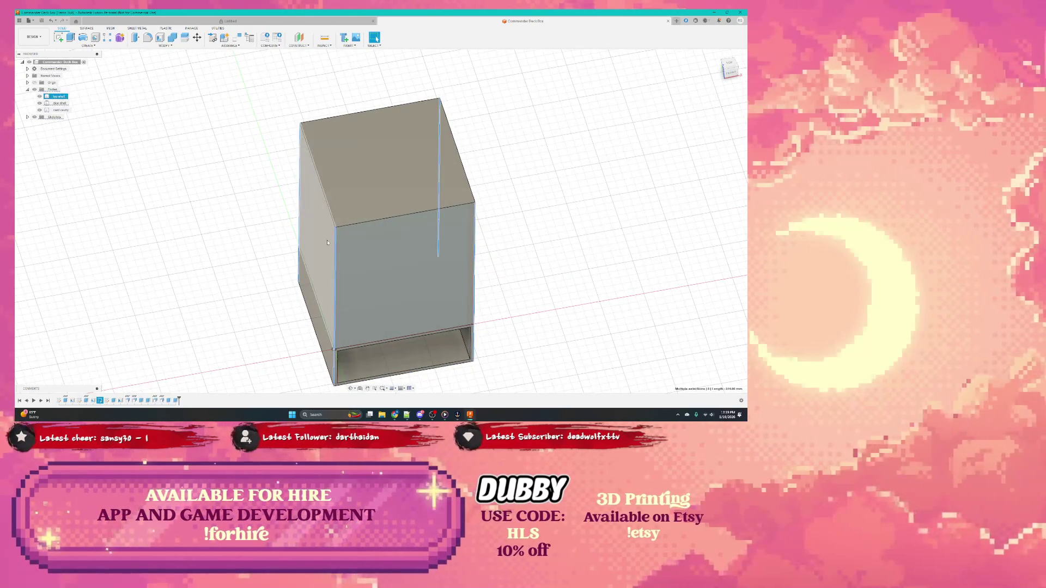
{"action": "left_click", "coordinate": [336, 247]}
{"action": "right_click", "coordinate": [335, 248]}
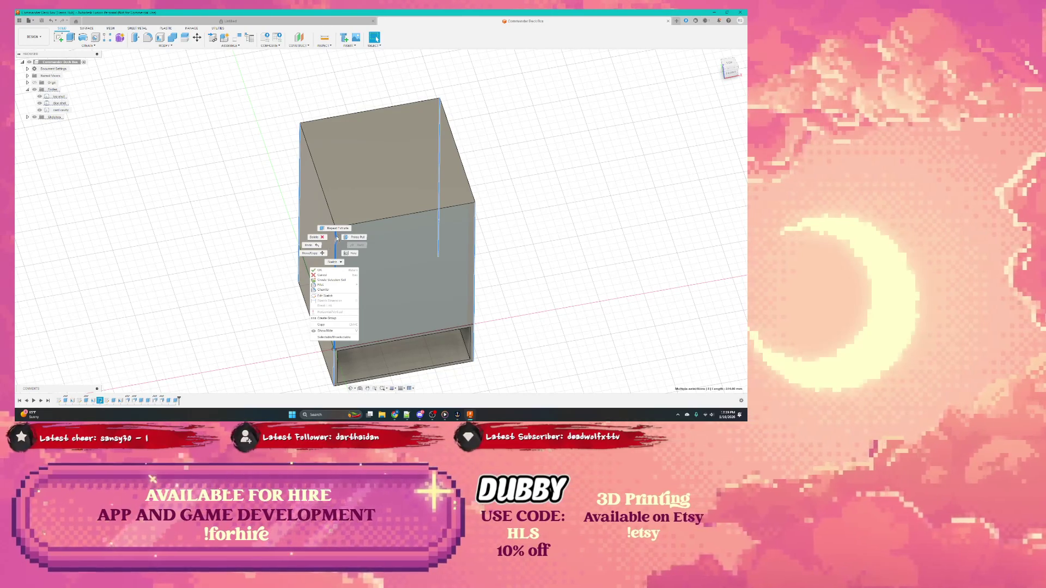
{"action": "left_click", "coordinate": [335, 285]}
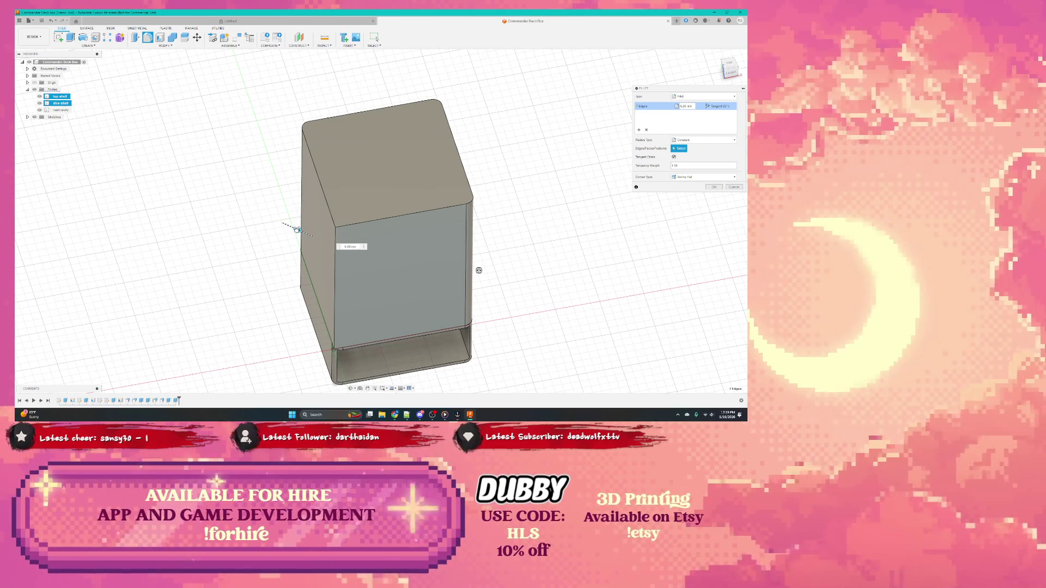
{"action": "left_click", "coordinate": [351, 247]}
{"action": "middle_click_drag", "start_coordinate": [367, 250], "coordinate": [360, 295]}
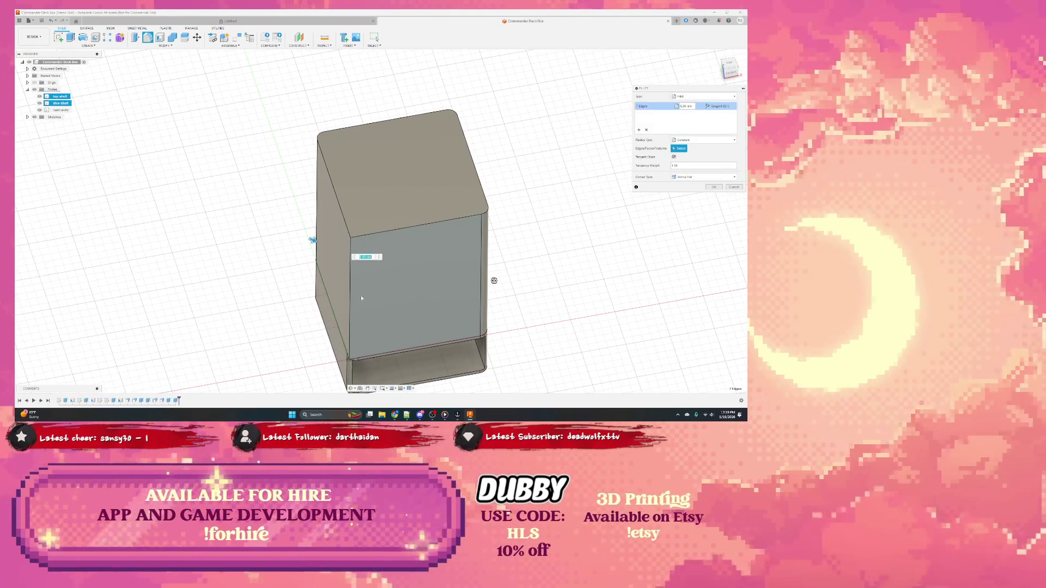
{"action": "key", "text": "Escape"}
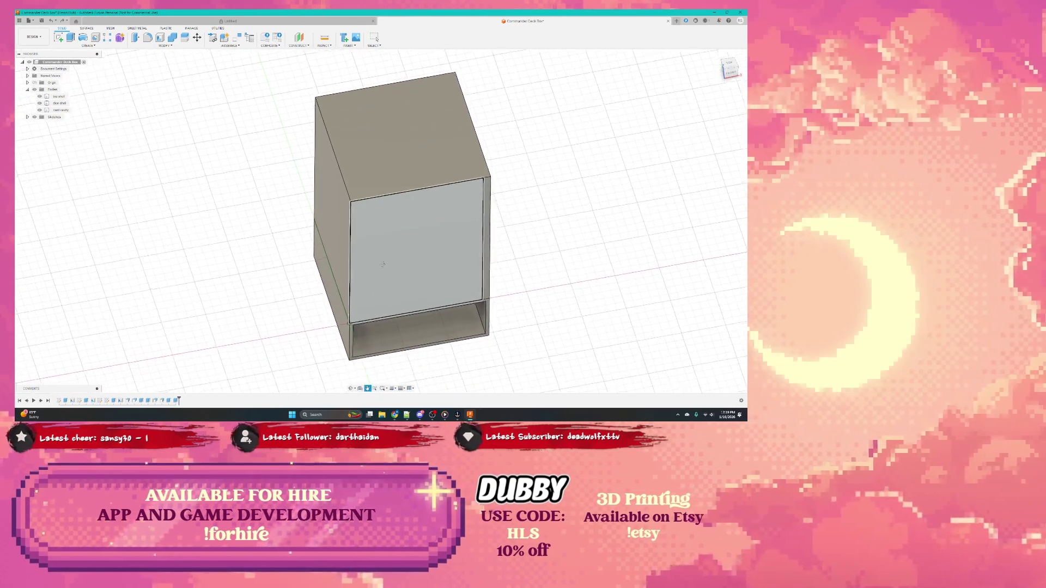
{"action": "middle_click_drag", "start_coordinate": [353, 292], "coordinate": [425, 246], "text": "shift"}
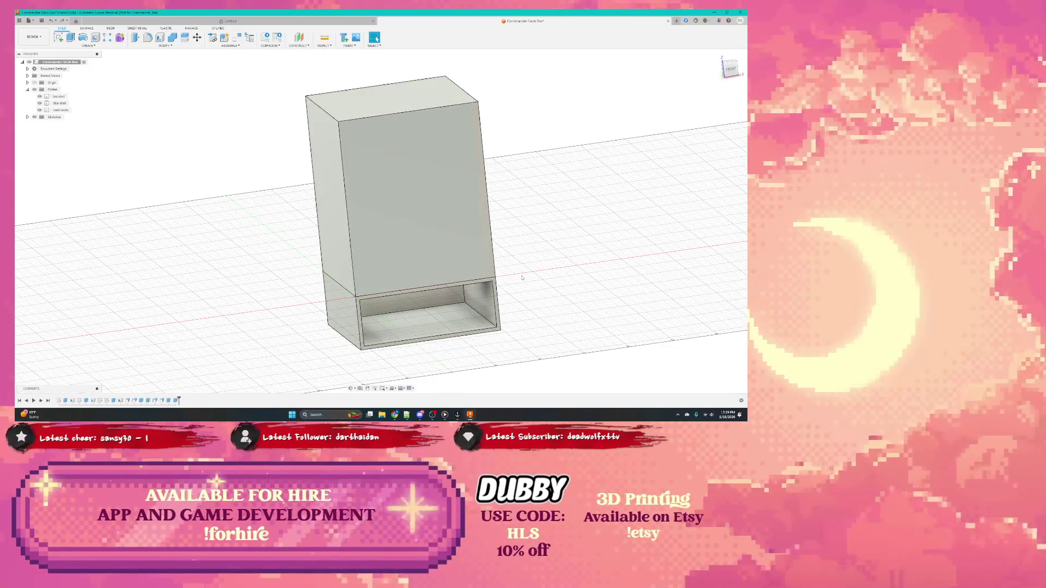
Select the box's vertical corner edges for rounding
{"action": "left_click", "coordinate": [487, 255]}
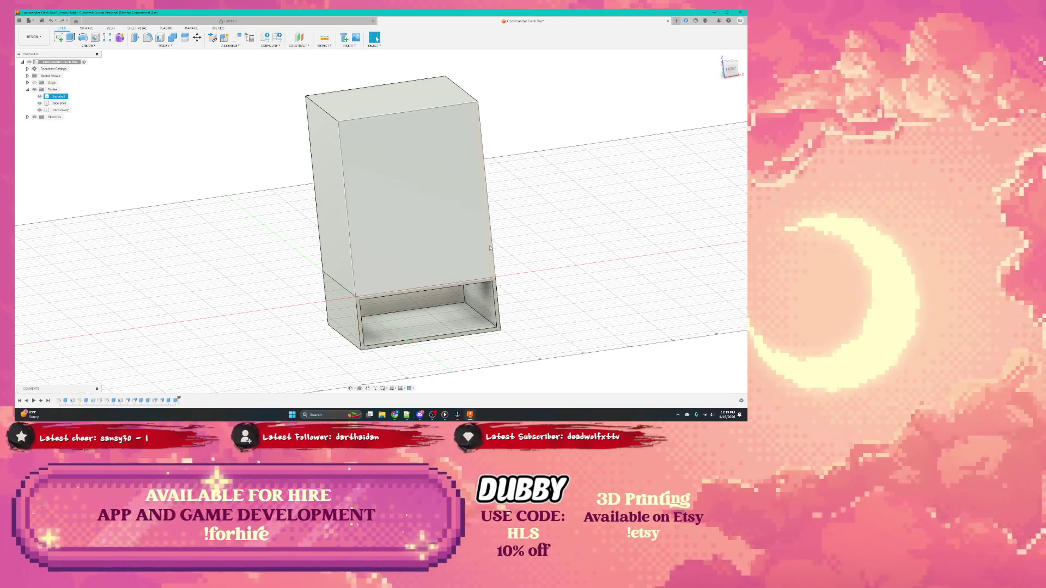
{"action": "left_click", "coordinate": [342, 144]}
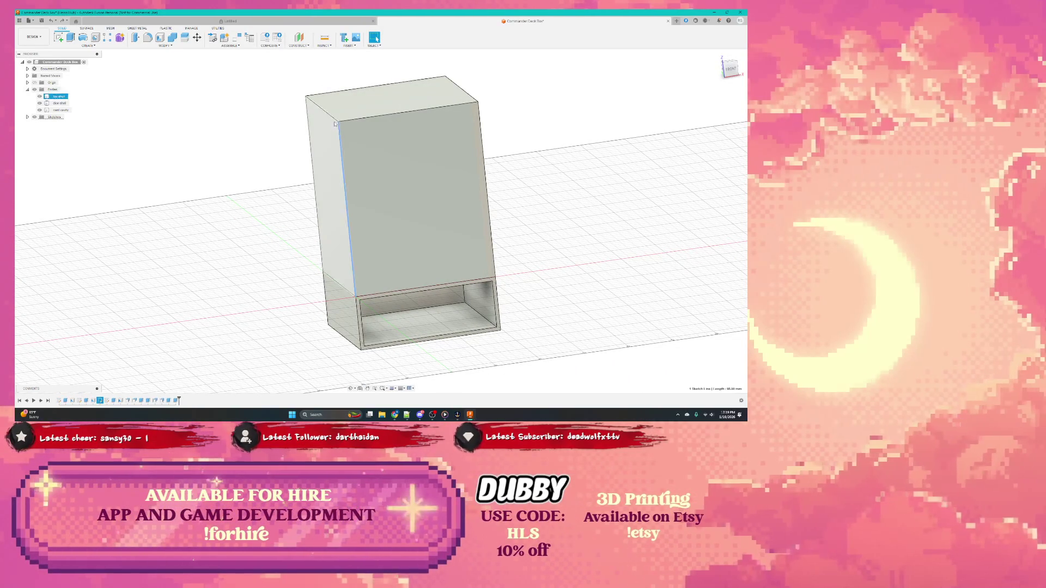
{"action": "left_click", "coordinate": [328, 305], "text": "ctrl"}
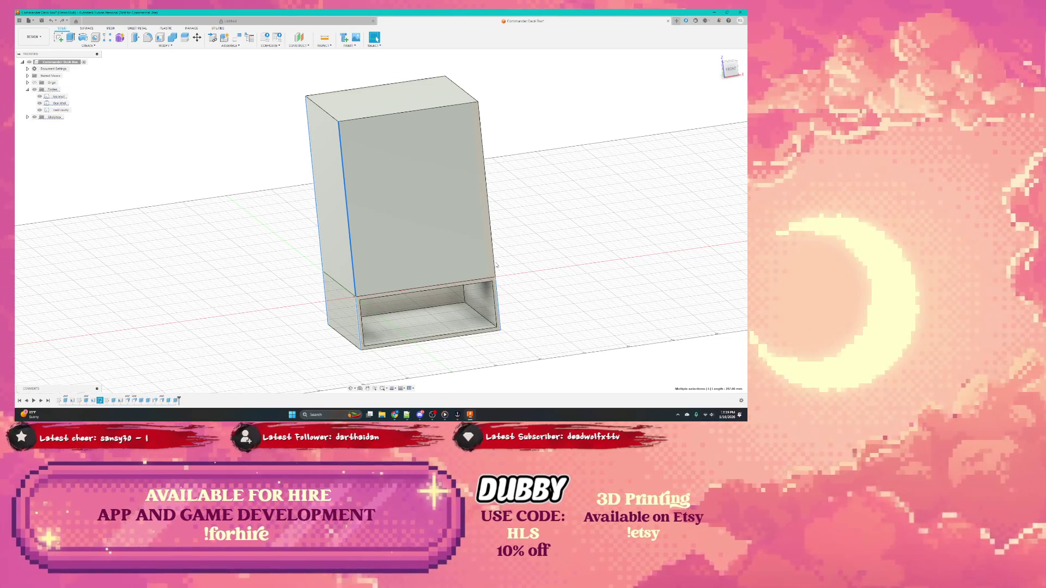
{"action": "middle_click_drag", "start_coordinate": [518, 265], "coordinate": [458, 204], "text": "shift"}
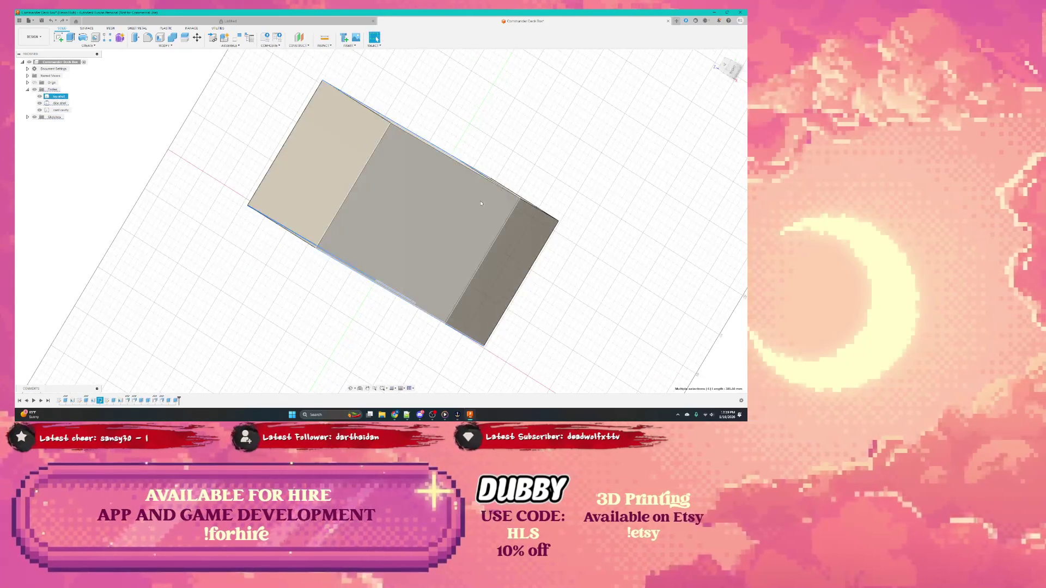
{"action": "middle_click_drag", "start_coordinate": [534, 212], "coordinate": [575, 208], "text": "shift"}
Start a Fillet on the selected vertical edges from the marking menu
{"action": "left_click", "coordinate": [384, 164]}
{"action": "right_click", "coordinate": [315, 174]}
{"action": "left_click", "coordinate": [338, 155]}
{"action": "mouse_move", "coordinate": [393, 205]}
{"action": "middle_mouse_down", "text": "shift"}
{"action": "mouse_move", "coordinate": [452, 286]}
{"action": "mouse_move", "coordinate": [389, 226]}
{"action": "middle_mouse_up", "text": "shift"}
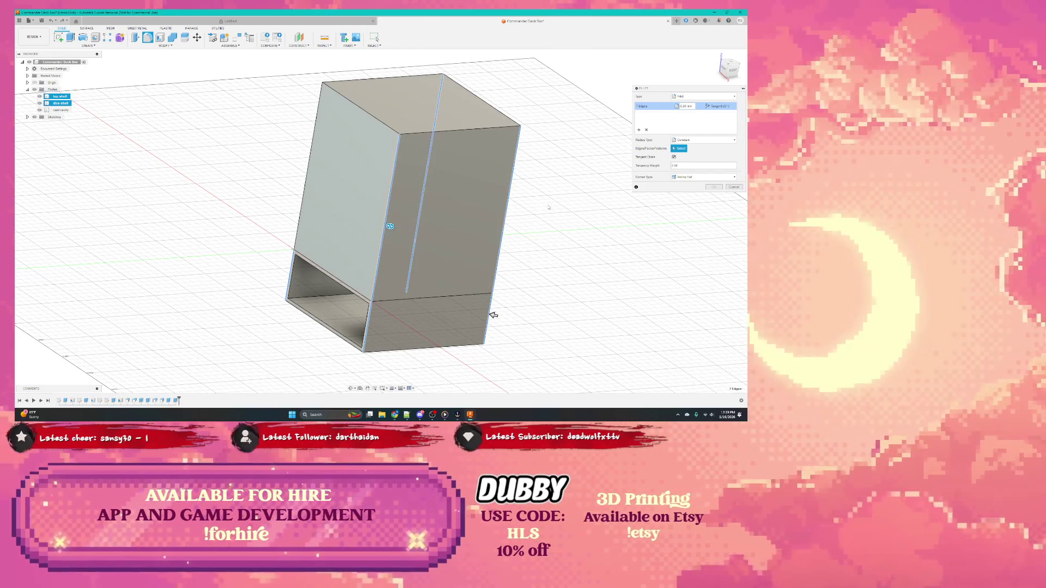
{"action": "middle_click_drag", "start_coordinate": [493, 315], "coordinate": [521, 282], "text": "shift"}
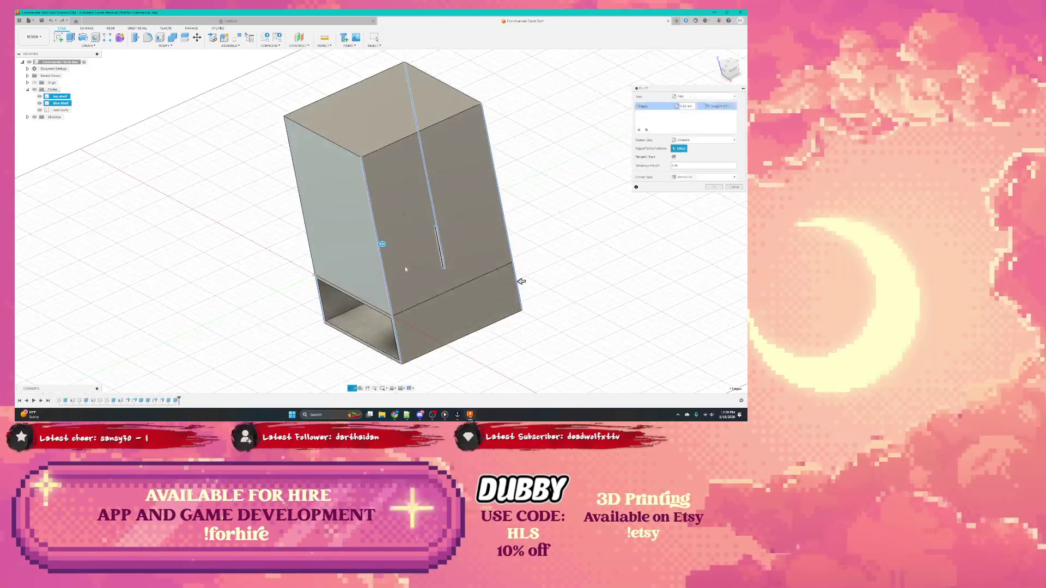
Set the fillet radius with the arrow and apply it to the vertical corner edges
{"action": "left_click_drag", "start_coordinate": [521, 282], "coordinate": [518, 281]}
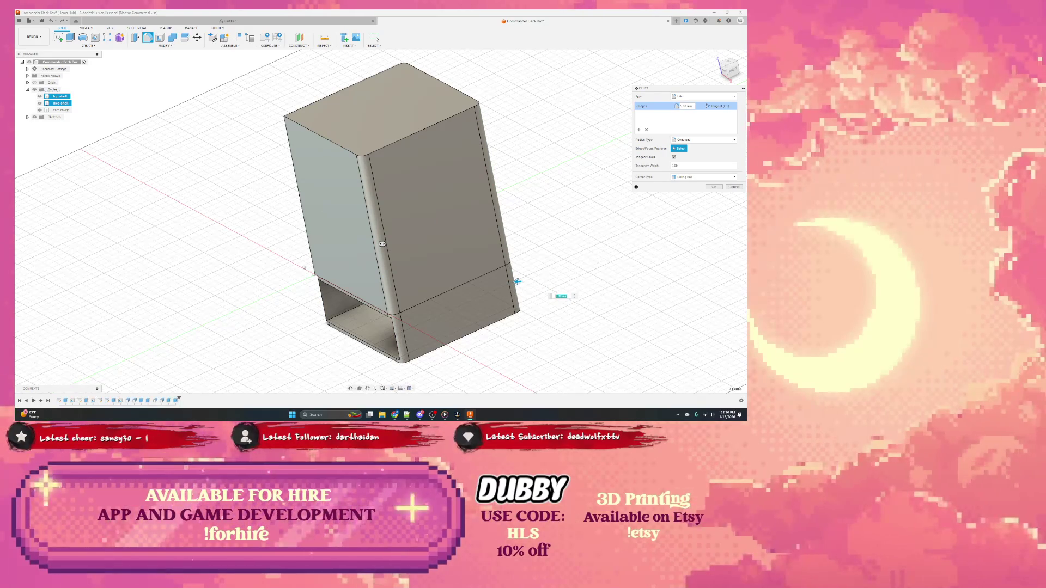
{"action": "middle_click_drag", "start_coordinate": [517, 282], "coordinate": [474, 325], "text": "shift"}
{"action": "middle_click_drag", "start_coordinate": [310, 249], "coordinate": [307, 272], "text": "shift"}
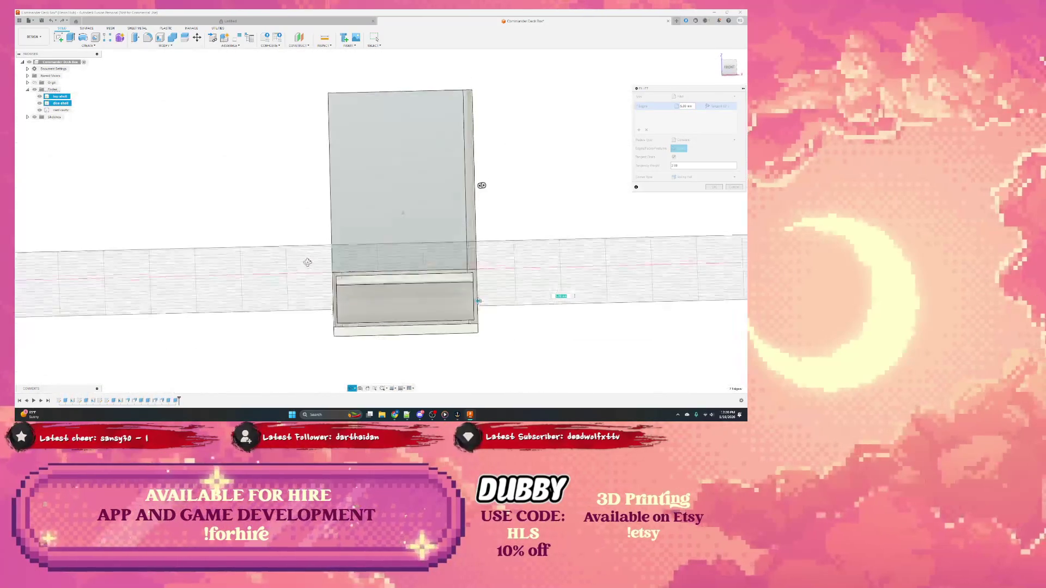
{"action": "middle_click_drag", "start_coordinate": [379, 231], "coordinate": [377, 256], "text": "shift"}
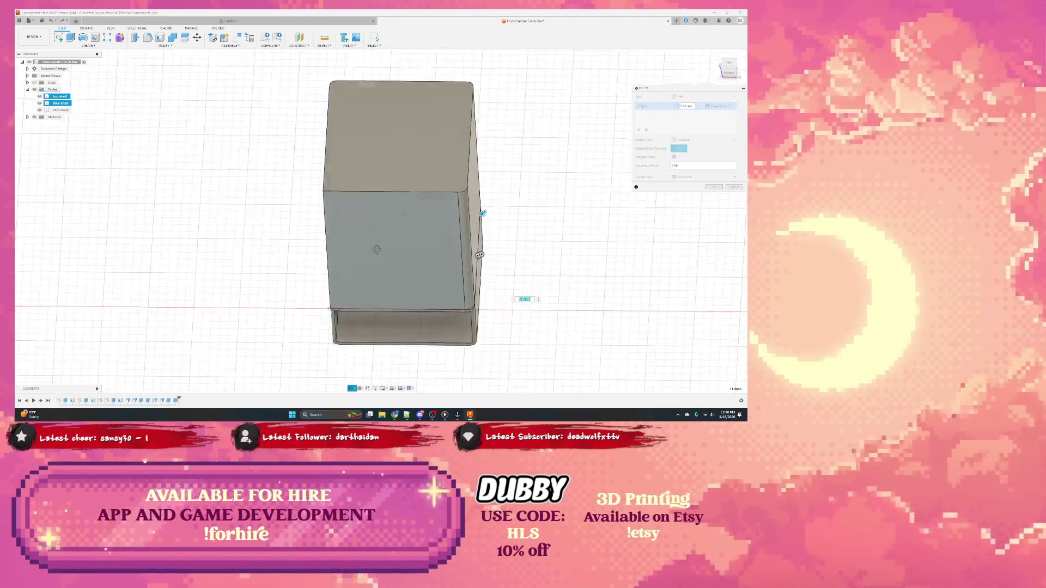
{"action": "middle_click_drag", "start_coordinate": [482, 273], "coordinate": [484, 225], "text": "shift"}
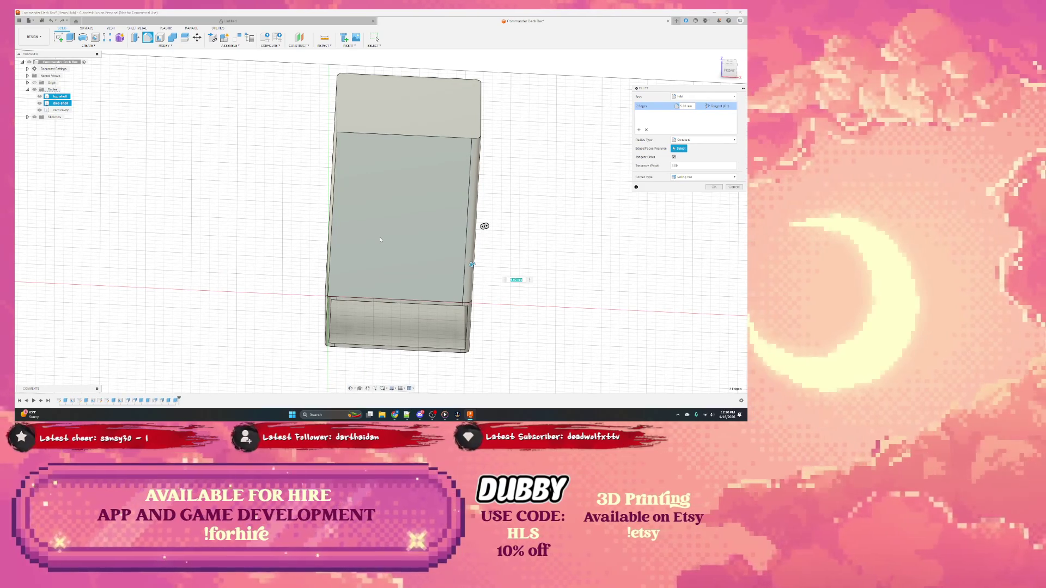
{"action": "key", "text": "Return"}
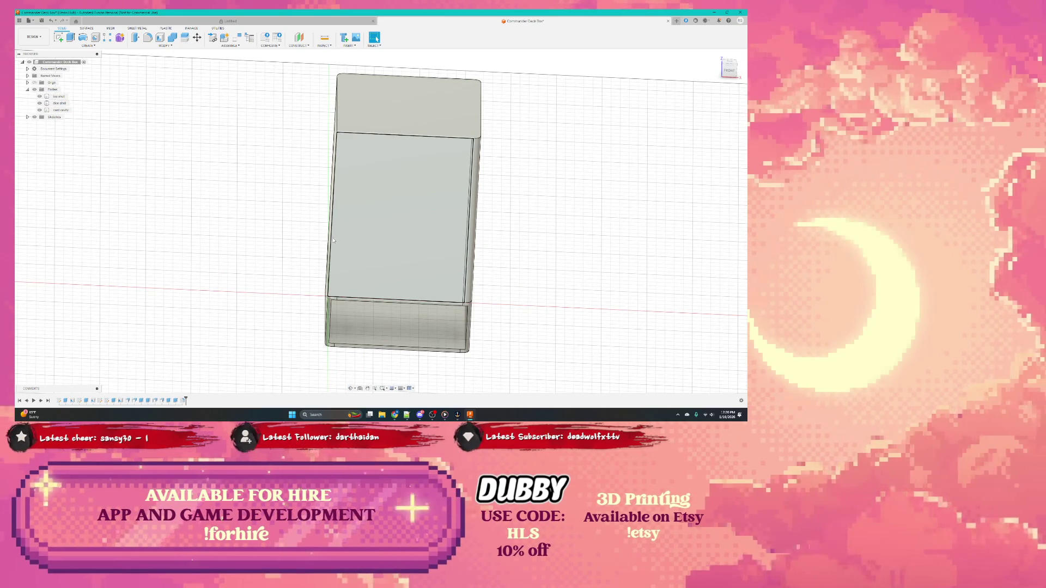
Try the left edge's menu, dismiss it, and expand the sketches in the browser
{"action": "left_click", "coordinate": [333, 241]}
{"action": "right_click", "coordinate": [332, 242]}
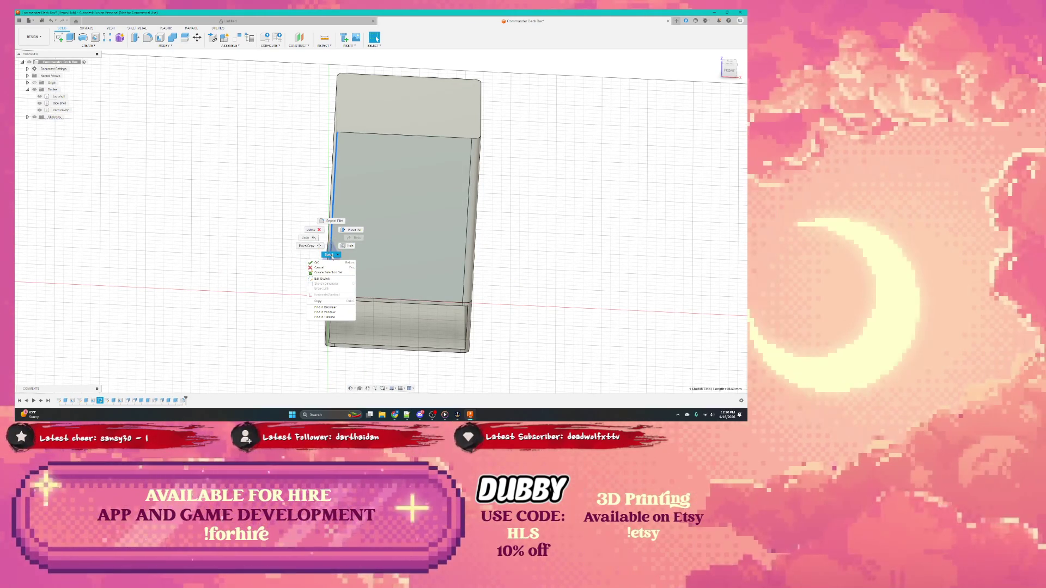
{"action": "left_click", "coordinate": [287, 238]}
{"action": "middle_click_drag", "start_coordinate": [234, 283], "coordinate": [71, 130]}
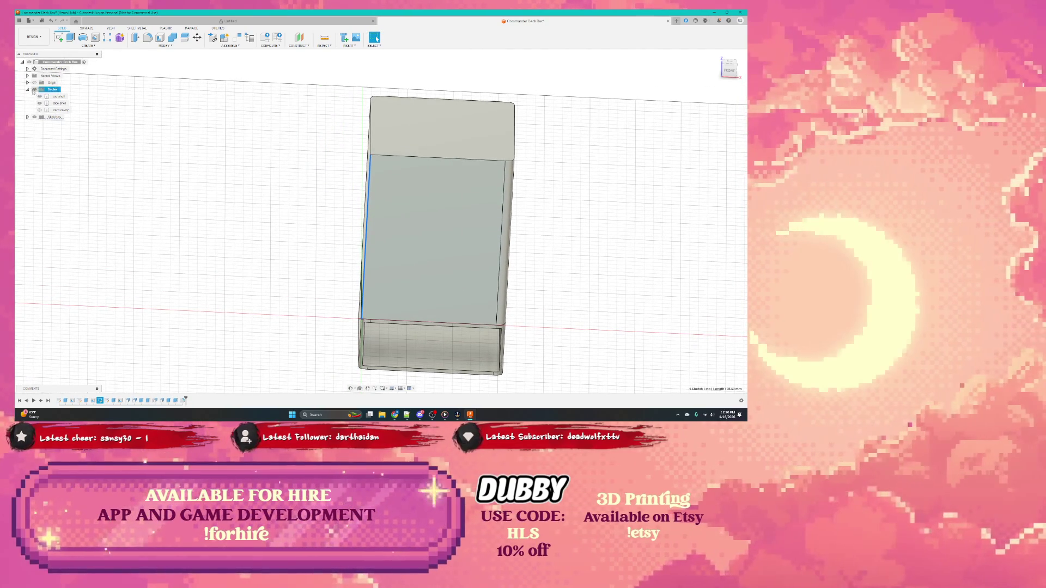
{"action": "left_click", "coordinate": [28, 118]}
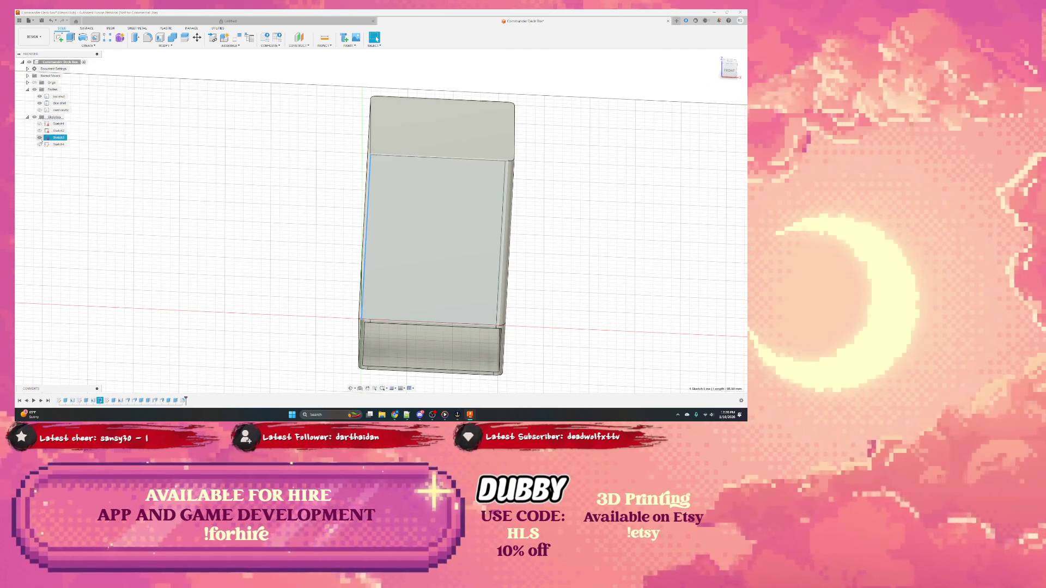
Select the sleeve body and start a Fillet on one of its long edges
{"action": "left_click", "coordinate": [57, 96]}
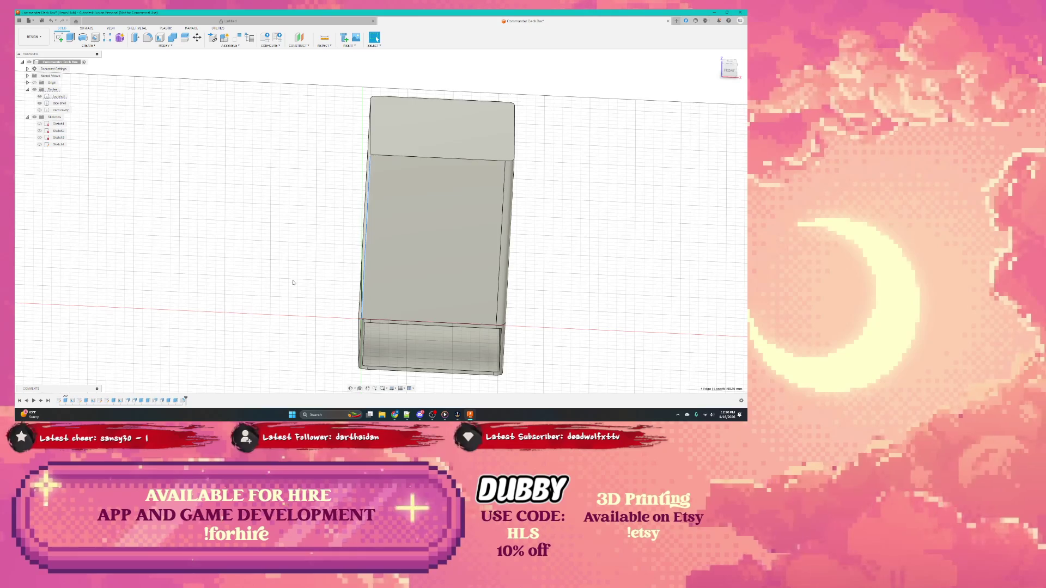
{"action": "middle_click_drag", "start_coordinate": [365, 271], "coordinate": [376, 282], "text": "shift"}
{"action": "left_click", "coordinate": [376, 281]}
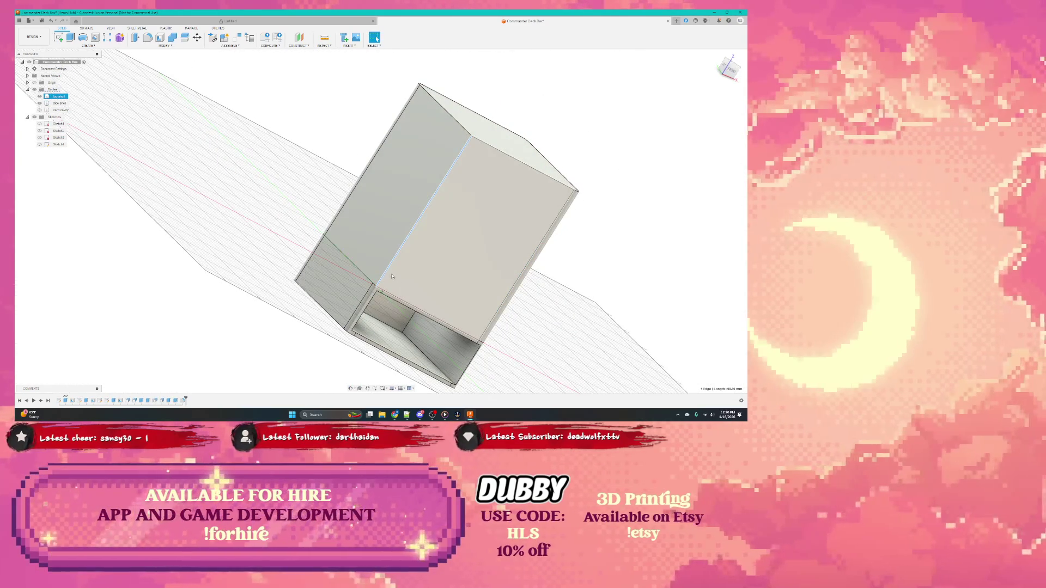
{"action": "right_click", "coordinate": [376, 283]}
{"action": "left_click", "coordinate": [384, 304]}
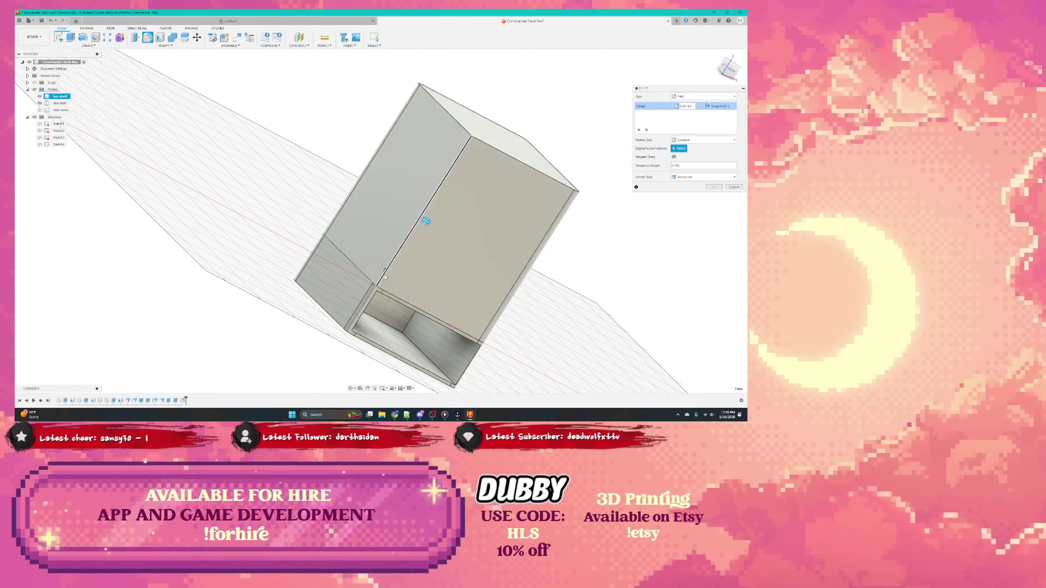
Set the fillet radius and round the sleeve's long edge
{"action": "key", "text": "Return"}
{"action": "left_click_drag", "start_coordinate": [386, 272], "coordinate": [388, 290]}
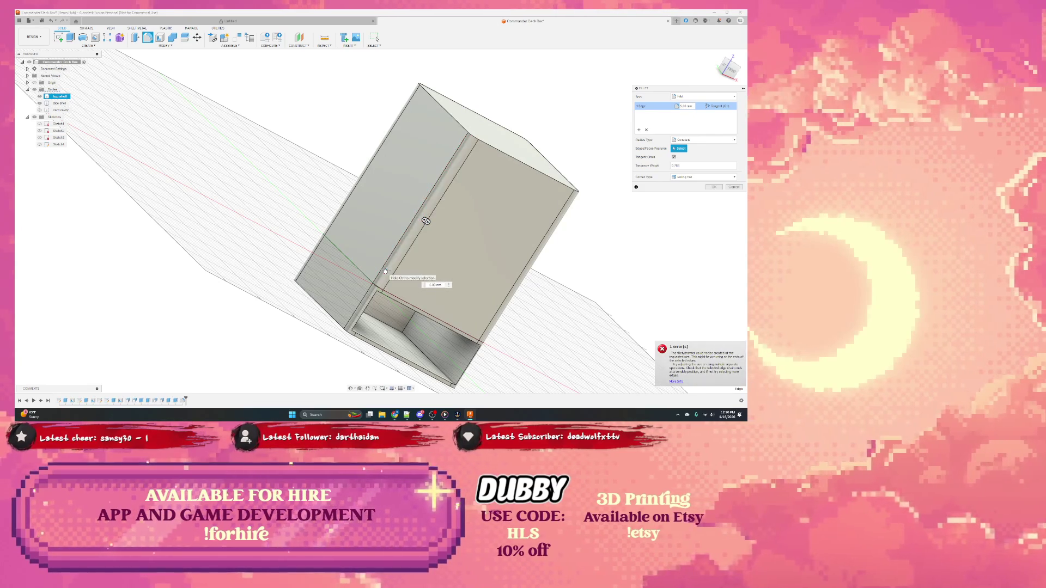
{"action": "mouse_move", "coordinate": [426, 222]}
{"action": "middle_mouse_down", "text": "shift"}
{"action": "mouse_move", "coordinate": [378, 159]}
{"action": "mouse_move", "coordinate": [384, 229]}
{"action": "mouse_move", "coordinate": [350, 258]}
{"action": "middle_mouse_up", "text": "shift"}
{"action": "key", "text": "Return"}
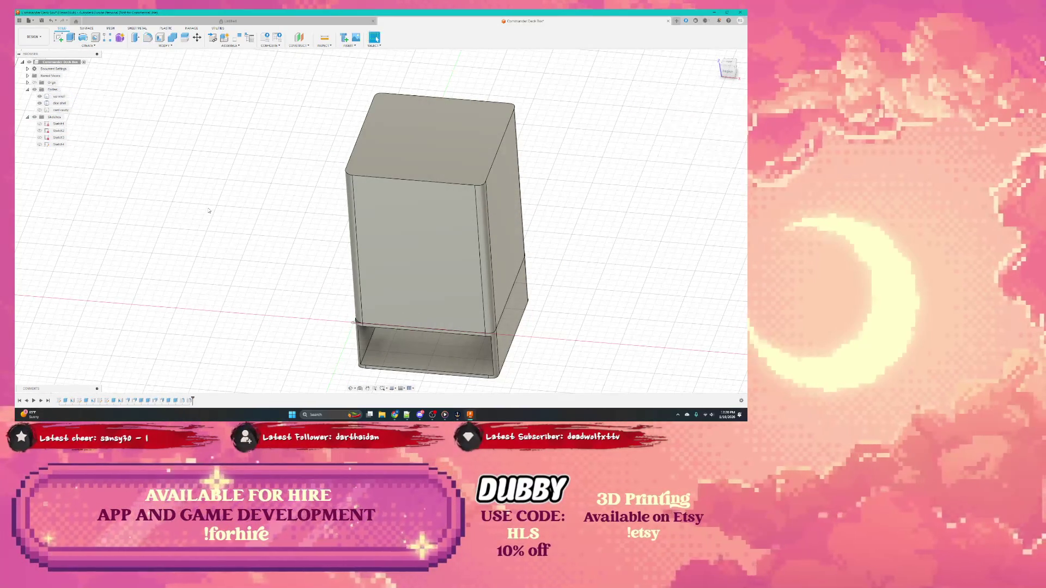
Start a Fillet on the sleeve's front vertical edge
{"action": "middle_click_drag", "start_coordinate": [409, 246], "coordinate": [392, 269], "text": "shift"}
{"action": "scroll", "coordinate": [414, 309], "scroll_direction": "up", "scroll_amount": 2}
{"action": "scroll", "coordinate": [413, 309], "scroll_direction": "up", "scroll_amount": 4}
{"action": "scroll", "coordinate": [336, 310], "scroll_direction": "up", "scroll_amount": 2}
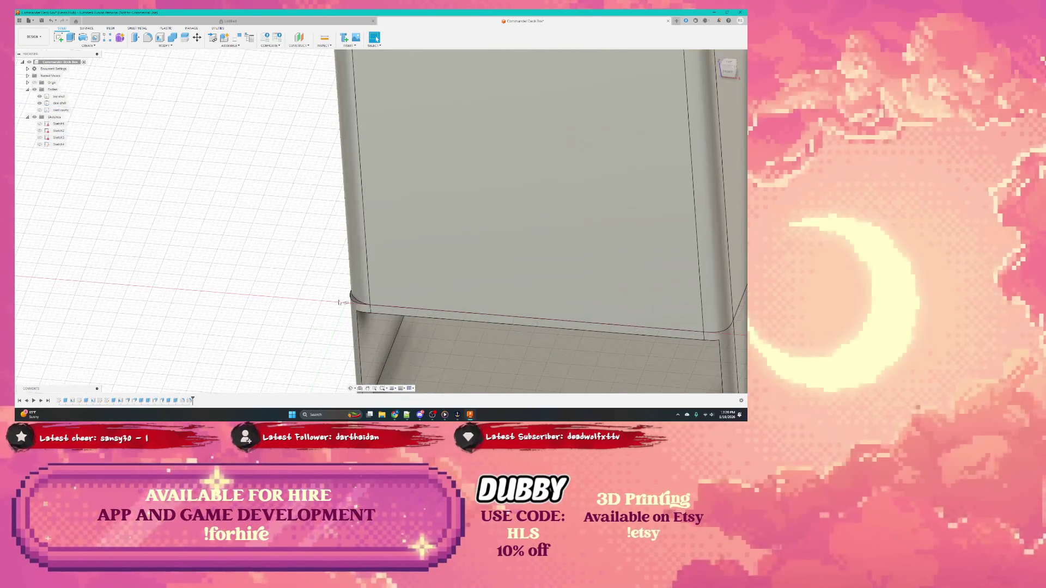
{"action": "scroll", "coordinate": [360, 303], "scroll_direction": "up", "scroll_amount": 3}
{"action": "scroll", "coordinate": [384, 302], "scroll_direction": "down", "scroll_amount": 4}
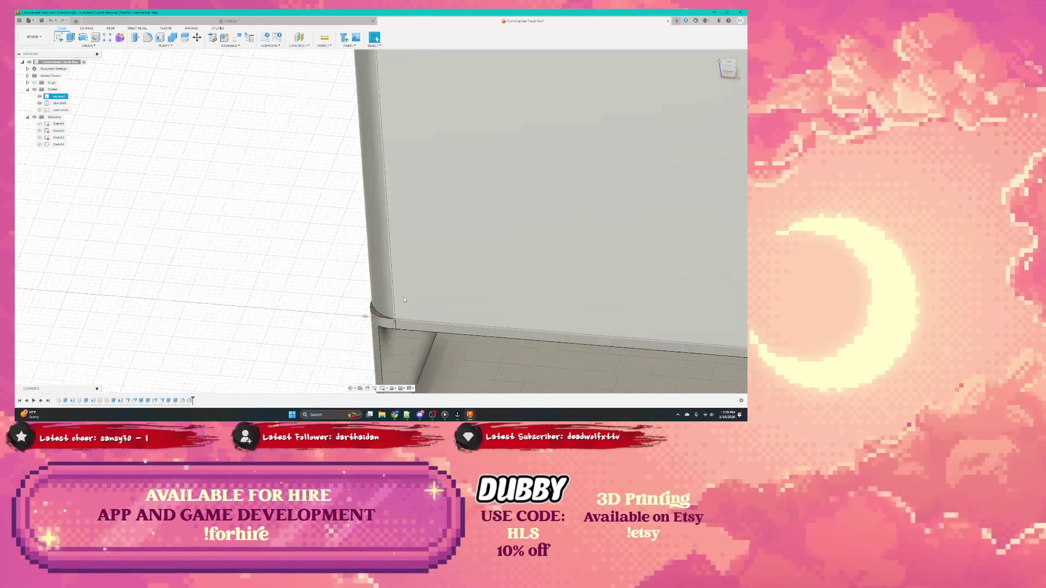
{"action": "mouse_move", "coordinate": [409, 245]}
{"action": "middle_mouse_down", "text": "shift"}
{"action": "mouse_move", "coordinate": [425, 278]}
{"action": "mouse_move", "coordinate": [398, 287]}
{"action": "middle_mouse_up", "text": "shift"}
{"action": "scroll", "coordinate": [385, 302], "scroll_direction": "down", "scroll_amount": 3}
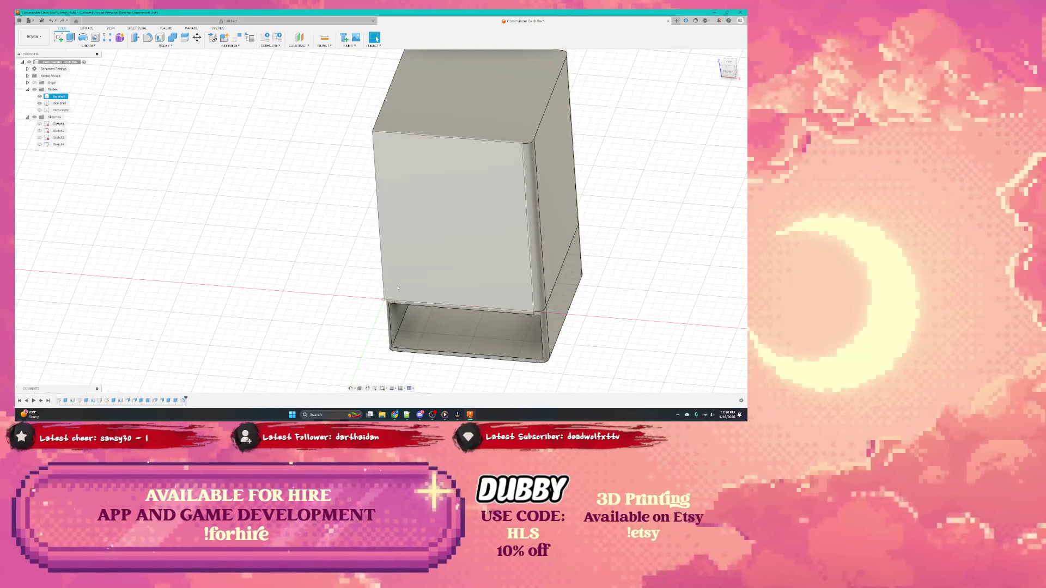
{"action": "left_click", "coordinate": [384, 280]}
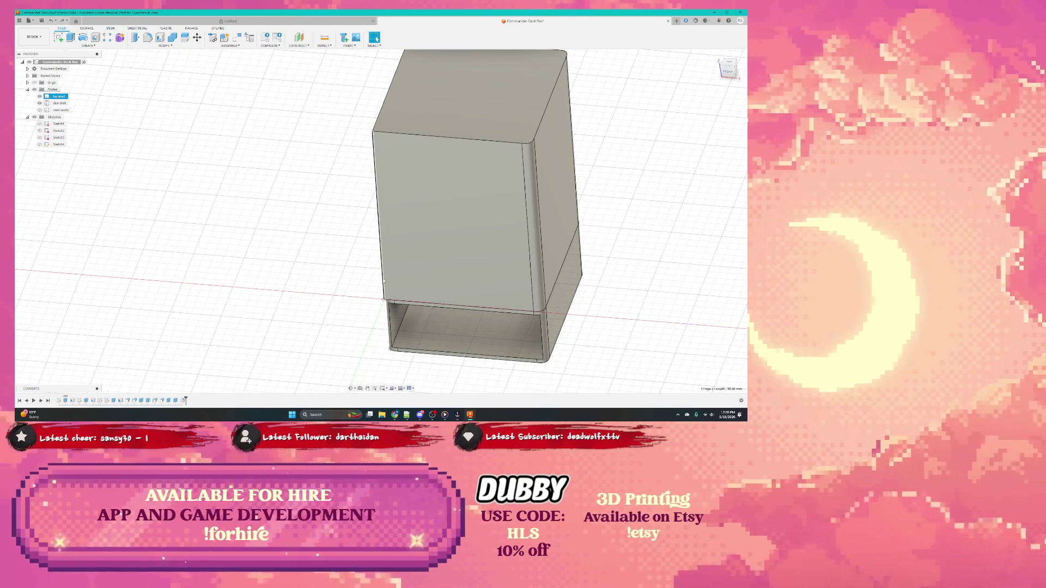
{"action": "right_click", "coordinate": [383, 282]}
{"action": "left_click", "coordinate": [376, 323]}
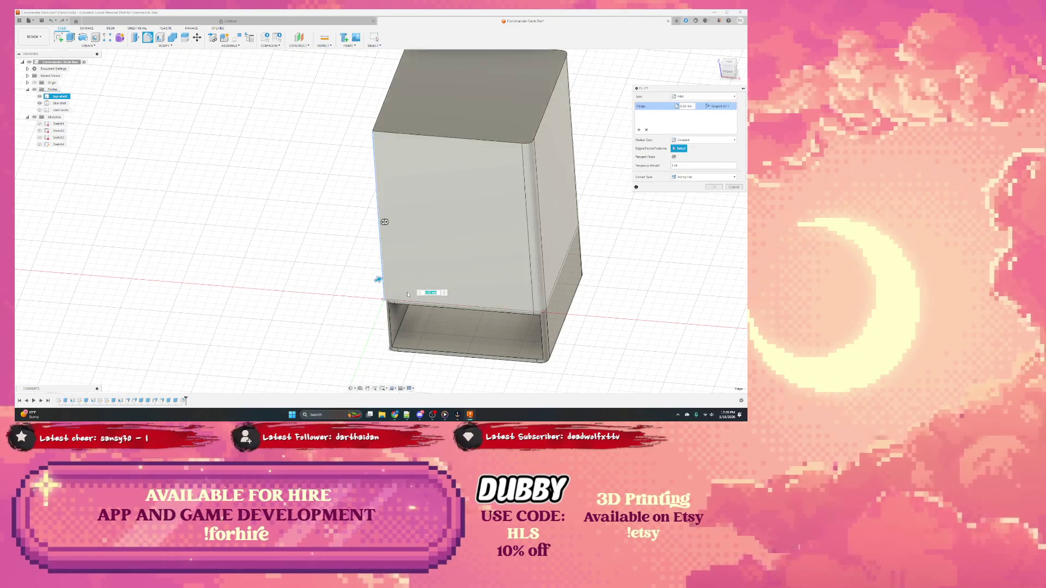
Apply a fillet of radius 4 to the sleeve, then undo it so the edges are sharp again
{"action": "key", "text": "Tab"}
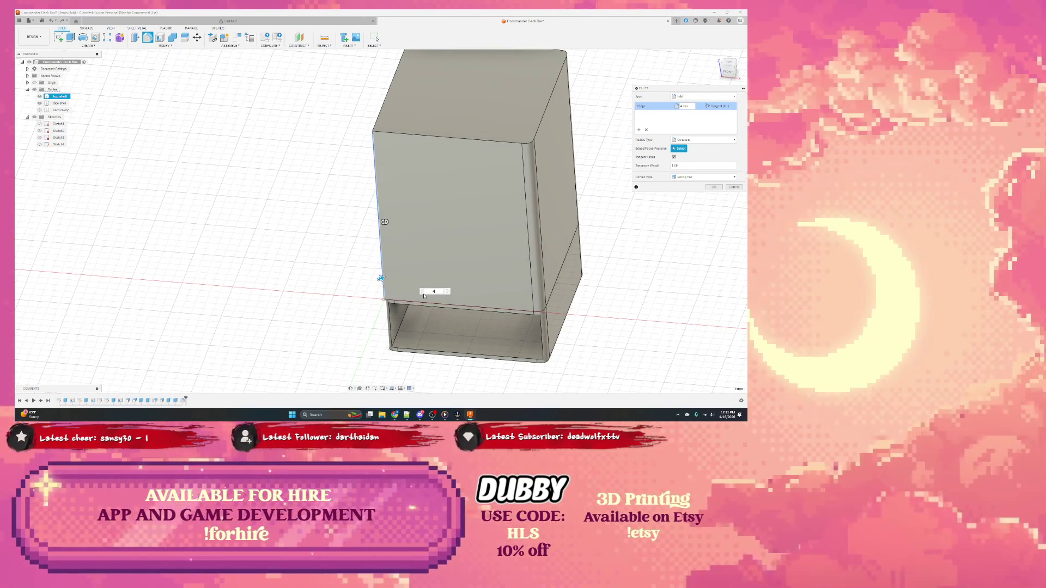
{"action": "key", "text": "Return"}
{"action": "key", "text": "ctrl+z"}
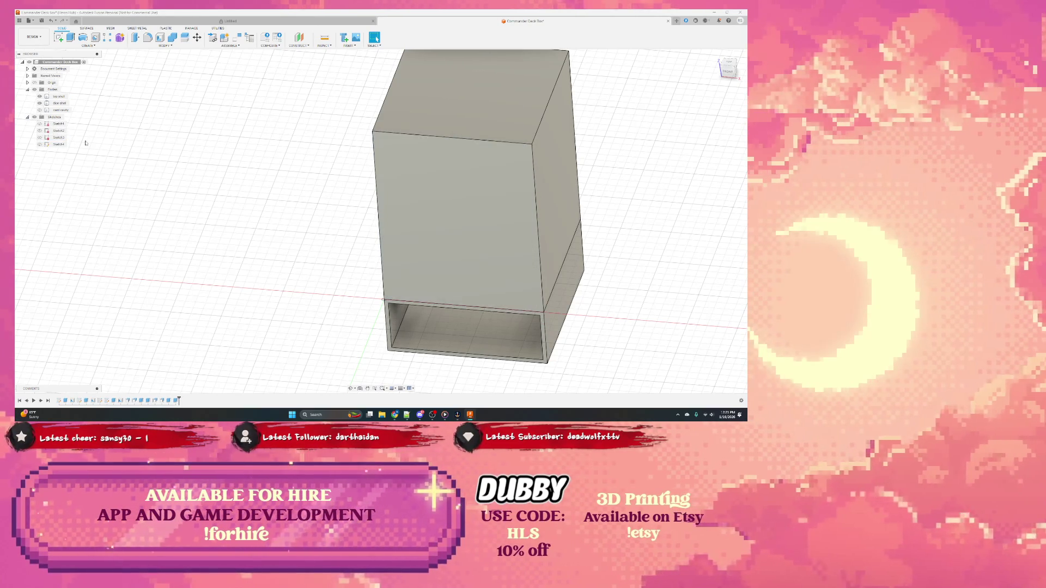
{"action": "mouse_move", "coordinate": [344, 254]}
{"action": "middle_mouse_down", "text": "shift"}
{"action": "mouse_move", "coordinate": [355, 223]}
{"action": "mouse_move", "coordinate": [377, 226]}
{"action": "middle_mouse_up", "text": "shift"}
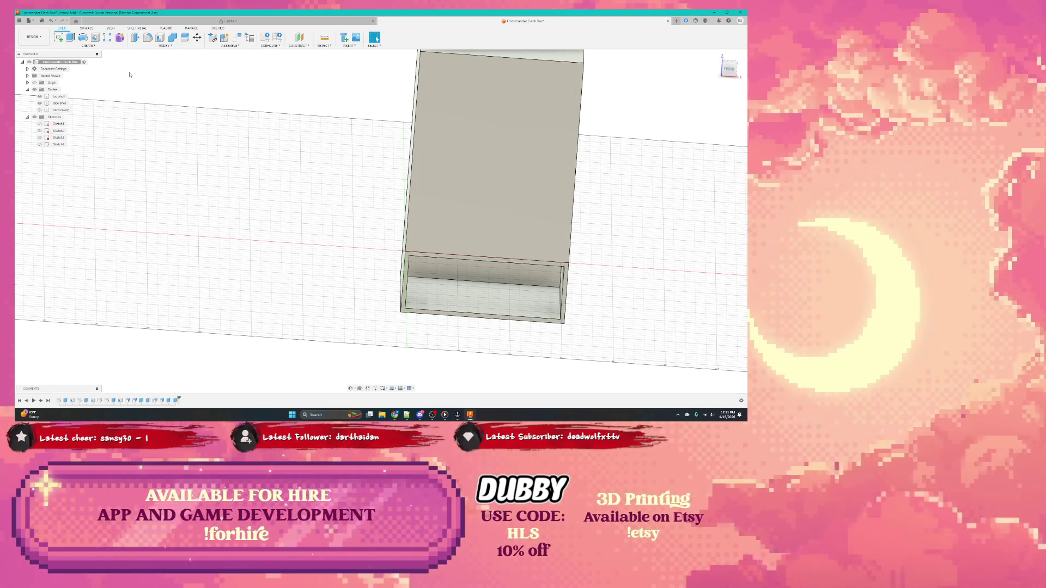
{"action": "left_click", "coordinate": [406, 147]}
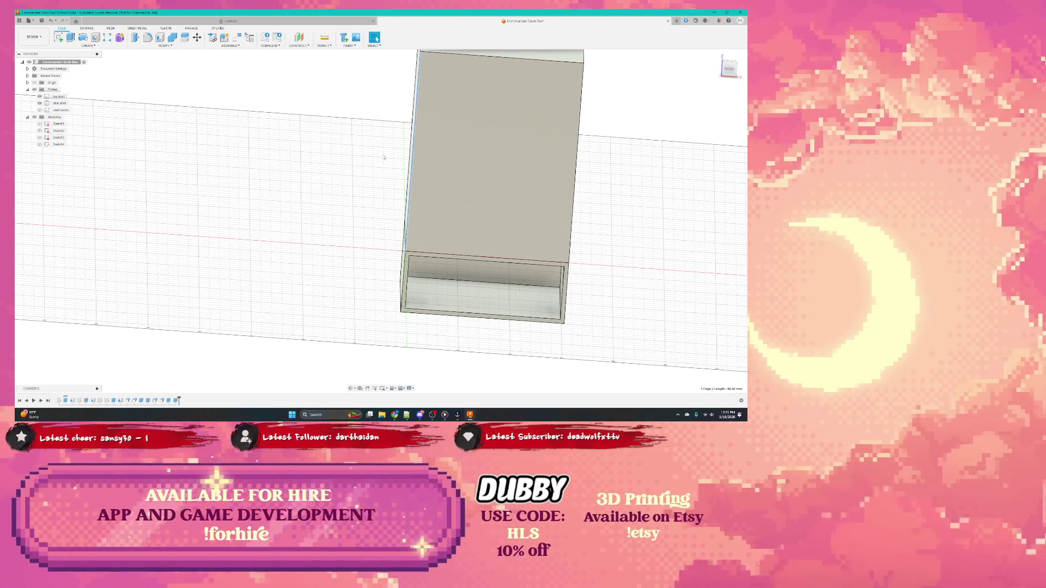
{"action": "middle_click_drag", "start_coordinate": [324, 157], "coordinate": [409, 169], "text": "shift"}
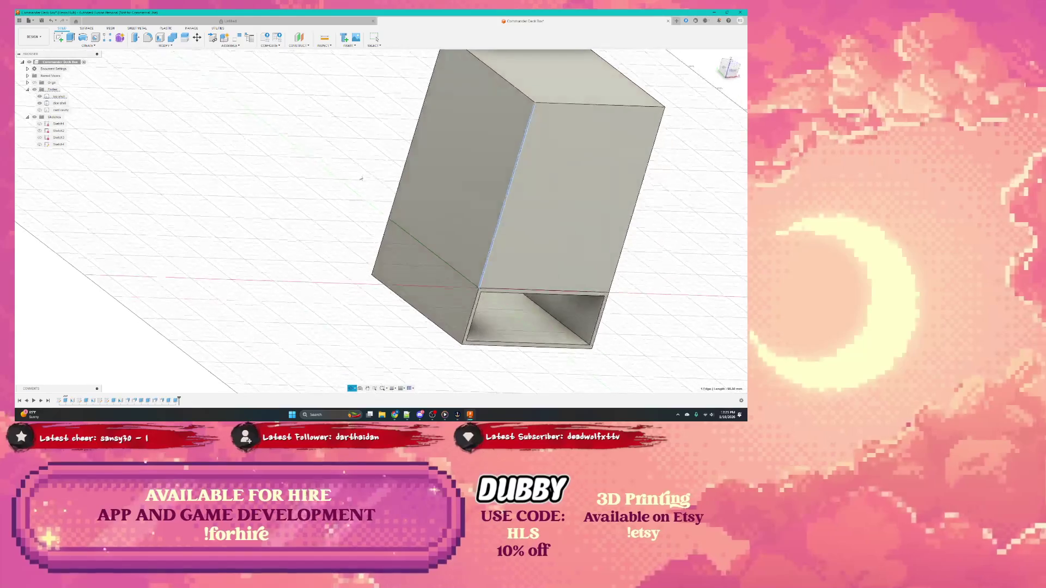
{"action": "left_click", "coordinate": [409, 170]}
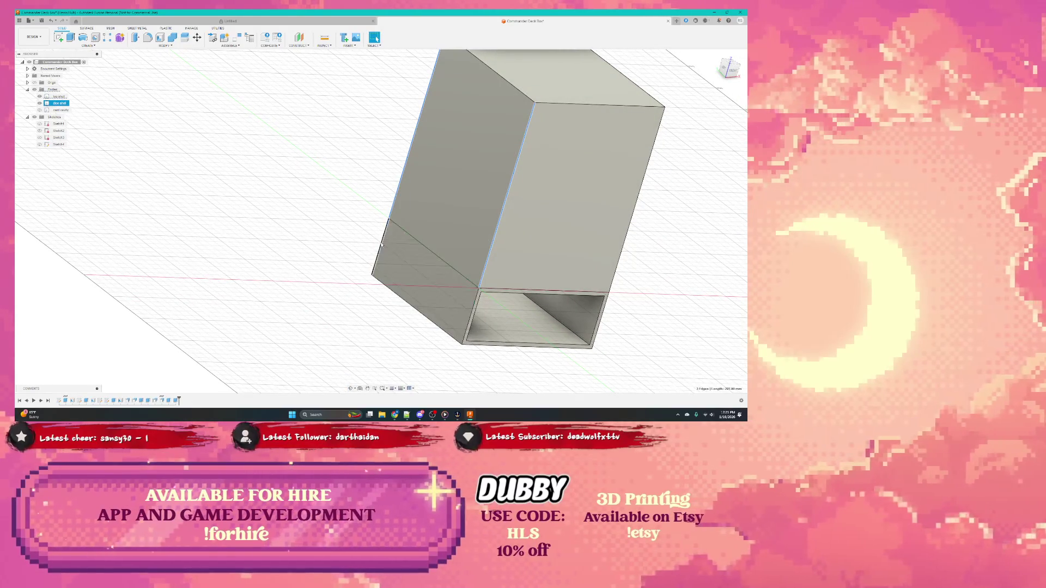
{"action": "middle_click_drag", "start_coordinate": [487, 308], "coordinate": [537, 293], "text": "shift"}
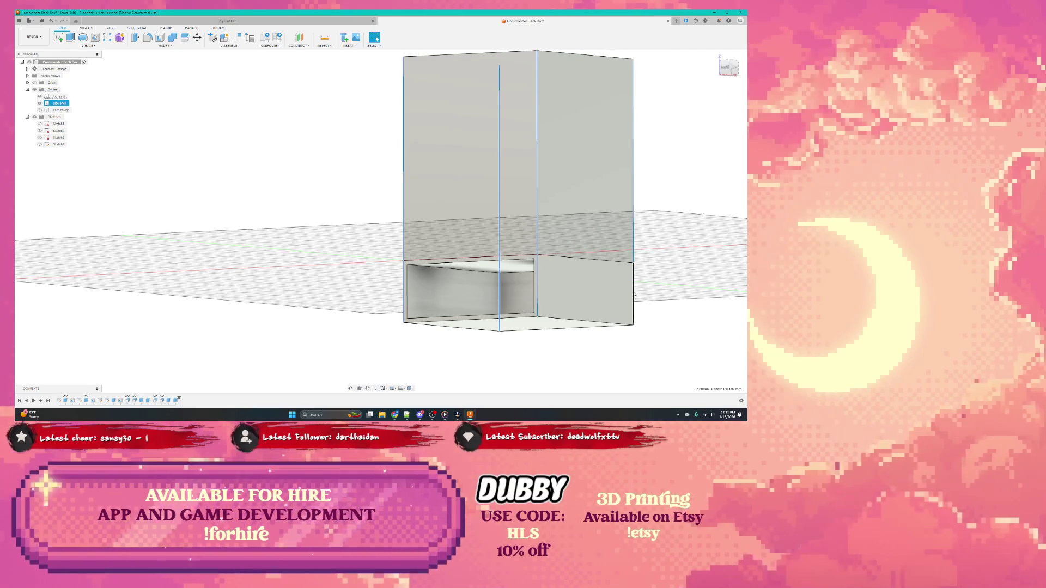
{"action": "mouse_move", "coordinate": [636, 295]}
{"action": "middle_mouse_down", "text": "shift"}
{"action": "mouse_move", "coordinate": [640, 264]}
{"action": "mouse_move", "coordinate": [368, 231]}
{"action": "middle_mouse_up", "text": "shift"}
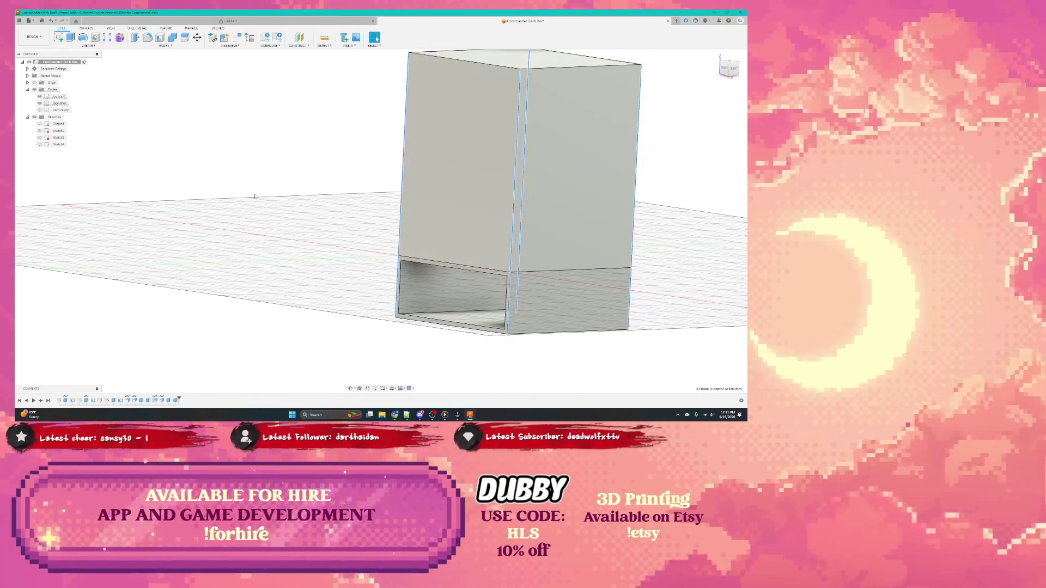
Fillet the sleeve's selected vertical edges with radius 5 and clear the selection
{"action": "right_click", "coordinate": [401, 200]}
{"action": "left_click", "coordinate": [401, 222]}
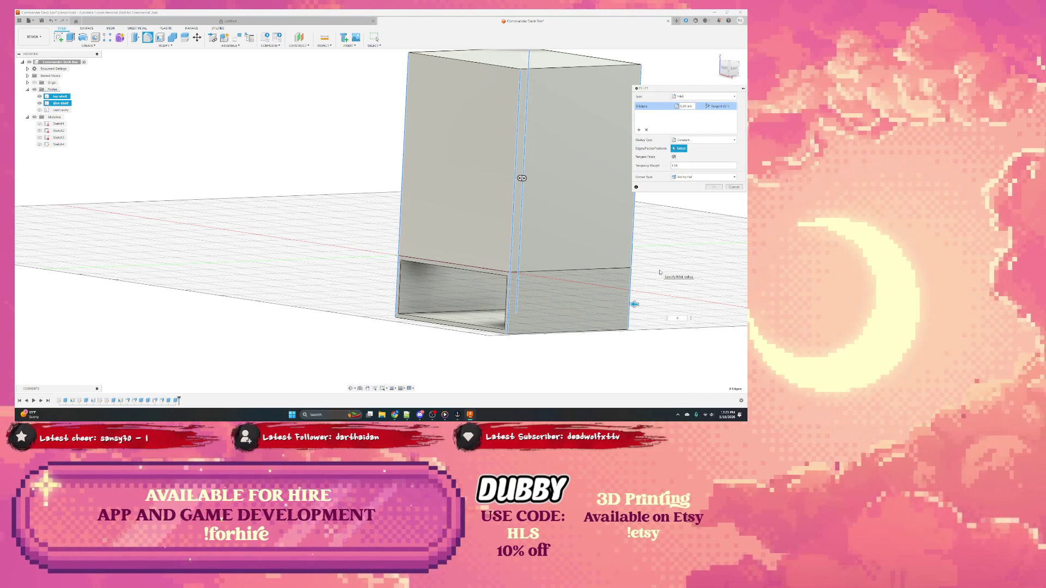
{"action": "type", "text": "5"}
{"action": "mouse_move", "coordinate": [522, 178]}
{"action": "middle_mouse_down", "text": "shift"}
{"action": "mouse_move", "coordinate": [609, 226]}
{"action": "mouse_move", "coordinate": [490, 261]}
{"action": "middle_mouse_up", "text": "shift"}
{"action": "key", "text": "Return"}
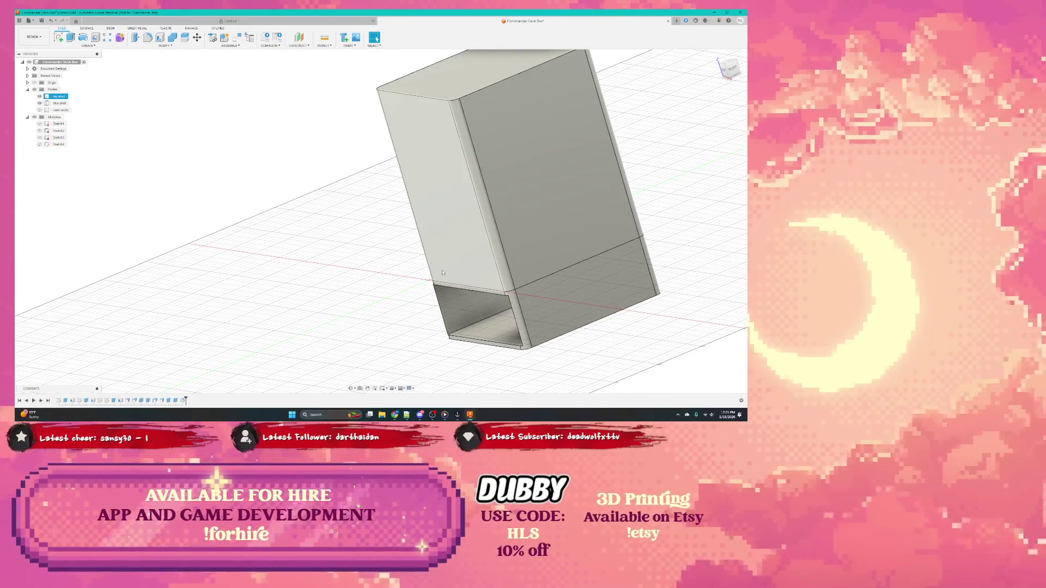
{"action": "mouse_move", "coordinate": [441, 274]}
{"action": "middle_mouse_down", "text": "shift"}
{"action": "mouse_move", "coordinate": [440, 284]}
{"action": "mouse_move", "coordinate": [453, 235]}
{"action": "mouse_move", "coordinate": [493, 244]}
{"action": "middle_mouse_up", "text": "shift"}
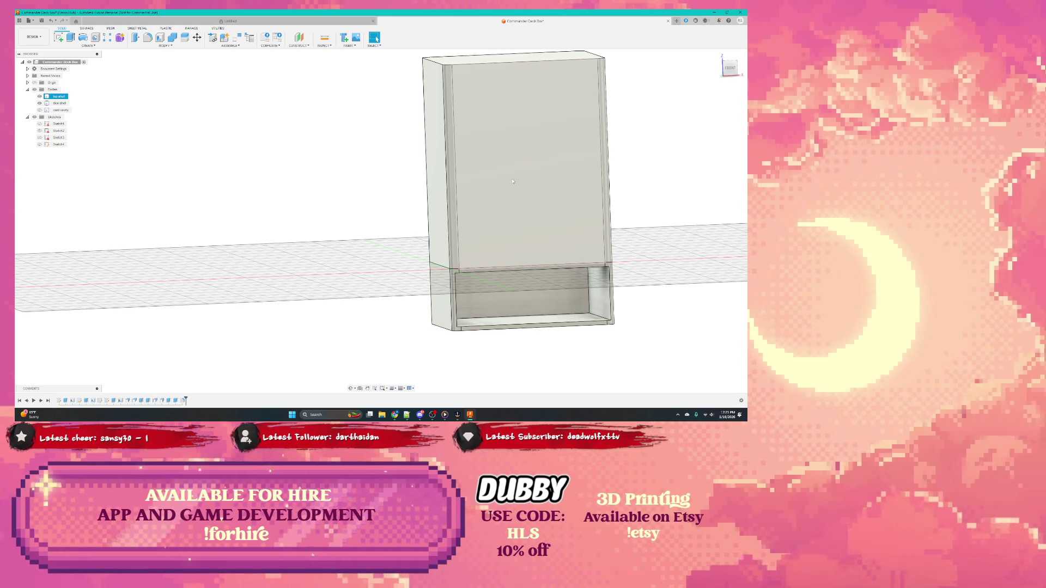
{"action": "key", "text": "Escape"}
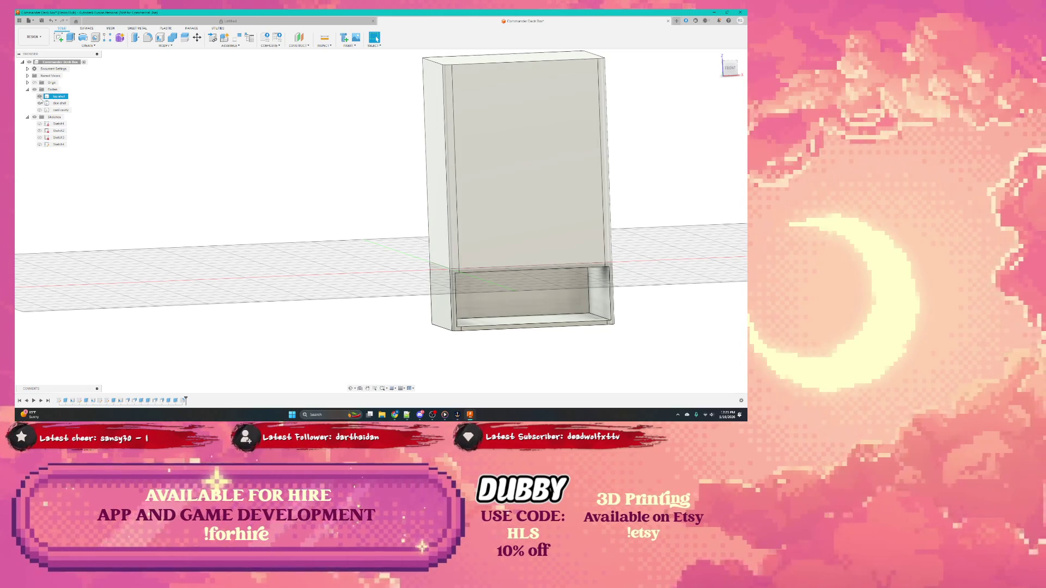
Toggle the sleeve body's visibility and fillet the drawer body's outer edges with radius 5
{"action": "left_click", "coordinate": [40, 103]}
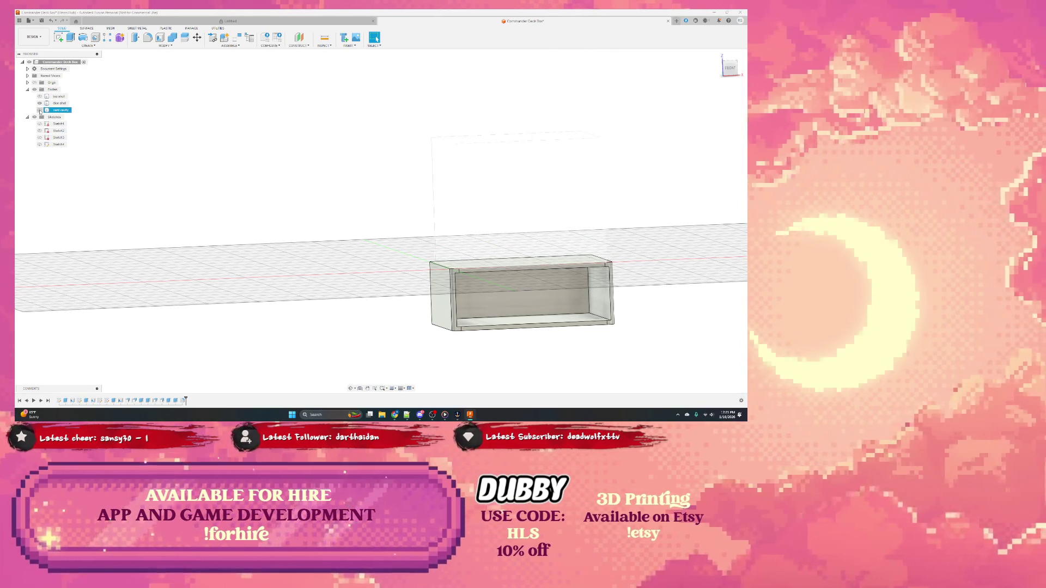
{"action": "left_click", "coordinate": [41, 110]}
{"action": "middle_click_drag", "start_coordinate": [271, 174], "coordinate": [273, 261], "text": "shift"}
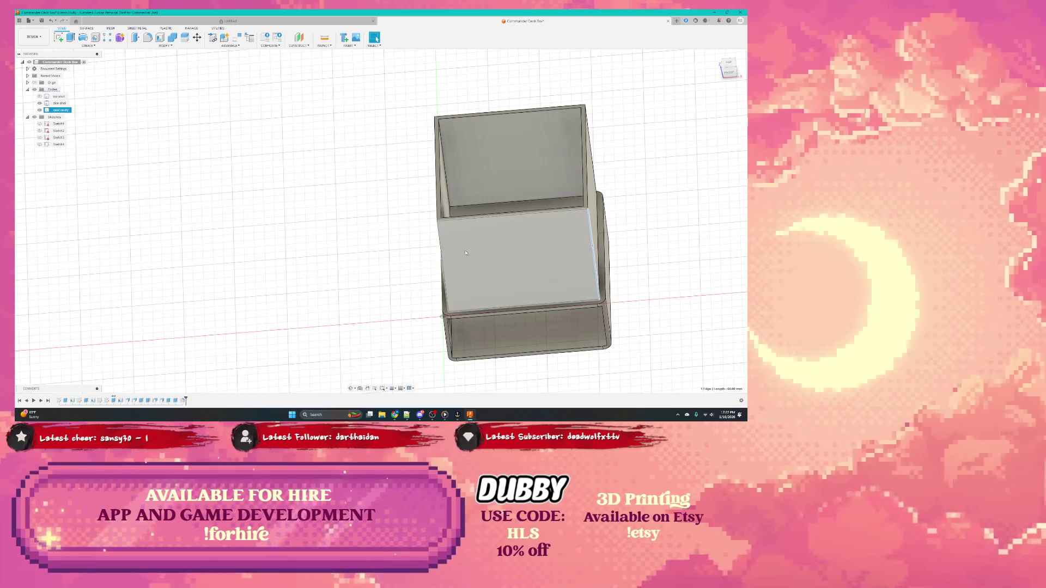
{"action": "mouse_move", "coordinate": [439, 247]}
{"action": "middle_mouse_down", "text": "shift"}
{"action": "mouse_move", "coordinate": [462, 187]}
{"action": "mouse_move", "coordinate": [470, 345]}
{"action": "middle_mouse_up", "text": "shift"}
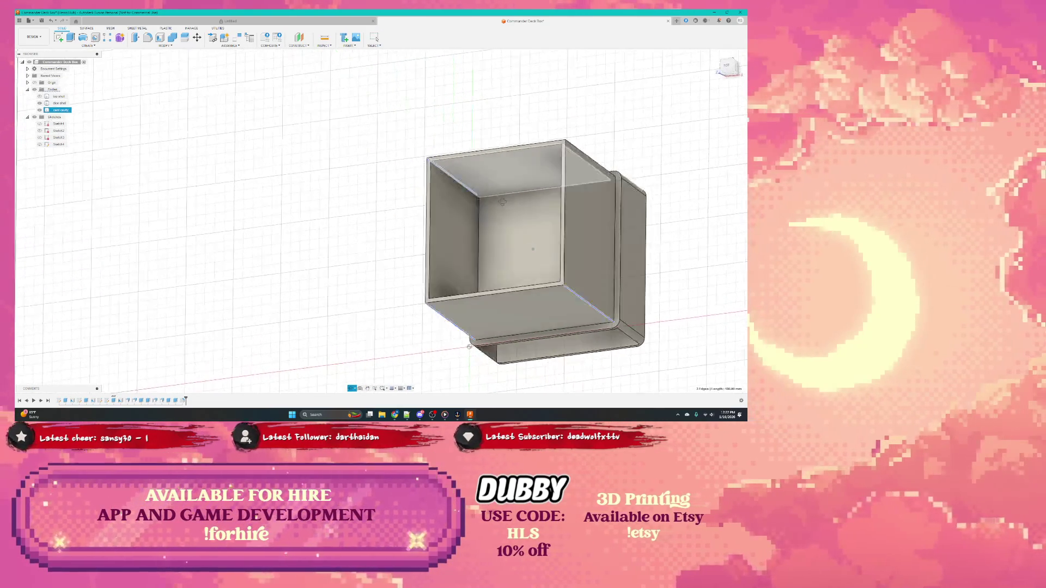
{"action": "right_click", "coordinate": [594, 164]}
{"action": "left_click", "coordinate": [592, 199]}
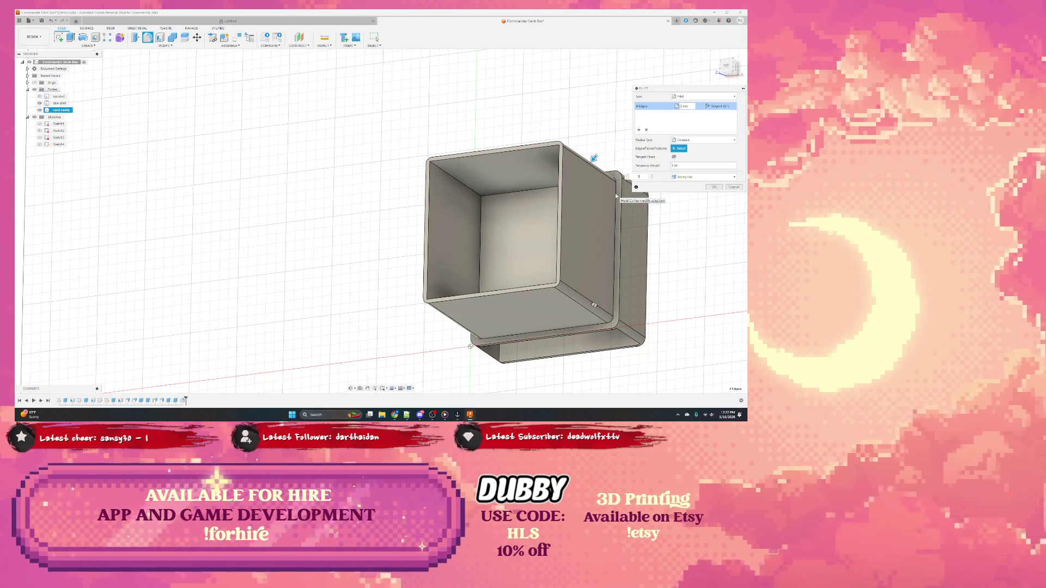
{"action": "key", "text": "Return"}
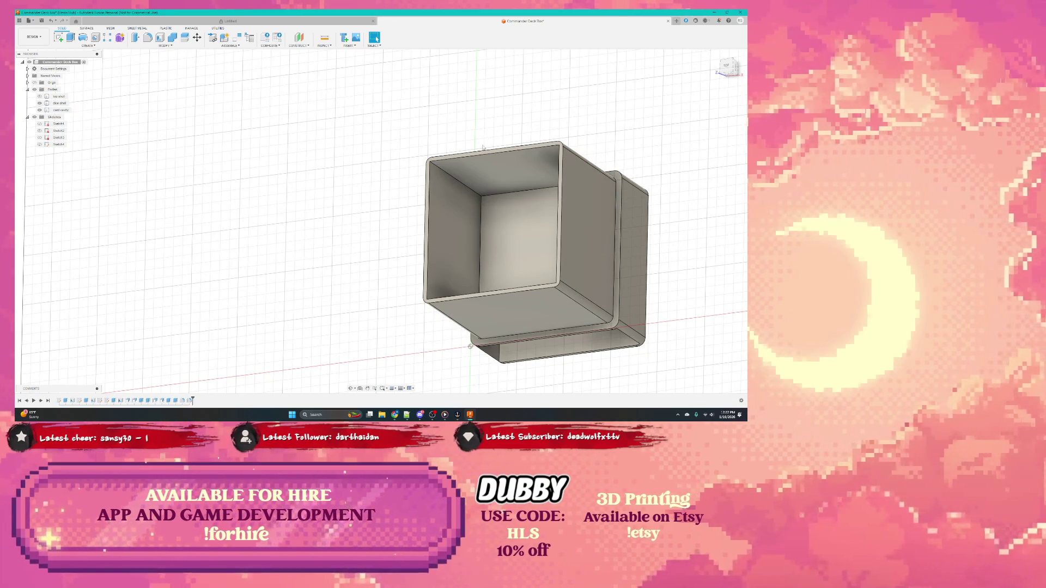
Fillet the drawer body's four inner vertical corners with radius 5
{"action": "mouse_move", "coordinate": [484, 141]}
{"action": "middle_mouse_down", "text": "shift"}
{"action": "mouse_move", "coordinate": [479, 233]}
{"action": "mouse_move", "coordinate": [605, 175]}
{"action": "mouse_move", "coordinate": [505, 345]}
{"action": "mouse_move", "coordinate": [645, 305]}
{"action": "mouse_move", "coordinate": [507, 188]}
{"action": "middle_mouse_up", "text": "shift"}
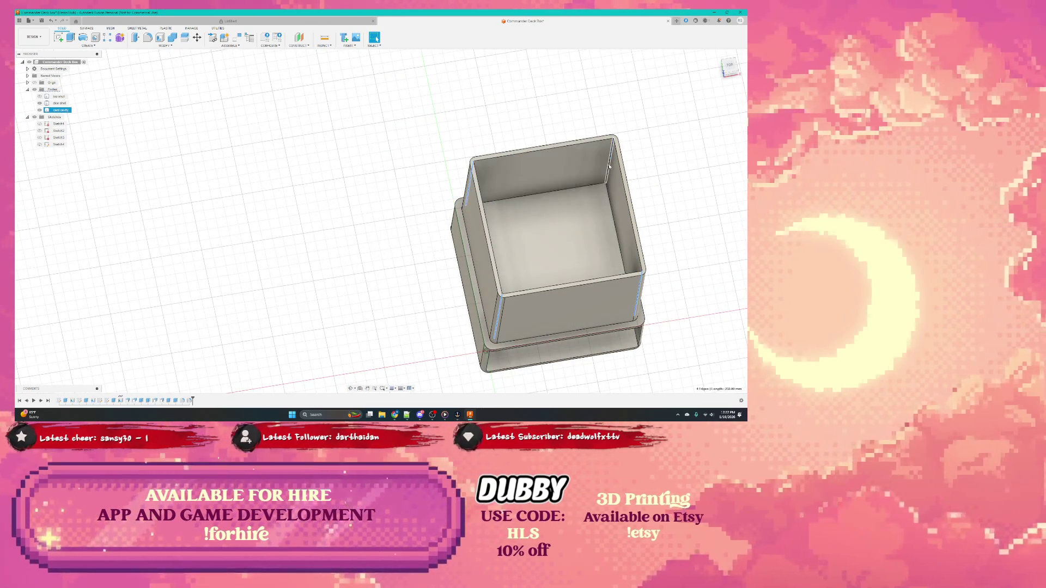
{"action": "right_click", "coordinate": [599, 168]}
{"action": "left_click", "coordinate": [609, 196]}
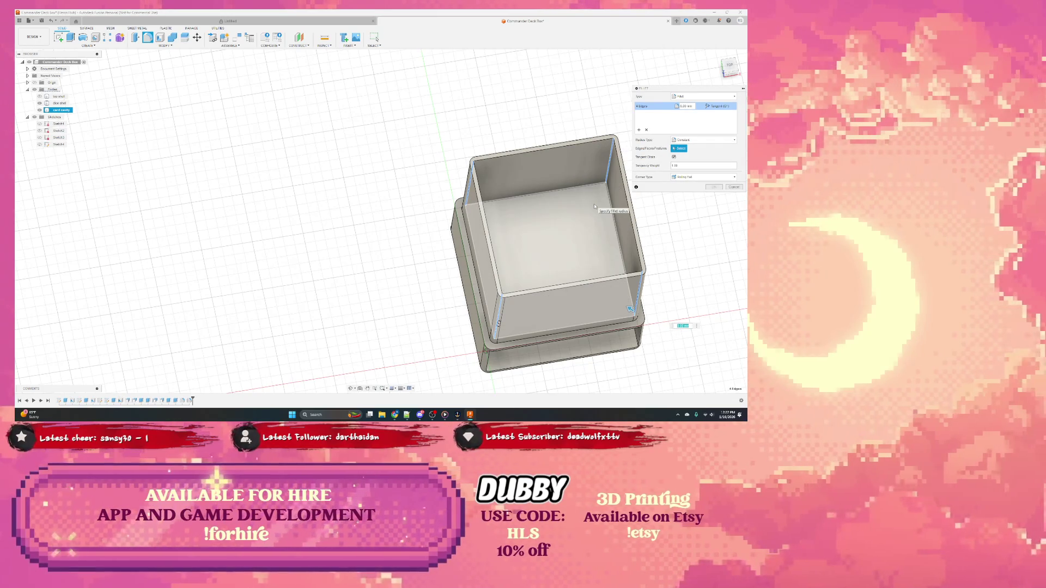
{"action": "type", "text": "5"}
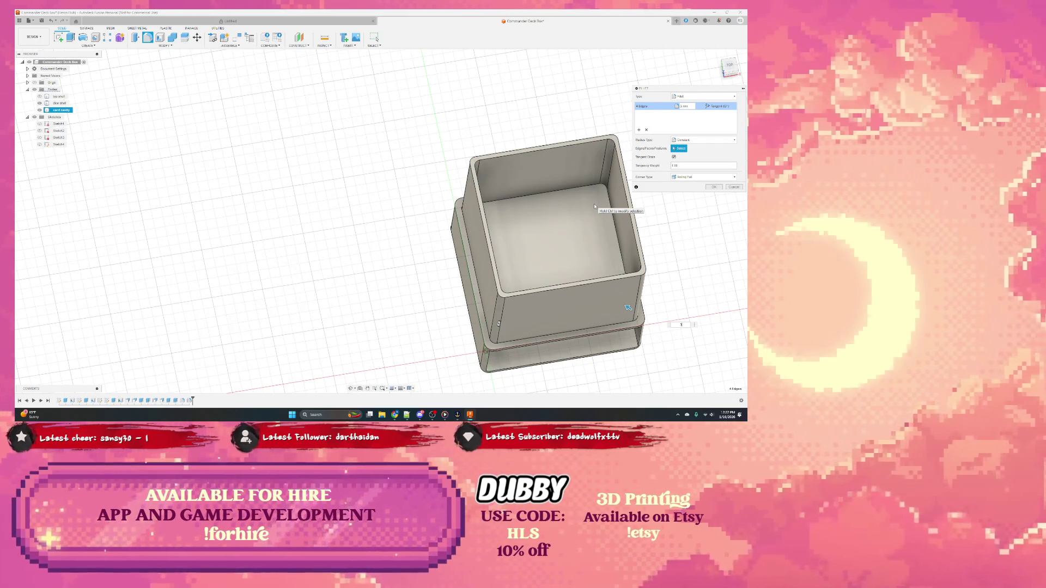
{"action": "key", "text": "Return"}
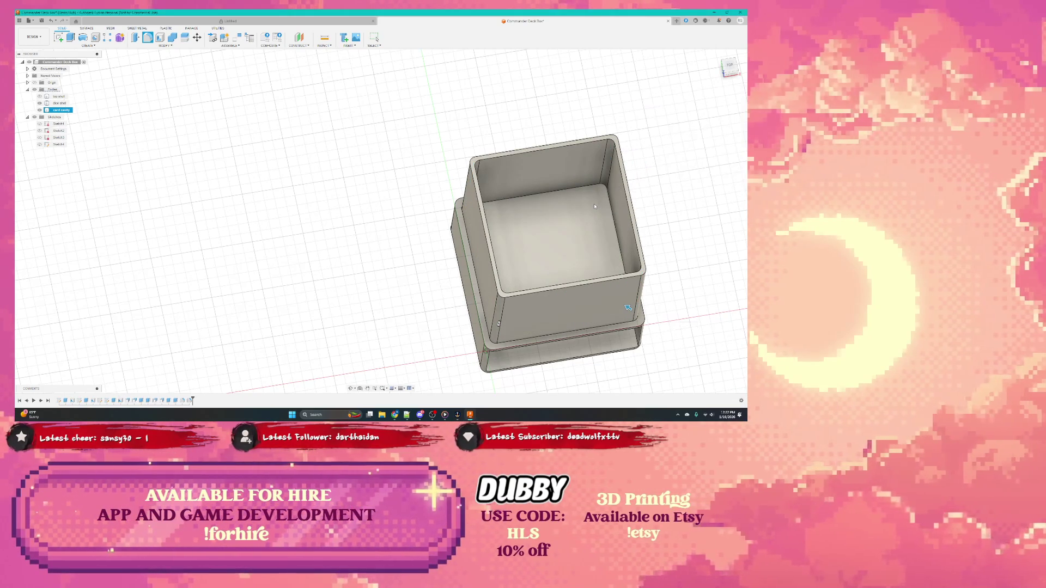
{"action": "mouse_move", "coordinate": [572, 204]}
{"action": "middle_mouse_down", "text": "shift"}
{"action": "mouse_move", "coordinate": [503, 250]}
{"action": "mouse_move", "coordinate": [547, 205]}
{"action": "middle_mouse_up", "text": "shift"}
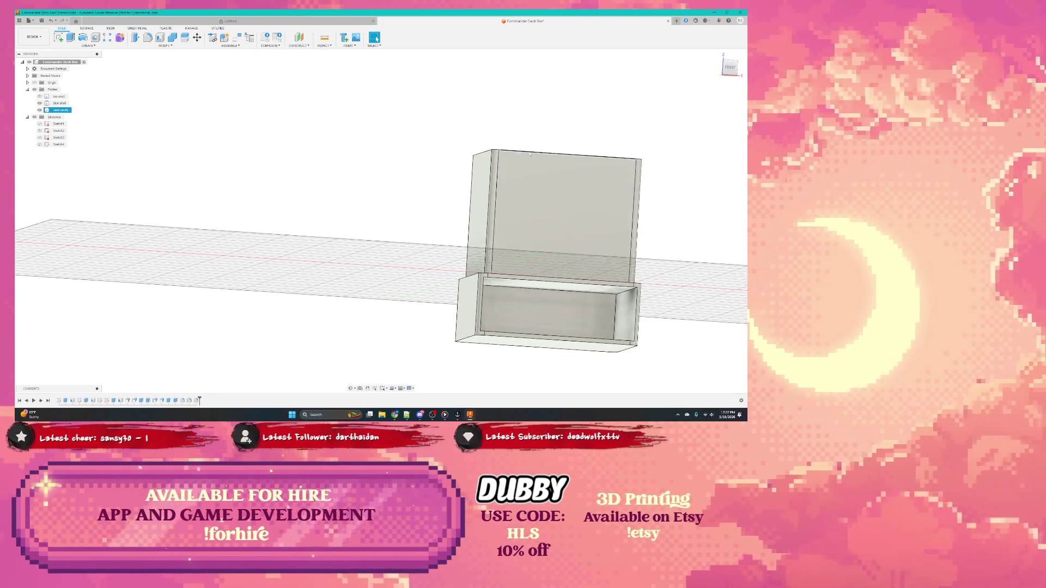
Orbit around the model and select the housing face and sleeve body to inspect them
{"action": "middle_click_drag", "start_coordinate": [550, 174], "coordinate": [464, 219], "text": "shift"}
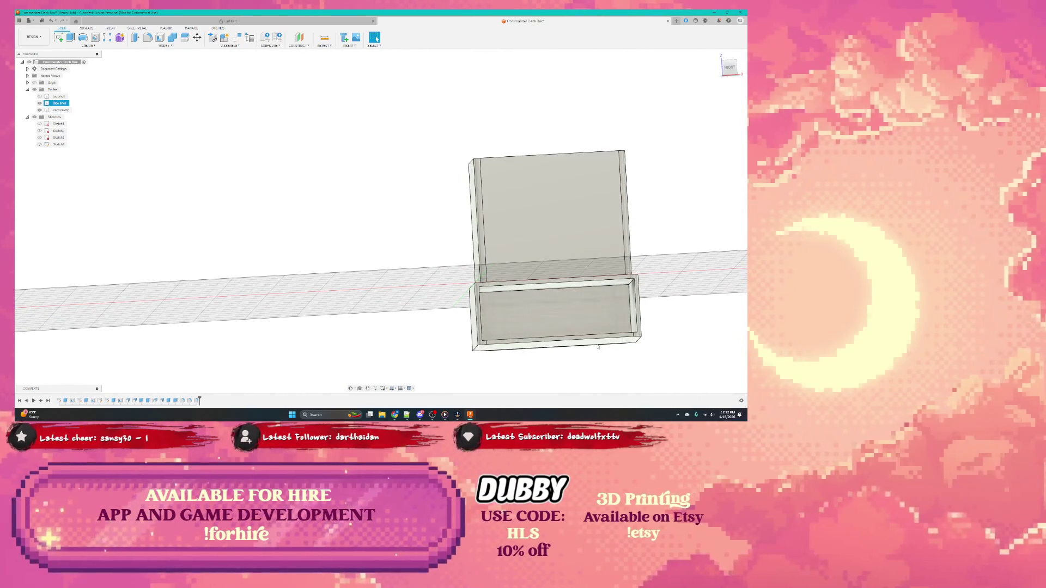
{"action": "left_click", "coordinate": [527, 311]}
{"action": "left_click", "coordinate": [730, 65]}
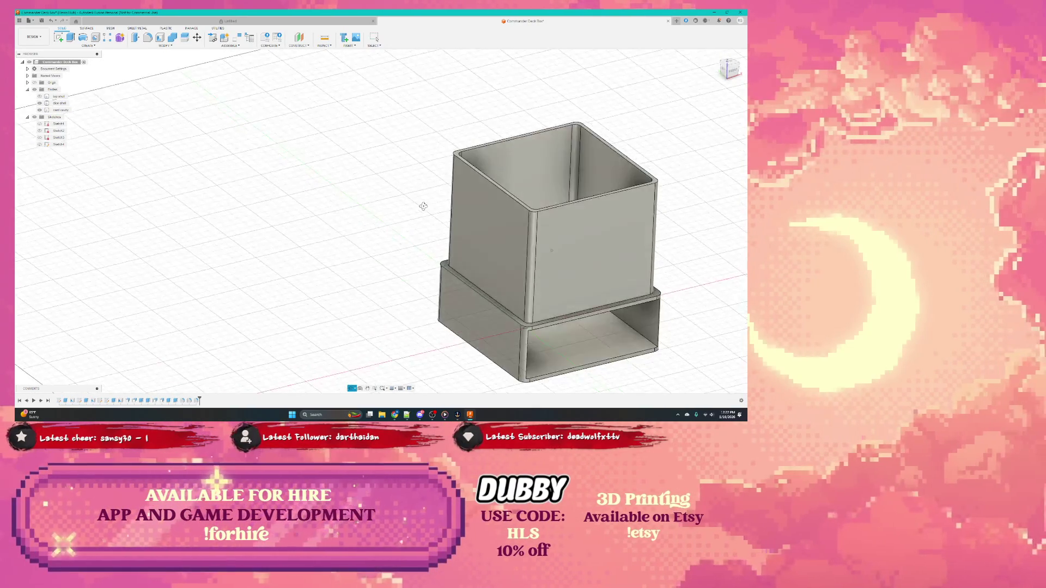
{"action": "mouse_move", "coordinate": [504, 281]}
{"action": "middle_mouse_down", "text": "shift"}
{"action": "mouse_move", "coordinate": [519, 254]}
{"action": "mouse_move", "coordinate": [531, 256]}
{"action": "middle_mouse_up", "text": "shift"}
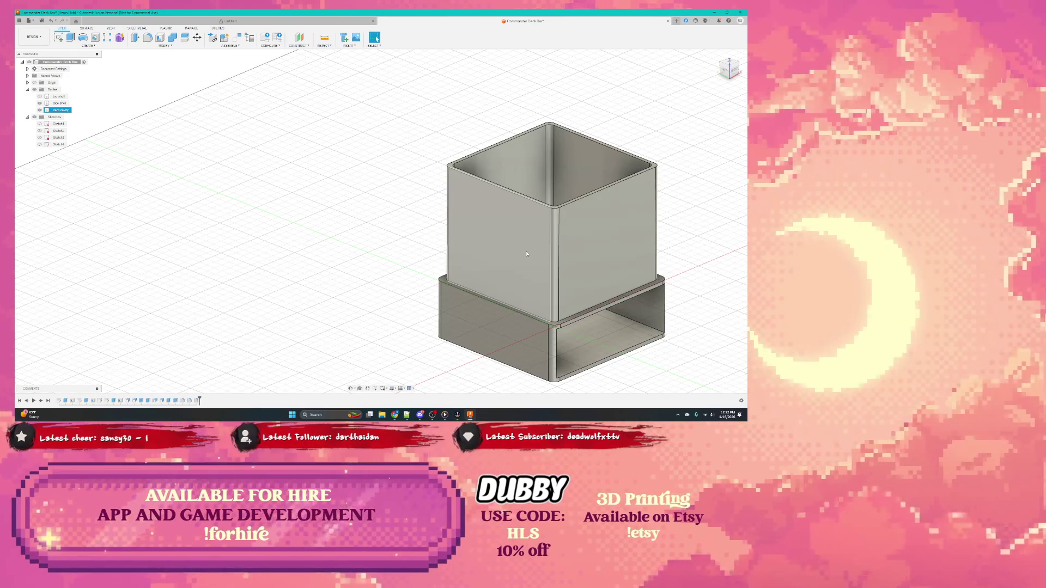
{"action": "left_click", "coordinate": [335, 221]}
{"action": "left_click", "coordinate": [56, 110]}
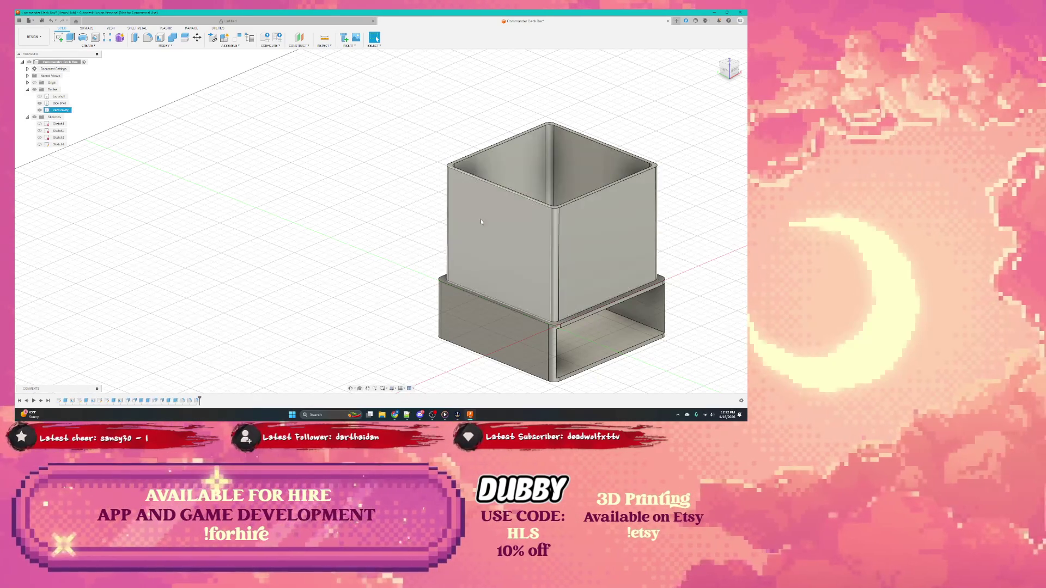
Inspect the lower housing body from several angles, selecting and deselecting it without edits
{"action": "middle_click_drag", "start_coordinate": [508, 245], "coordinate": [474, 264], "text": "shift"}
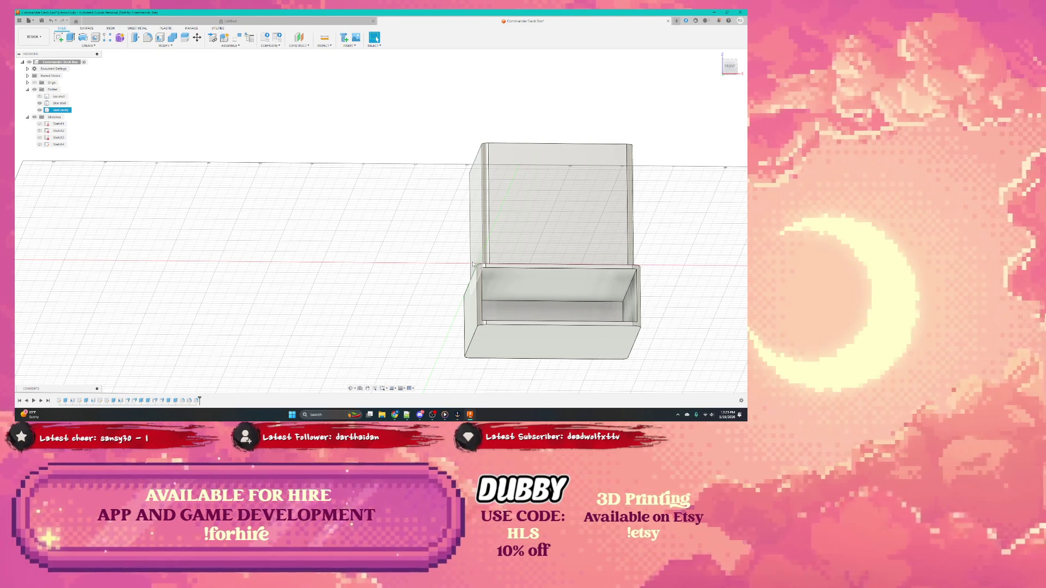
{"action": "left_click", "coordinate": [467, 235]}
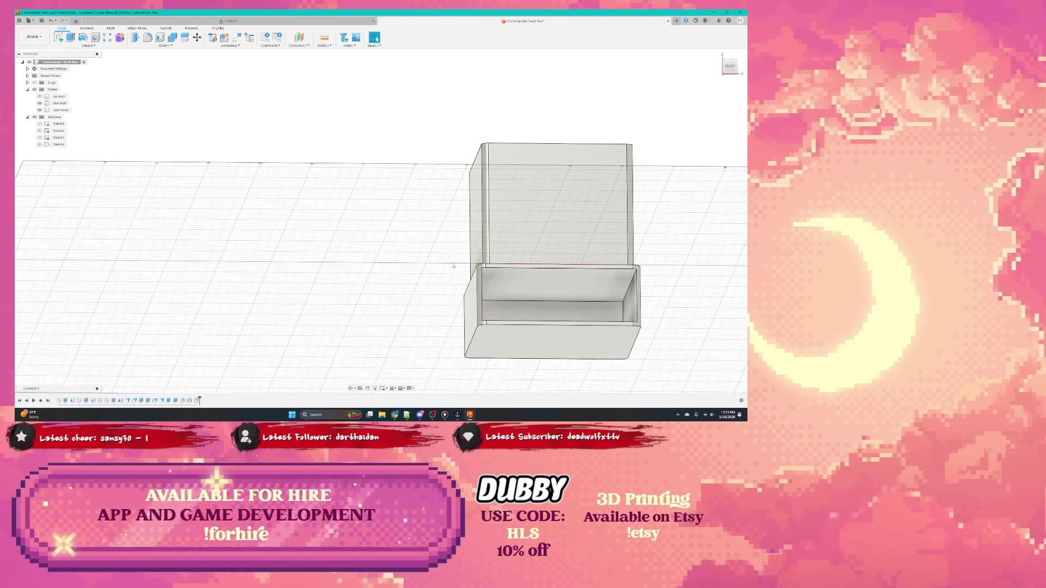
{"action": "middle_click_drag", "start_coordinate": [450, 260], "coordinate": [447, 301], "text": "shift"}
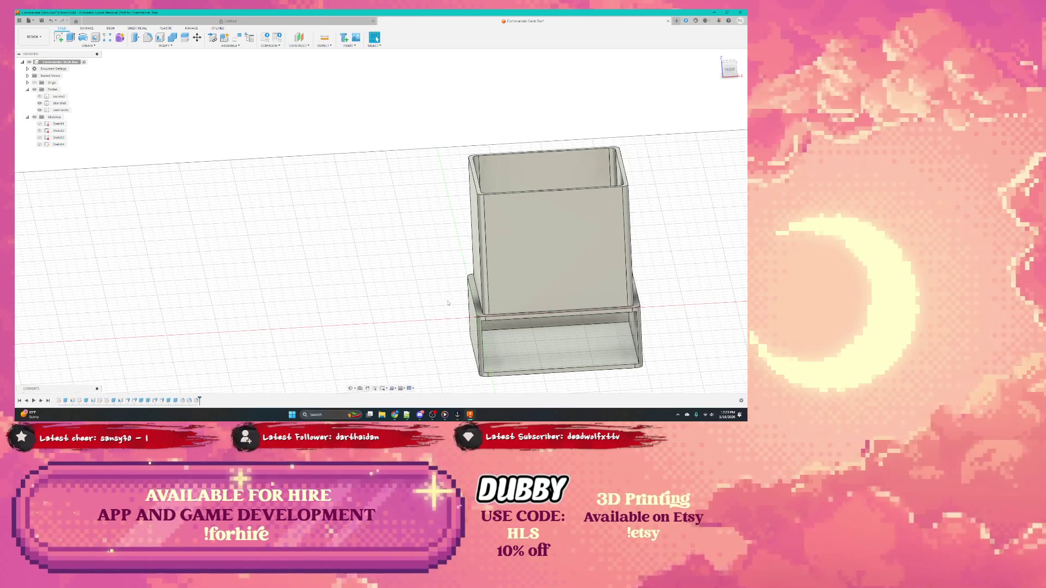
{"action": "left_click", "coordinate": [536, 343]}
{"action": "key", "text": "Escape"}
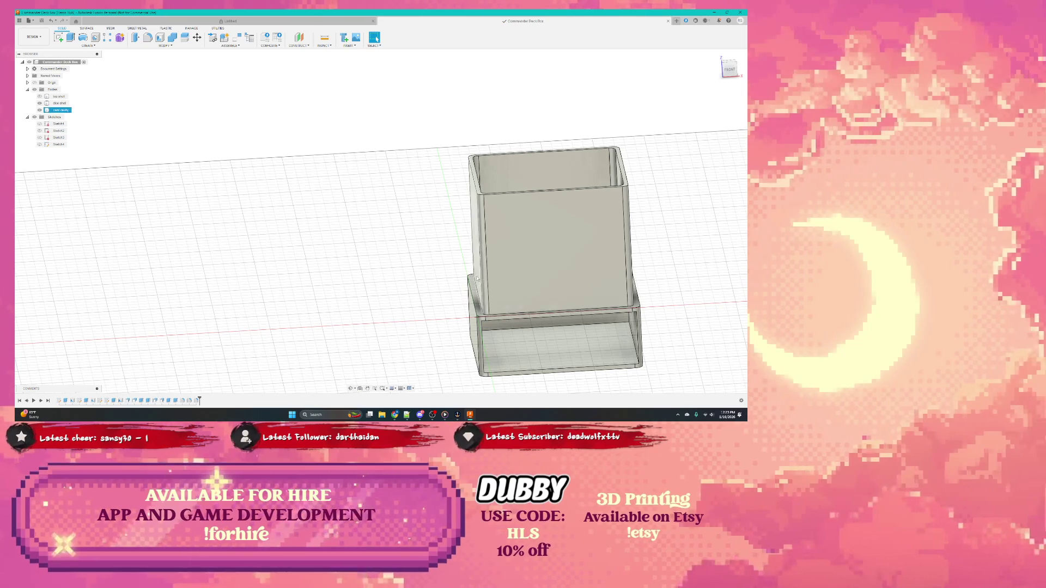
{"action": "left_click", "coordinate": [430, 267]}
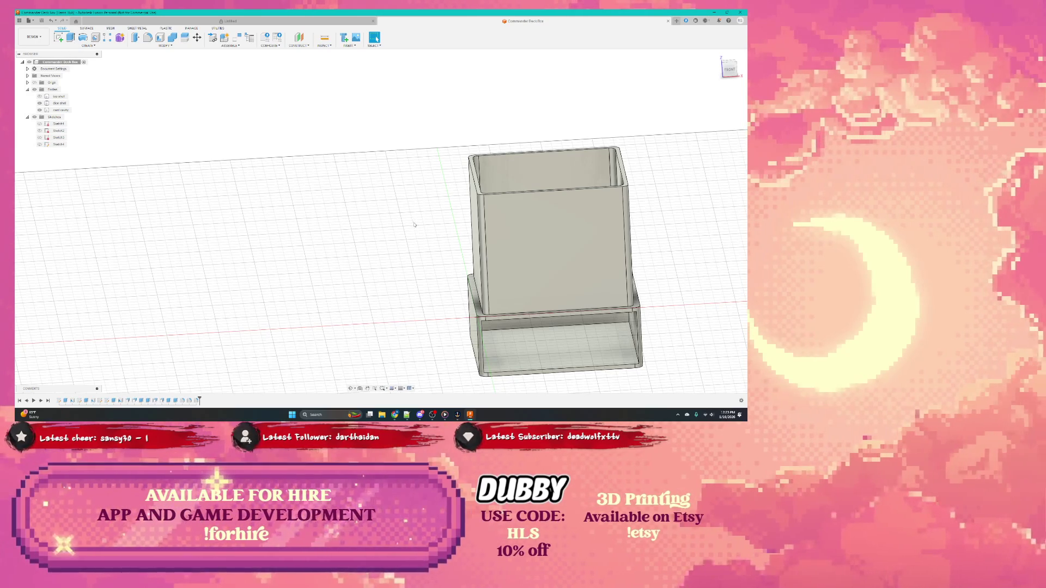
{"action": "scroll", "coordinate": [416, 229], "scroll_direction": "up", "scroll_amount": 3}
{"action": "scroll", "coordinate": [416, 233], "scroll_direction": "down", "scroll_amount": 4}
{"action": "scroll", "coordinate": [413, 237], "scroll_direction": "down", "scroll_amount": 2}
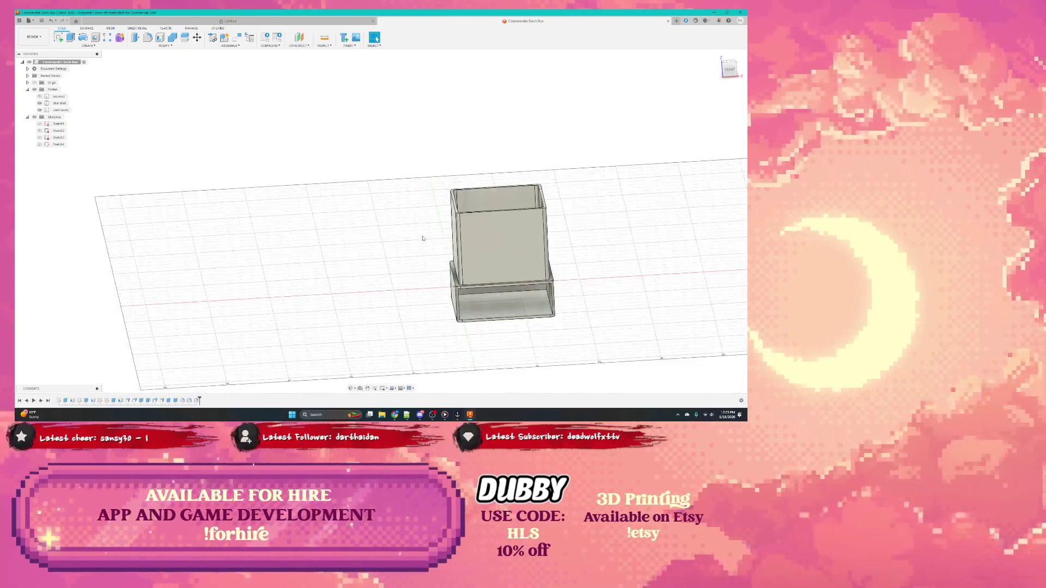
Start a new sketch and orbit beneath the housing to find its interior faces
{"action": "middle_click_drag", "start_coordinate": [413, 236], "coordinate": [383, 260]}
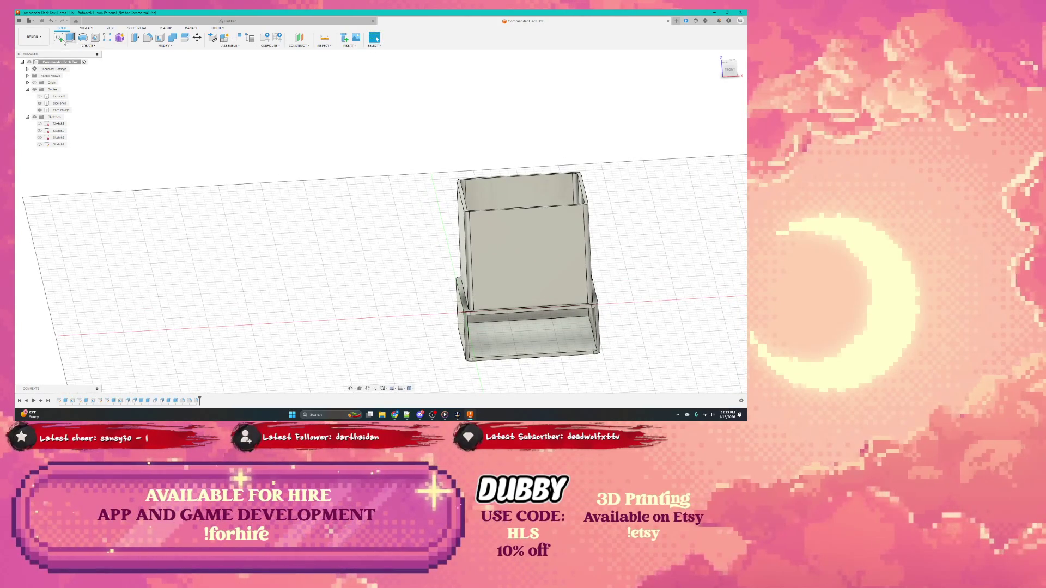
{"action": "left_click", "coordinate": [60, 37]}
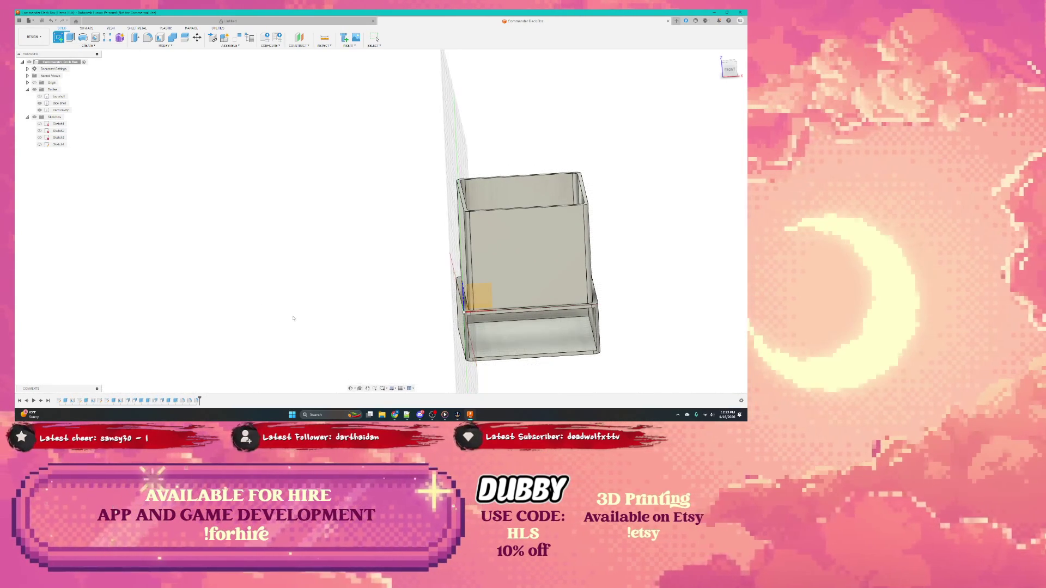
{"action": "mouse_move", "coordinate": [490, 270]}
{"action": "middle_mouse_down", "text": "shift"}
{"action": "mouse_move", "coordinate": [516, 347]}
{"action": "mouse_move", "coordinate": [467, 288]}
{"action": "middle_mouse_up", "text": "shift"}
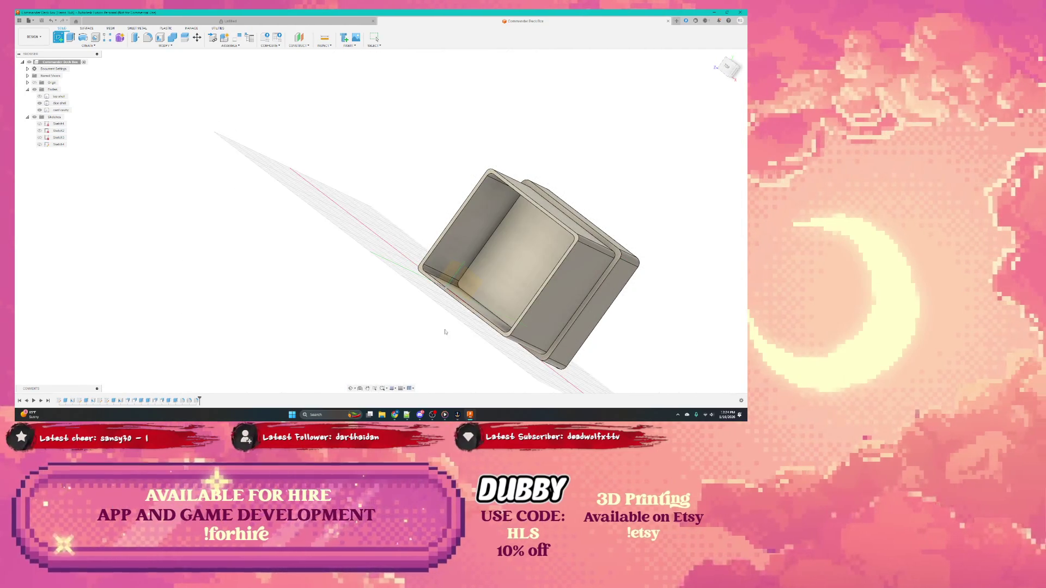
{"action": "scroll", "coordinate": [470, 288], "scroll_direction": "up", "scroll_amount": 8}
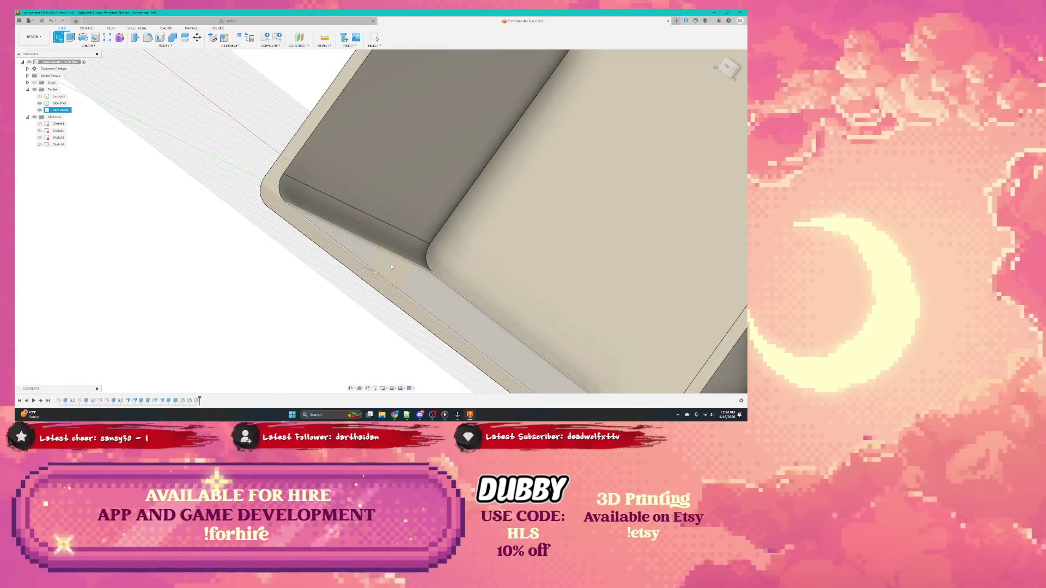
{"action": "middle_click_drag", "start_coordinate": [411, 281], "coordinate": [384, 311], "text": "shift"}
{"action": "scroll", "coordinate": [373, 324], "scroll_direction": "up", "scroll_amount": 4}
{"action": "scroll", "coordinate": [373, 324], "scroll_direction": "down", "scroll_amount": 10}
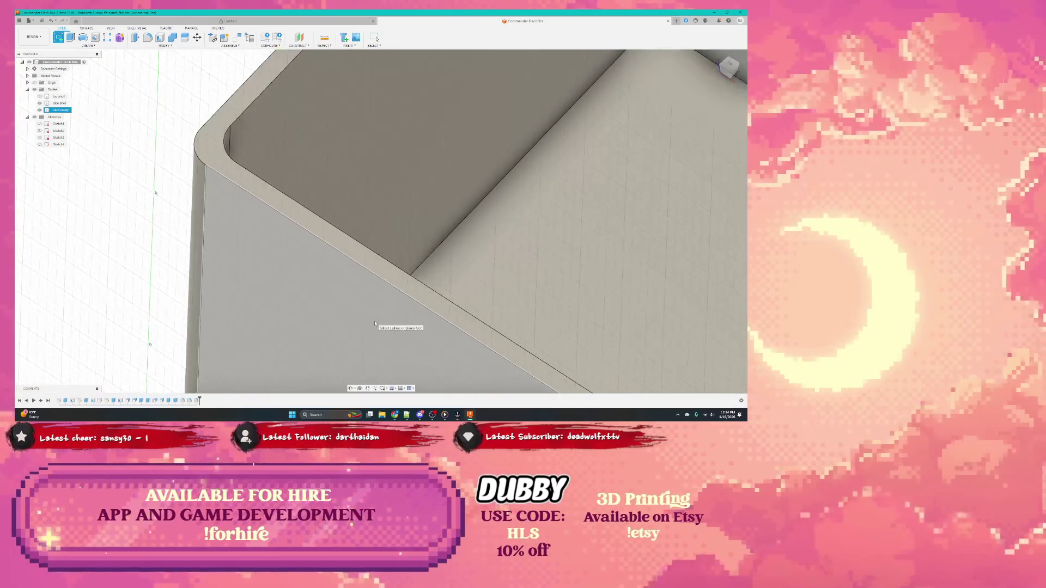
Place the sketch plane on the drawer housing's inner bottom face
{"action": "left_click", "coordinate": [379, 350]}
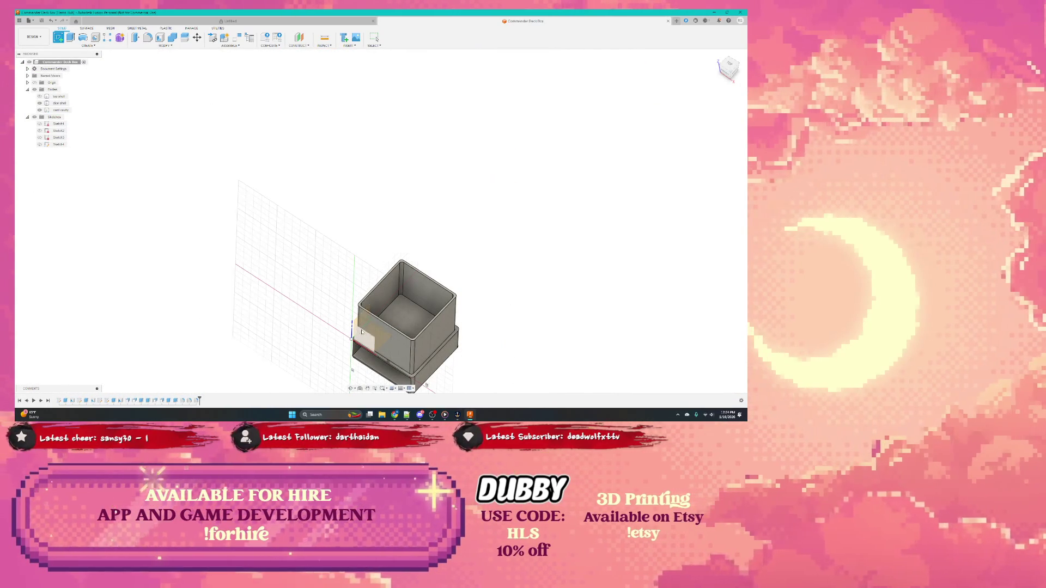
{"action": "left_click", "coordinate": [380, 338]}
{"action": "left_click", "coordinate": [394, 336]}
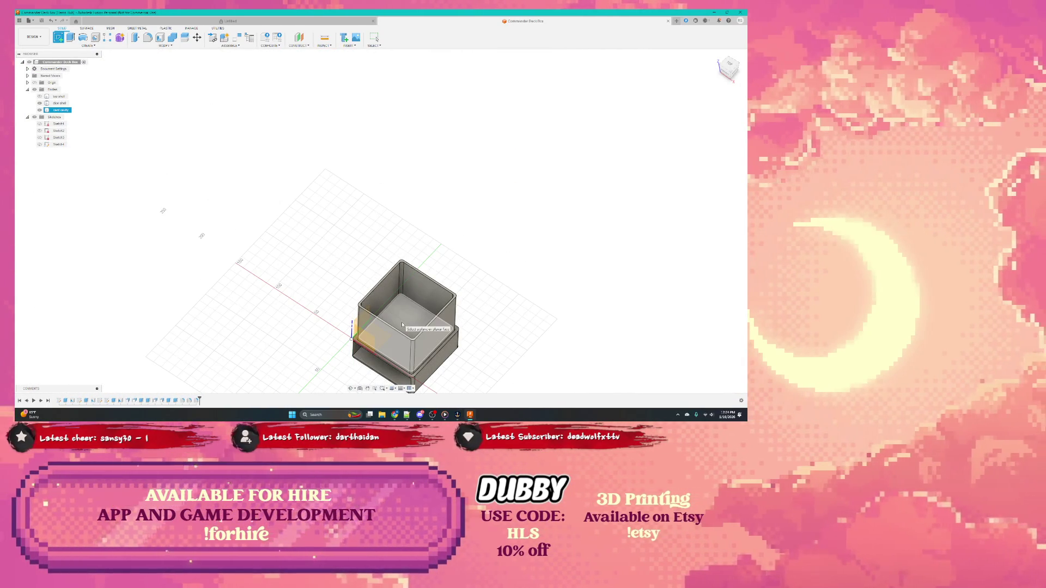
{"action": "left_click", "coordinate": [403, 324]}
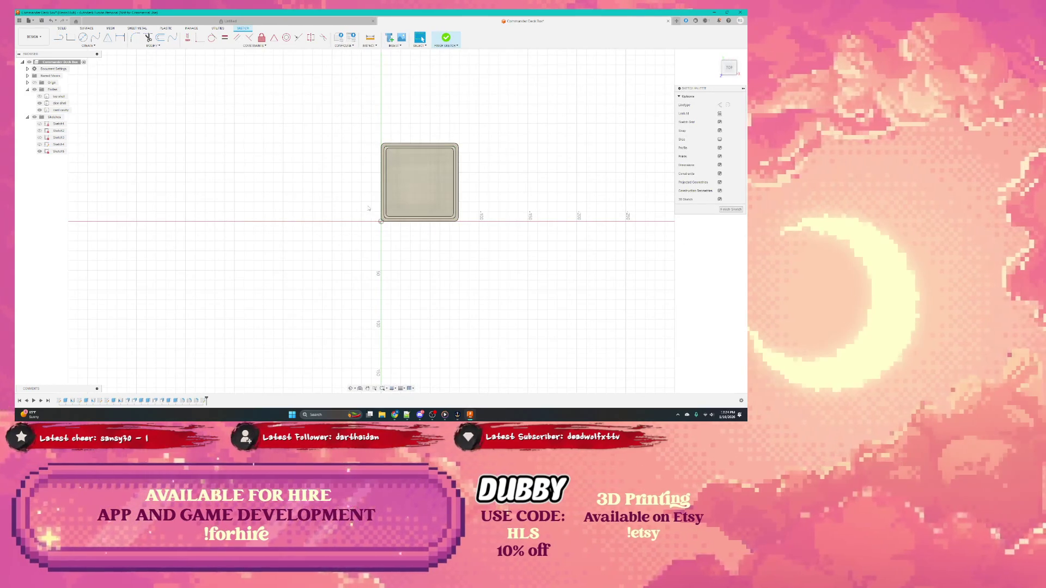
Draw a rectangle from the origin, 70 wide, beside the housing and finish the sketch
{"action": "key", "text": "r"}
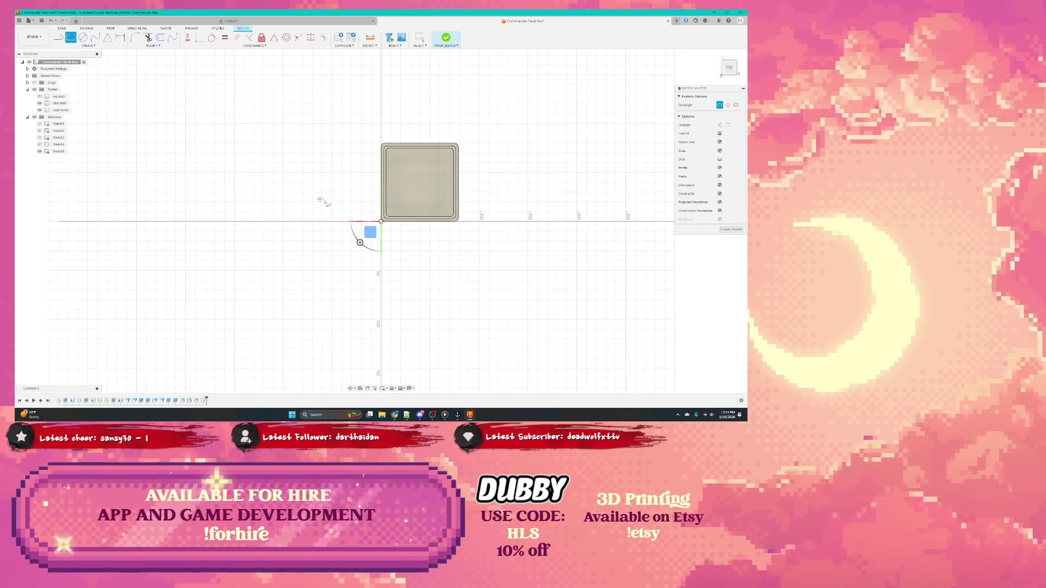
{"action": "scroll", "coordinate": [360, 243], "scroll_direction": "down", "scroll_amount": 2}
{"action": "scroll", "coordinate": [360, 244], "scroll_direction": "up", "scroll_amount": 3}
{"action": "scroll", "coordinate": [360, 244], "scroll_direction": "up", "scroll_amount": 3}
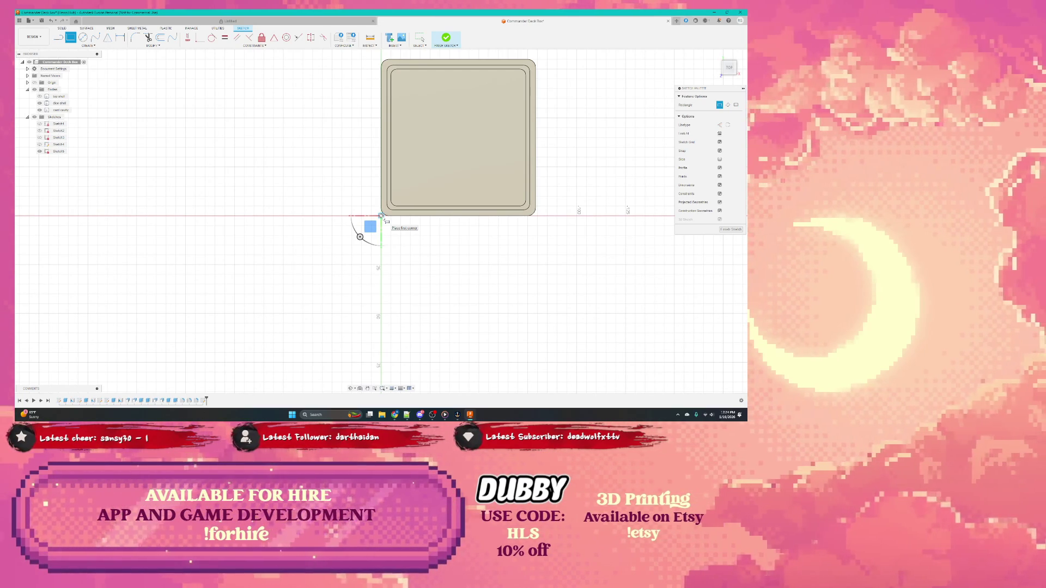
{"action": "left_click", "coordinate": [382, 216]}
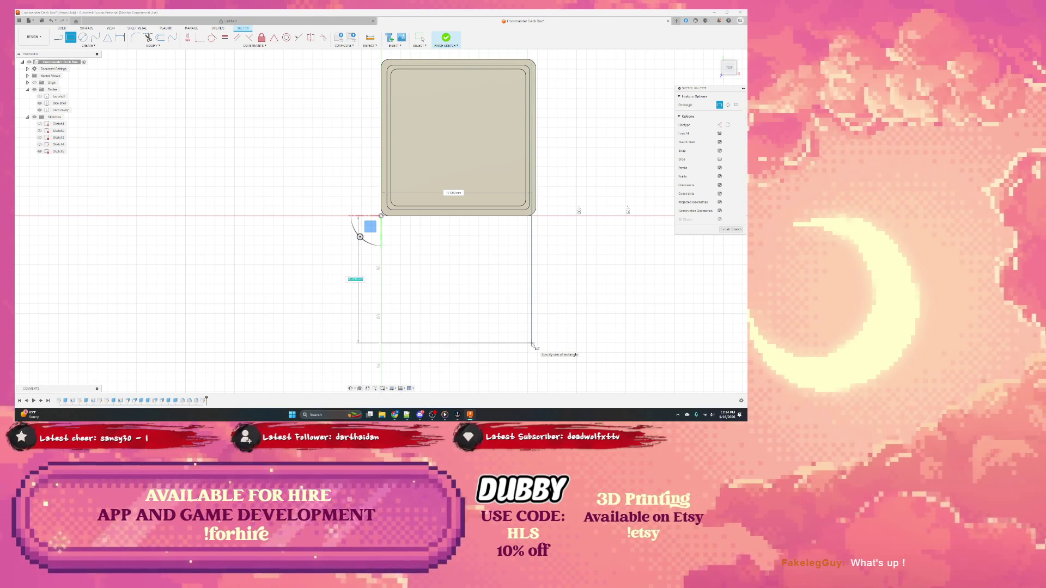
{"action": "key", "text": "Tab"}
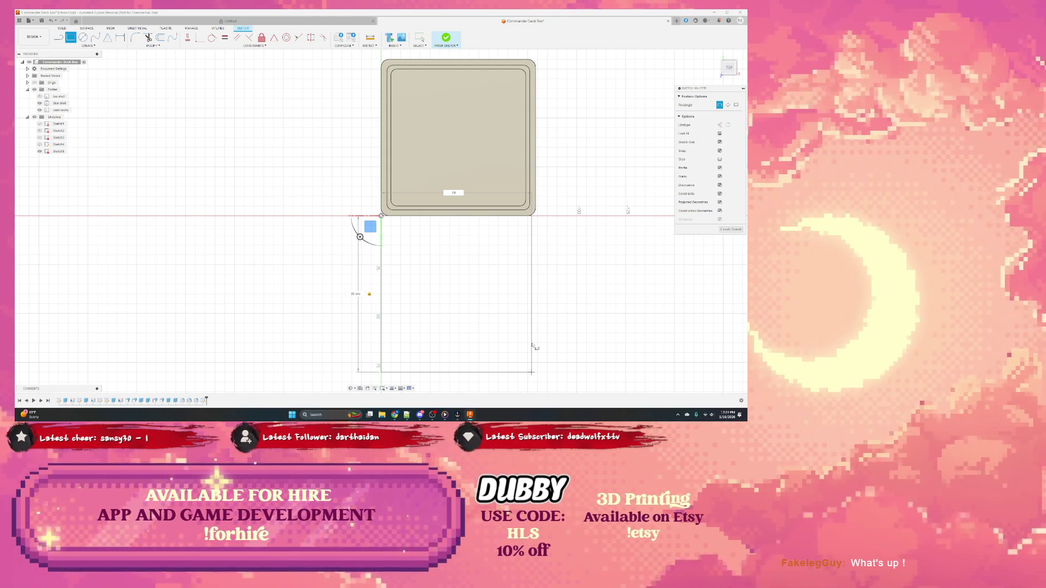
{"action": "type", "text": "70"}
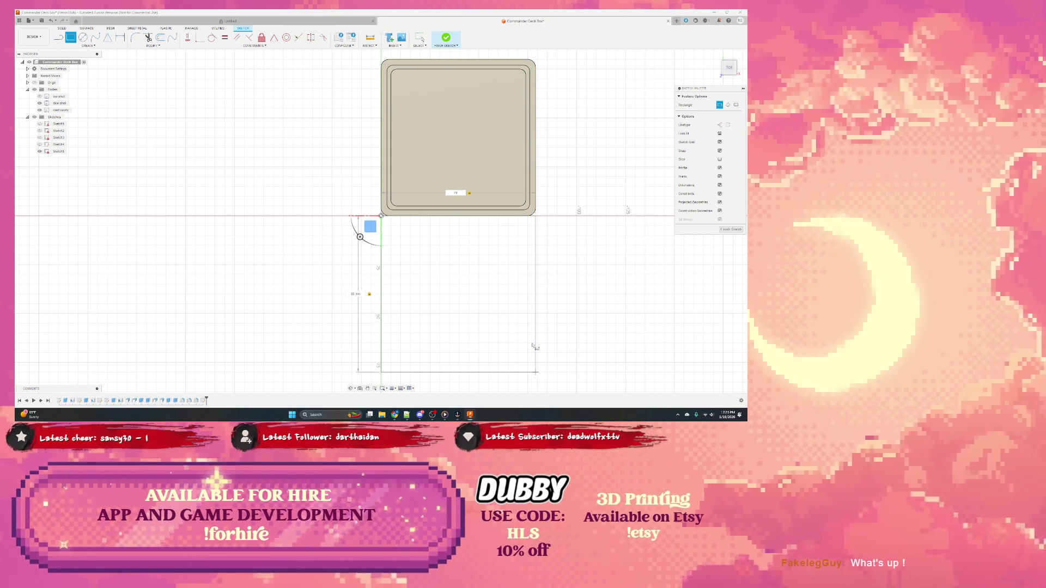
{"action": "key", "text": "Return"}
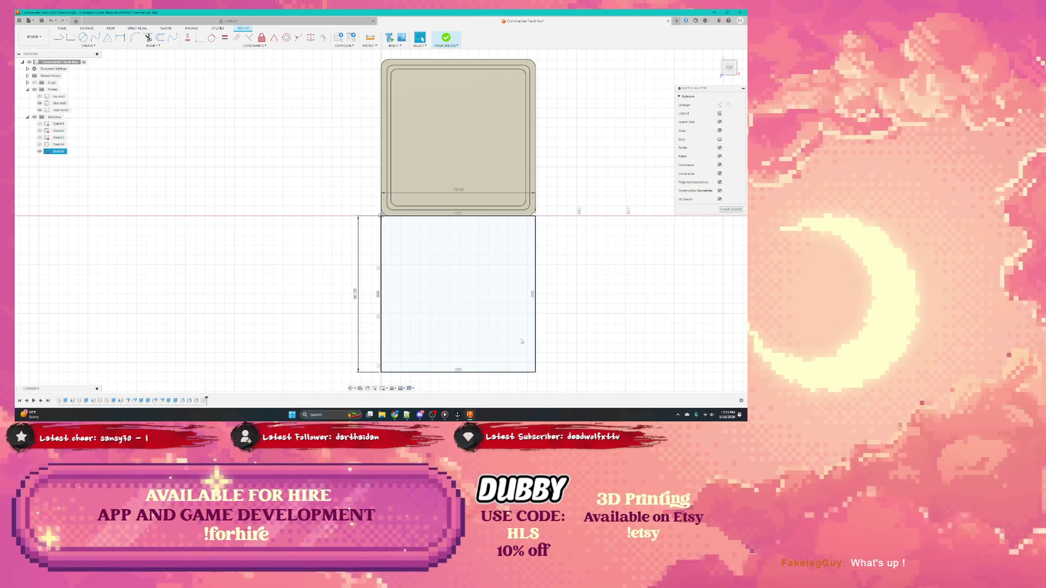
{"action": "middle_click_drag", "start_coordinate": [597, 205], "coordinate": [602, 186], "text": "shift"}
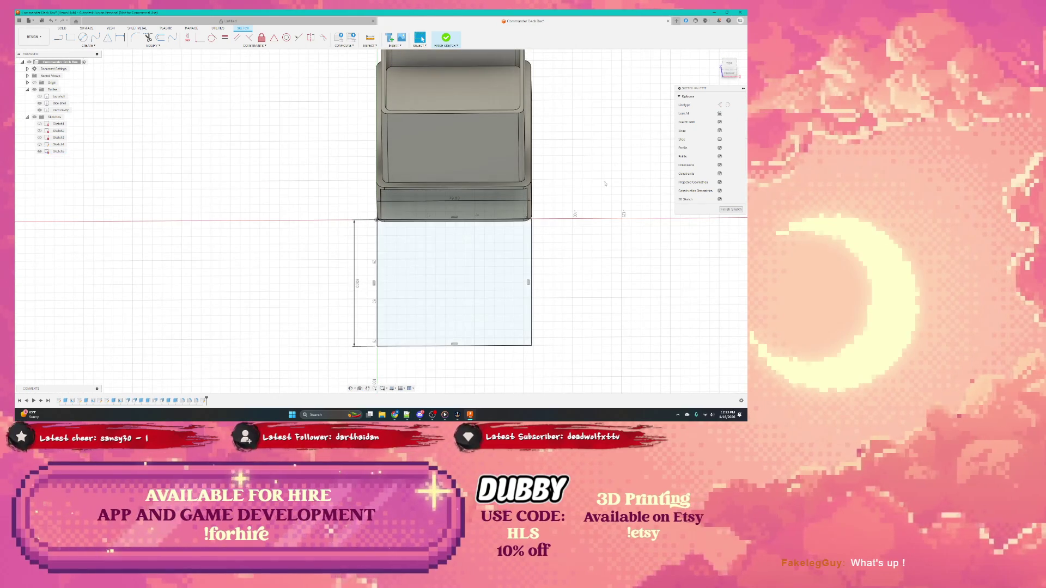
{"action": "key", "text": "Escape"}
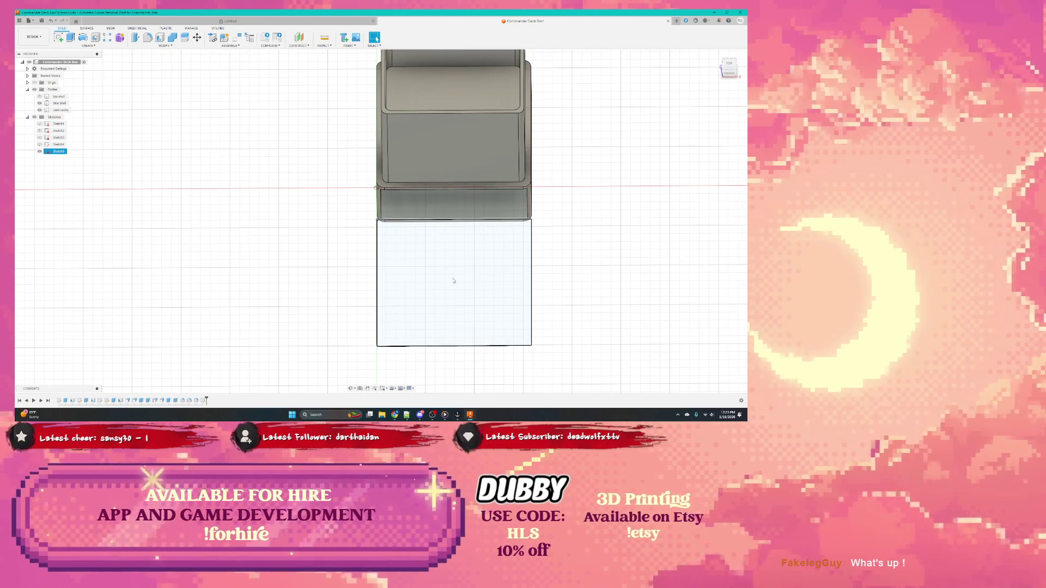
Re-edit the sketch and start extruding the rectangle profile
{"action": "double_click", "coordinate": [454, 281]}
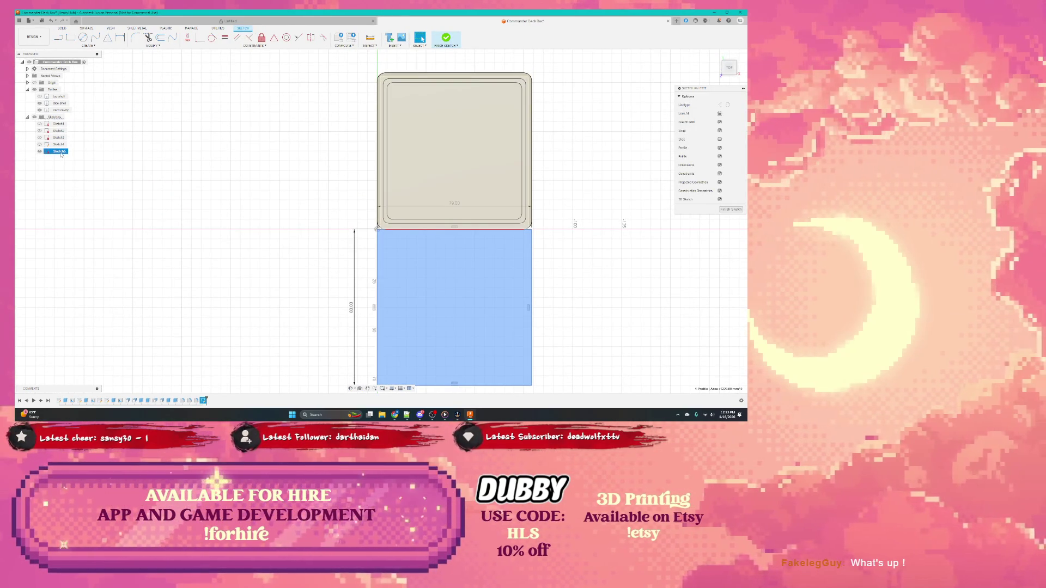
{"action": "middle_click_drag", "start_coordinate": [456, 301], "coordinate": [455, 327], "text": "shift"}
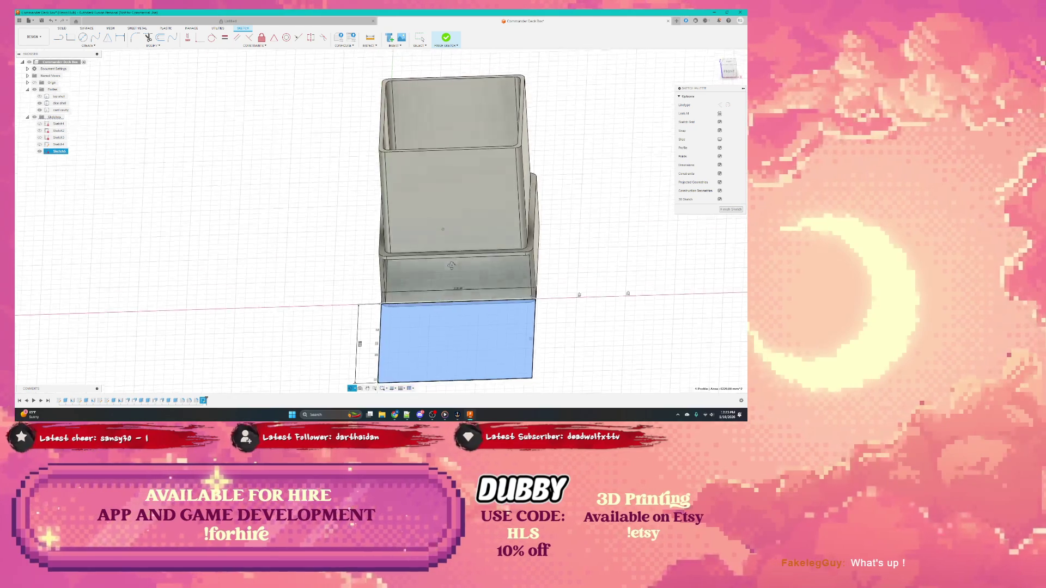
{"action": "right_click", "coordinate": [462, 327]}
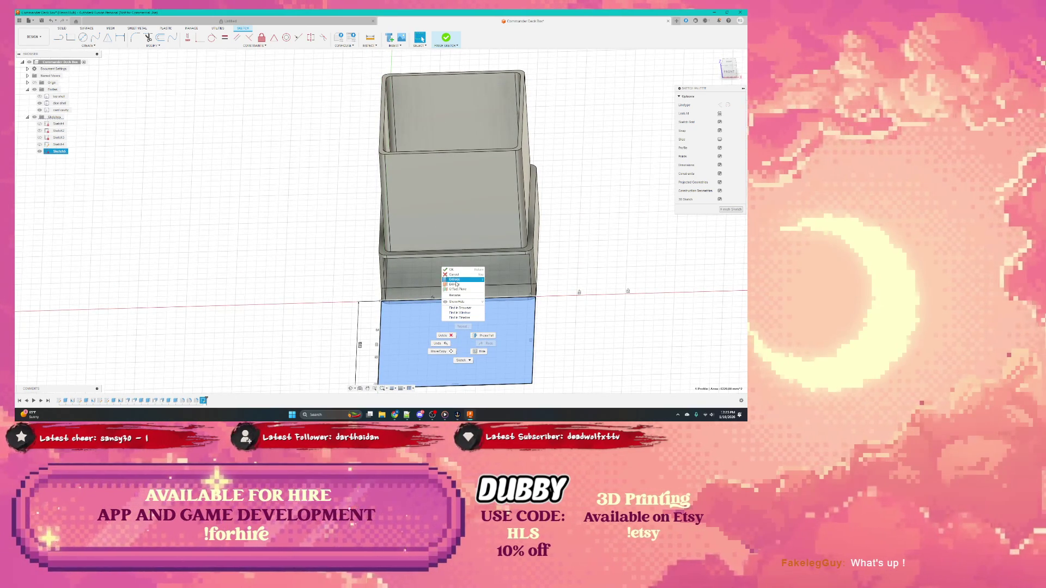
{"action": "left_click", "coordinate": [454, 291]}
{"action": "mouse_move", "coordinate": [442, 337]}
{"action": "middle_mouse_down", "text": "shift"}
{"action": "mouse_move", "coordinate": [407, 342]}
{"action": "mouse_move", "coordinate": [401, 325]}
{"action": "middle_mouse_up", "text": "shift"}
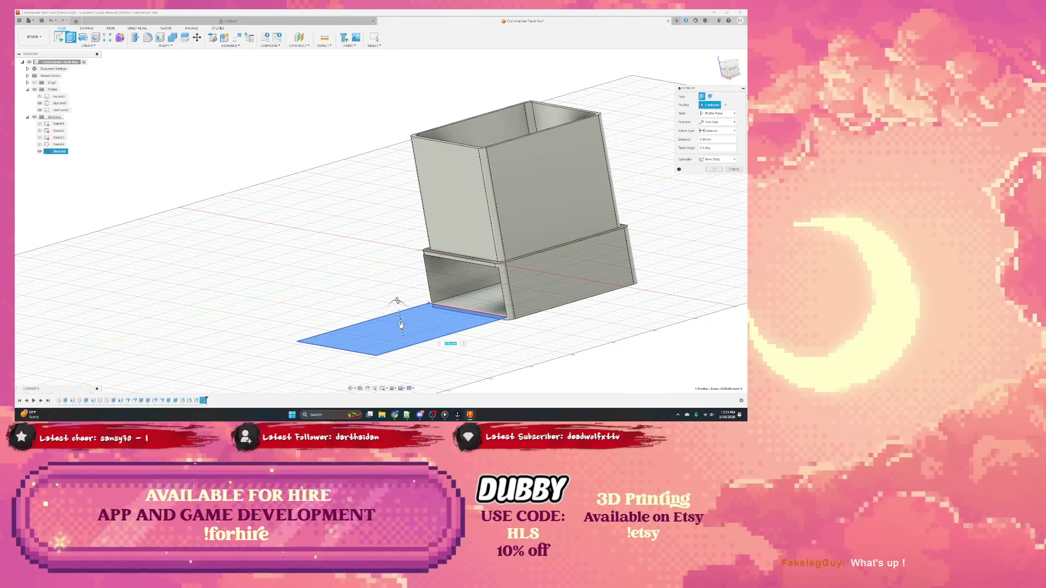
Extrude the rectangle into a low block as a new body and select its side face
{"action": "mouse_move", "coordinate": [401, 326]}
{"action": "middle_mouse_down", "text": "shift"}
{"action": "mouse_move", "coordinate": [419, 317]}
{"action": "mouse_move", "coordinate": [394, 298]}
{"action": "middle_mouse_up", "text": "shift"}
{"action": "left_click_drag", "start_coordinate": [398, 319], "coordinate": [387, 263]}
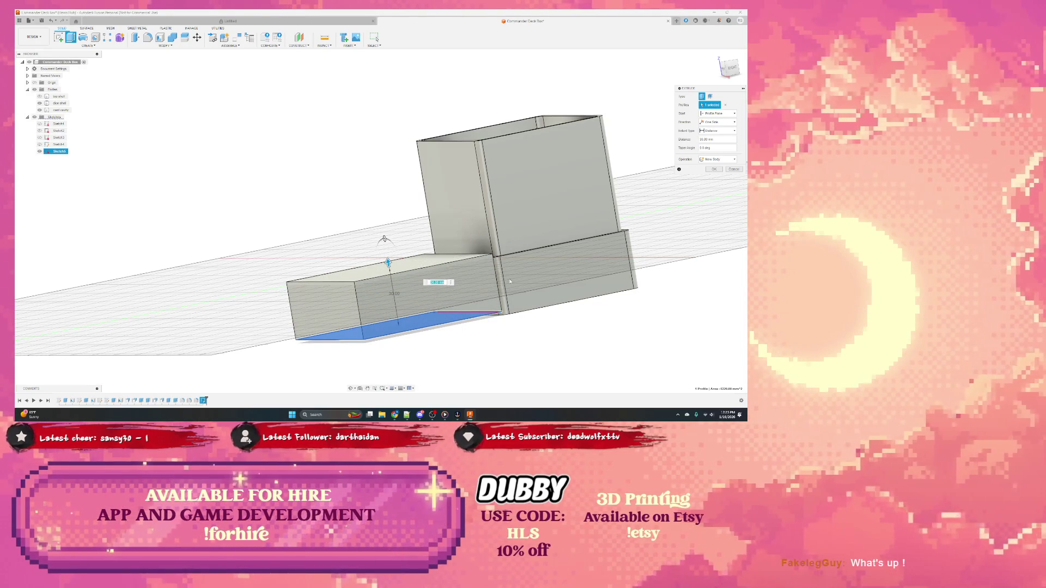
{"action": "left_click", "coordinate": [716, 167]}
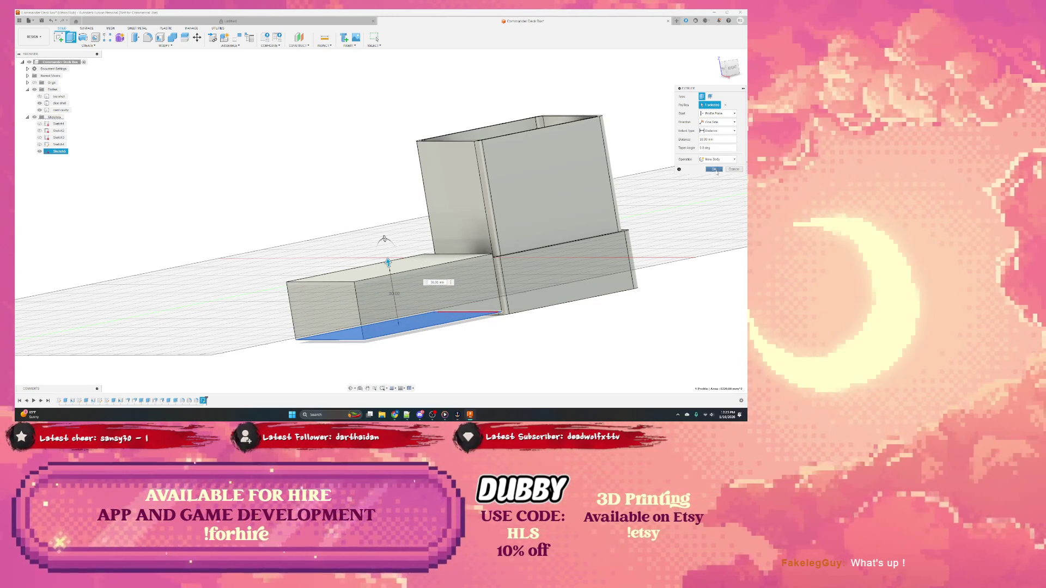
{"action": "left_click", "coordinate": [436, 276]}
{"action": "right_click", "coordinate": [387, 290]}
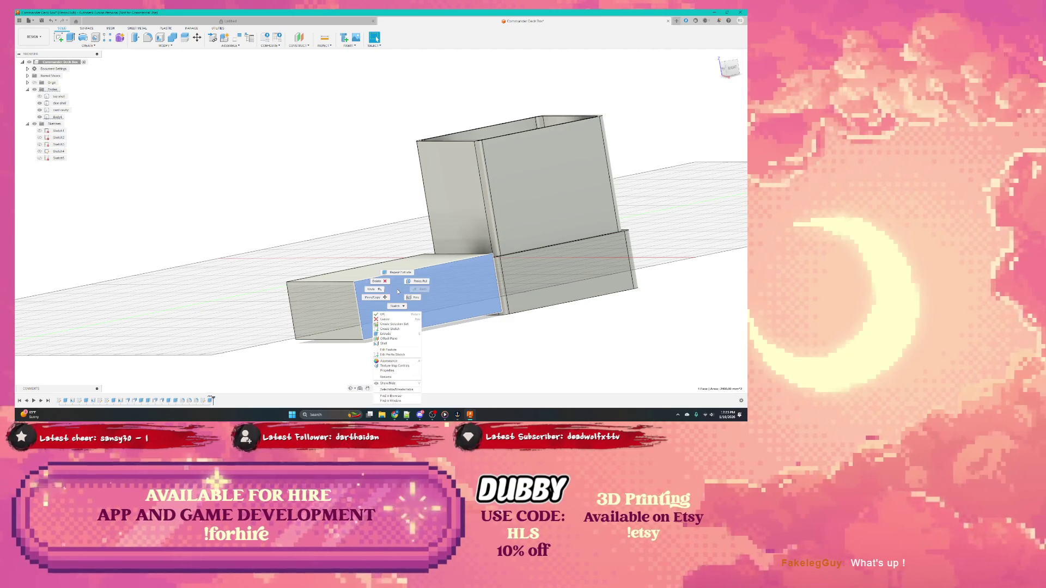
Begin moving the block's side face, then cancel the face move
{"action": "left_click", "coordinate": [379, 305]}
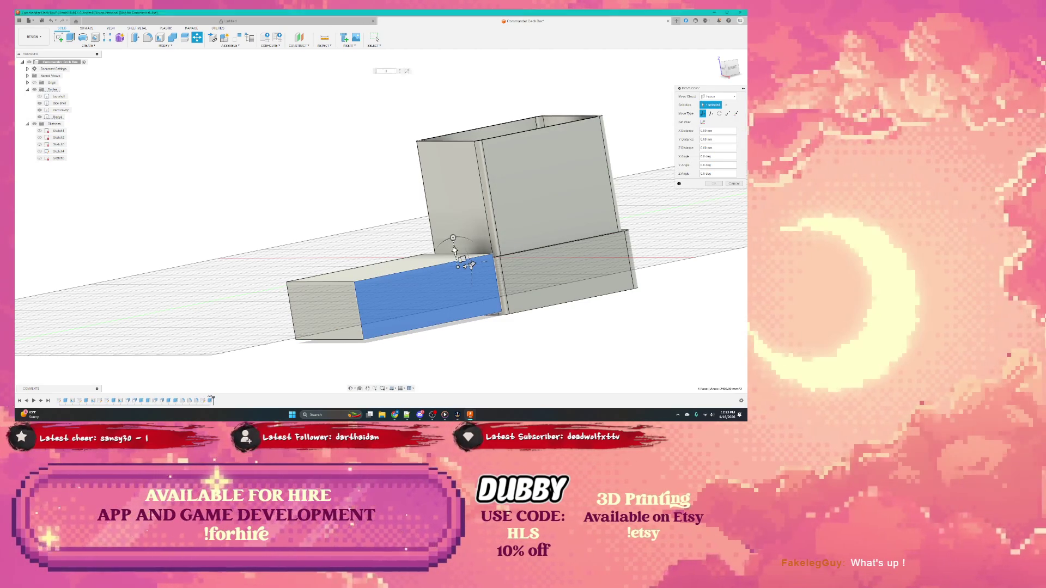
{"action": "left_click", "coordinate": [456, 264]}
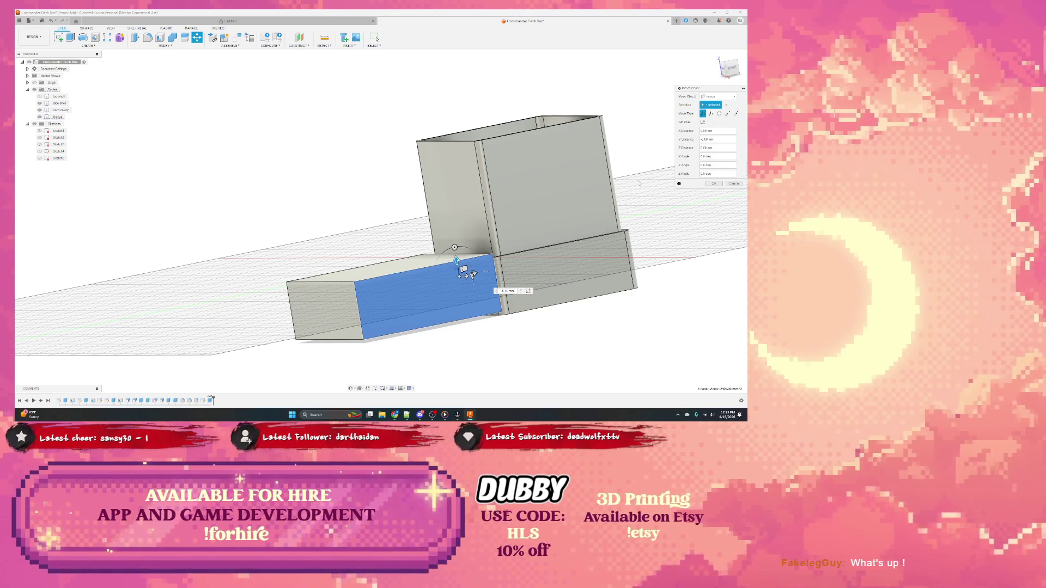
{"action": "left_click", "coordinate": [730, 187]}
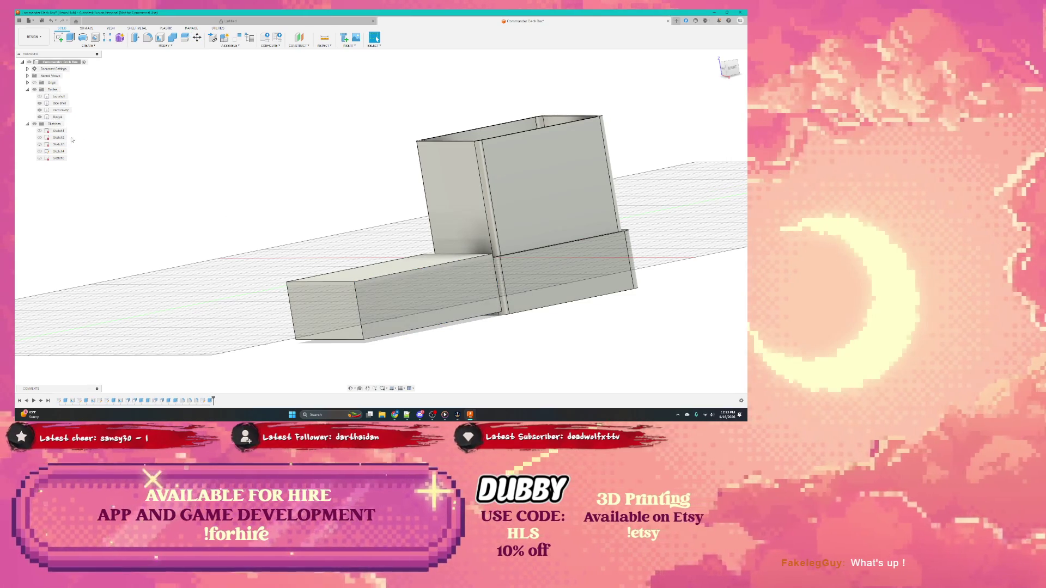
Move the whole block body slightly down in Z so it sits level with the base housing
{"action": "left_click", "coordinate": [56, 117]}
{"action": "right_click", "coordinate": [362, 288]}
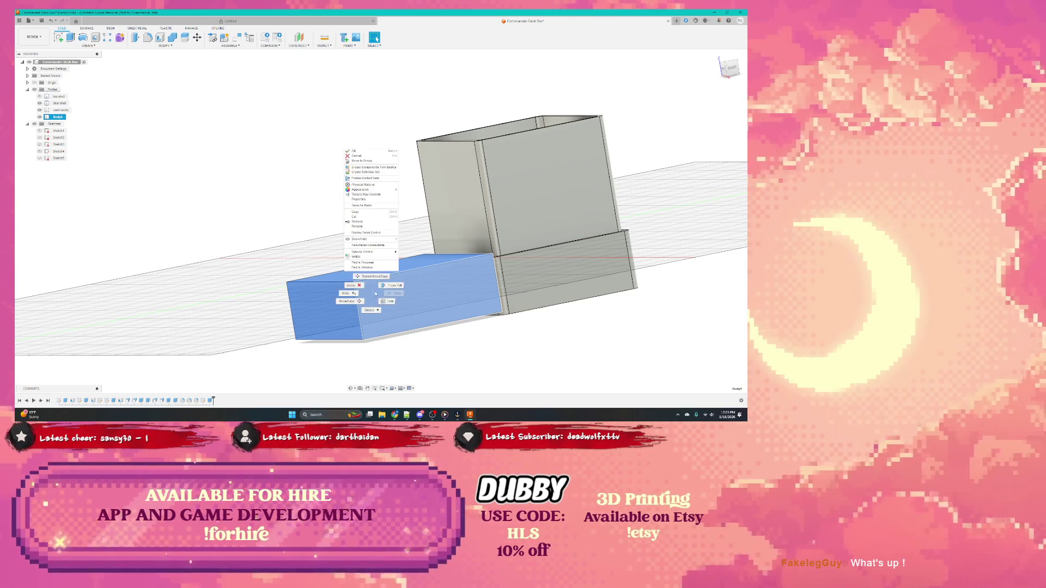
{"action": "left_click", "coordinate": [353, 301]}
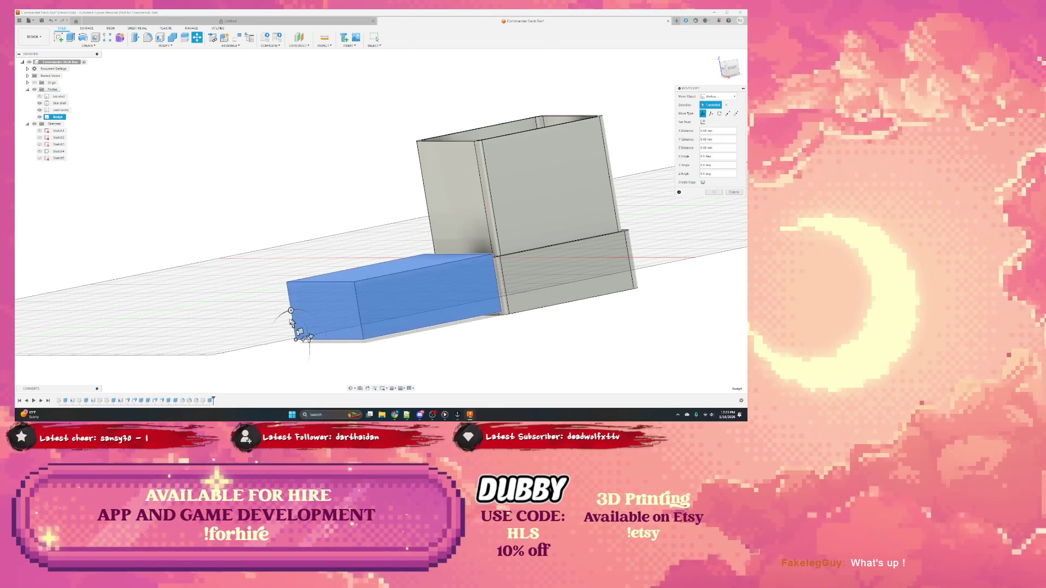
{"action": "left_click_drag", "start_coordinate": [291, 313], "coordinate": [302, 339]}
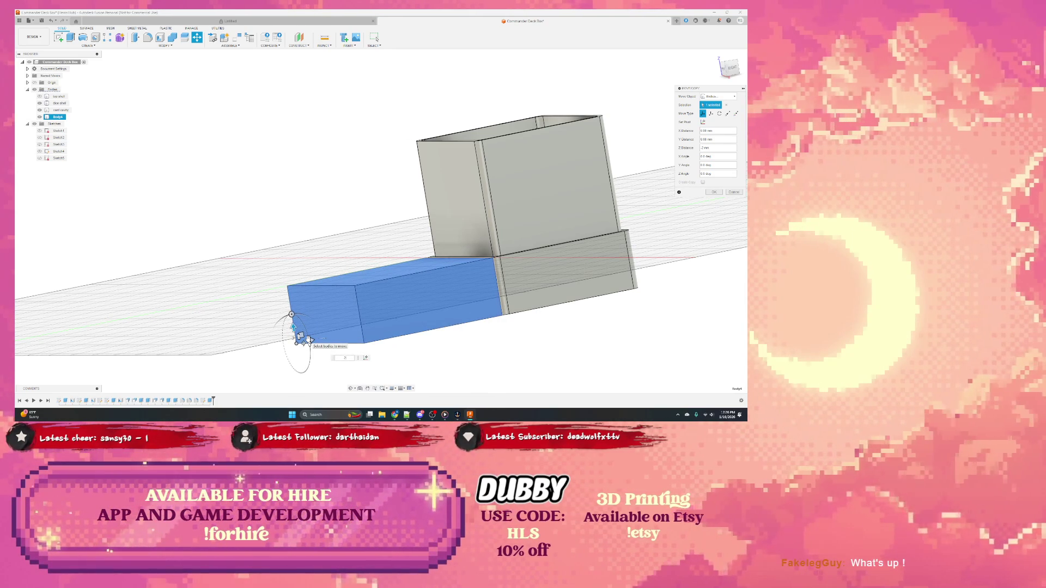
{"action": "key", "text": "Return"}
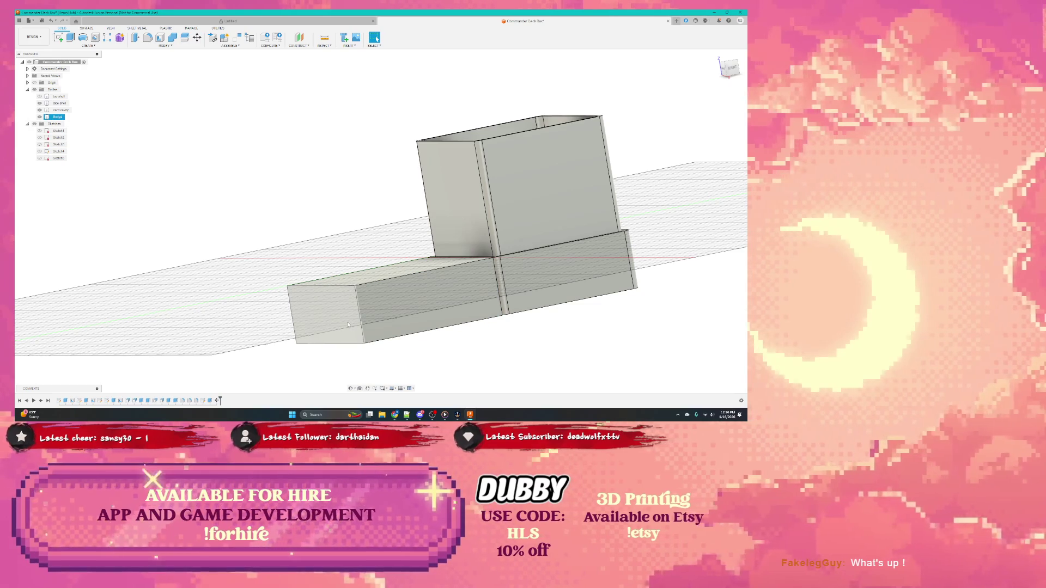
{"action": "scroll", "coordinate": [369, 258], "scroll_direction": "up", "scroll_amount": 4}
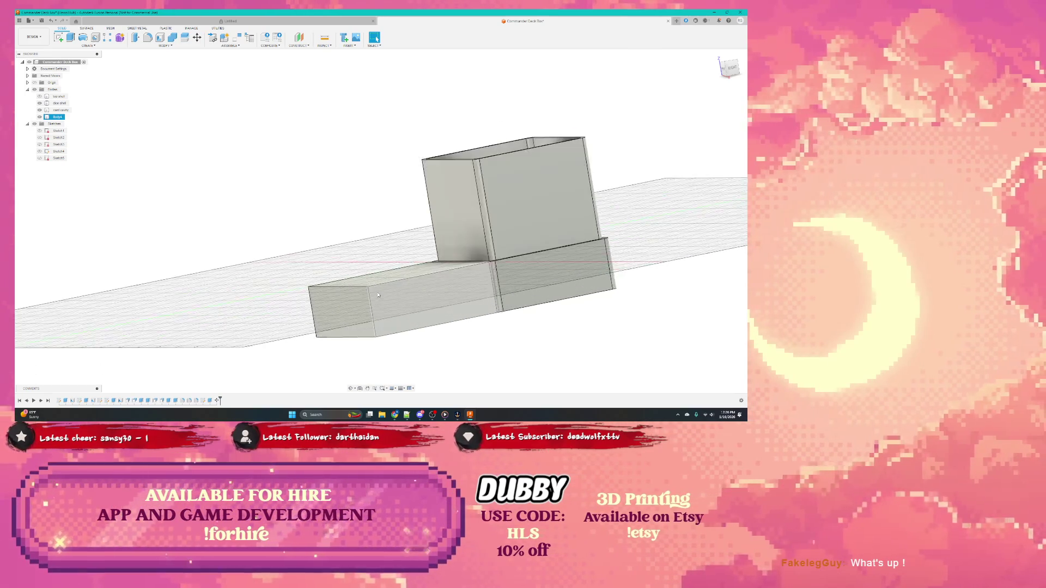
{"action": "middle_click_drag", "start_coordinate": [369, 257], "coordinate": [335, 312], "text": "shift"}
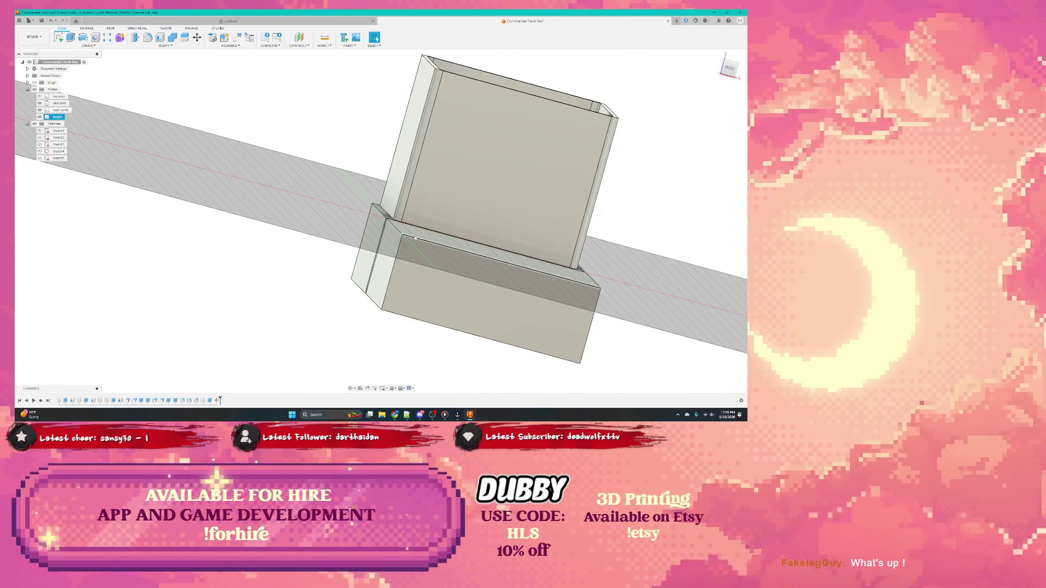
{"action": "left_click", "coordinate": [374, 38]}
{"action": "mouse_move", "coordinate": [458, 302]}
{"action": "middle_mouse_down", "text": "shift"}
{"action": "mouse_move", "coordinate": [360, 245]}
{"action": "mouse_move", "coordinate": [379, 264]}
{"action": "middle_mouse_up", "text": "shift"}
{"action": "left_click", "coordinate": [728, 70]}
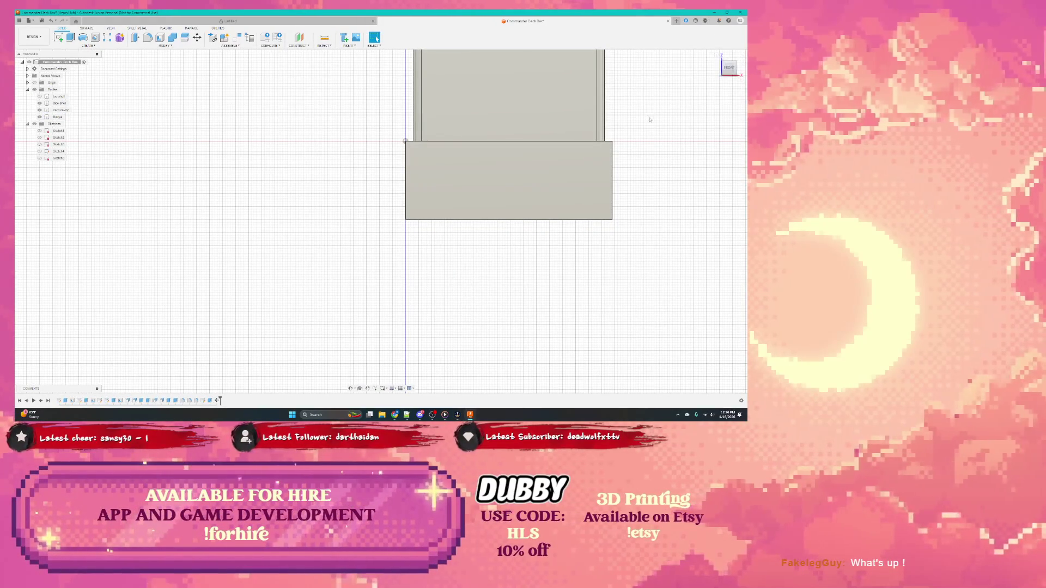
{"action": "mouse_move", "coordinate": [494, 152]}
{"action": "middle_mouse_down", "text": "shift"}
{"action": "mouse_move", "coordinate": [636, 97]}
{"action": "mouse_move", "coordinate": [491, 204]}
{"action": "middle_mouse_up", "text": "shift"}
{"action": "scroll", "coordinate": [419, 266], "scroll_direction": "down", "scroll_amount": 3}
{"action": "middle_click_drag", "start_coordinate": [425, 246], "coordinate": [419, 266], "text": "shift"}
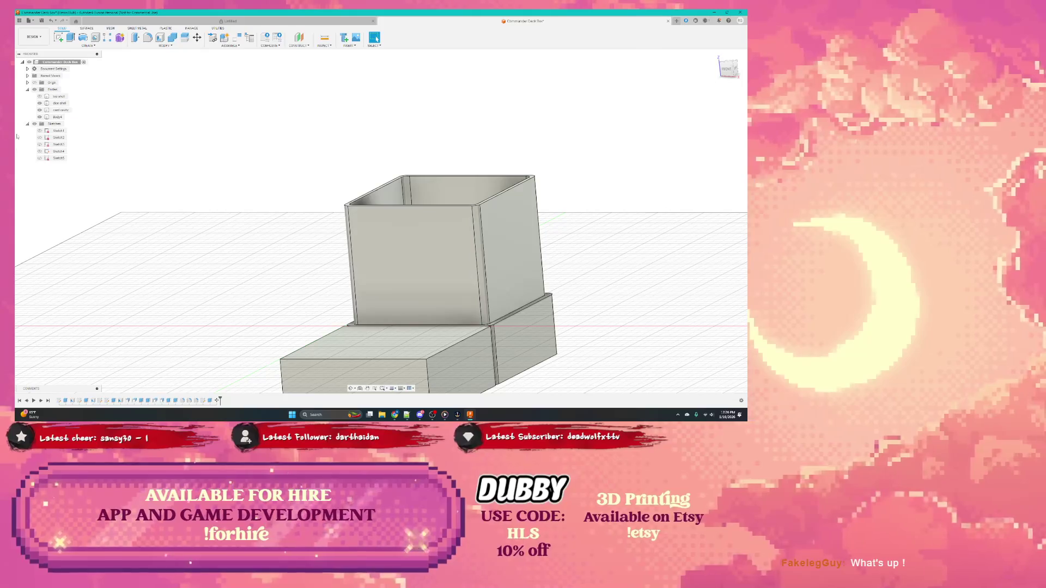
{"action": "left_click", "coordinate": [40, 96]}
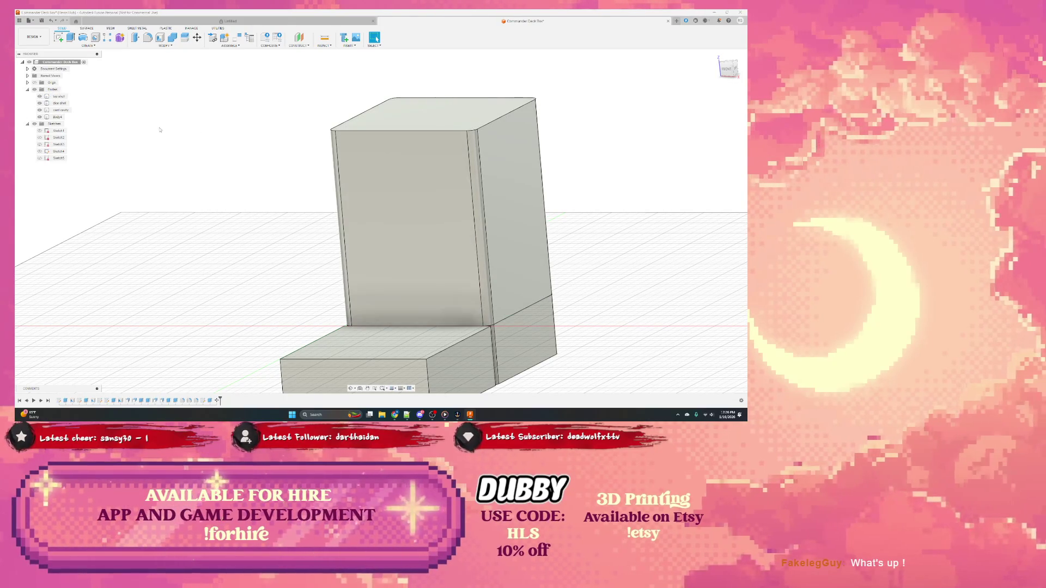
{"action": "left_click", "coordinate": [46, 103]}
{"action": "left_click", "coordinate": [40, 104]}
{"action": "left_click", "coordinate": [40, 103]}
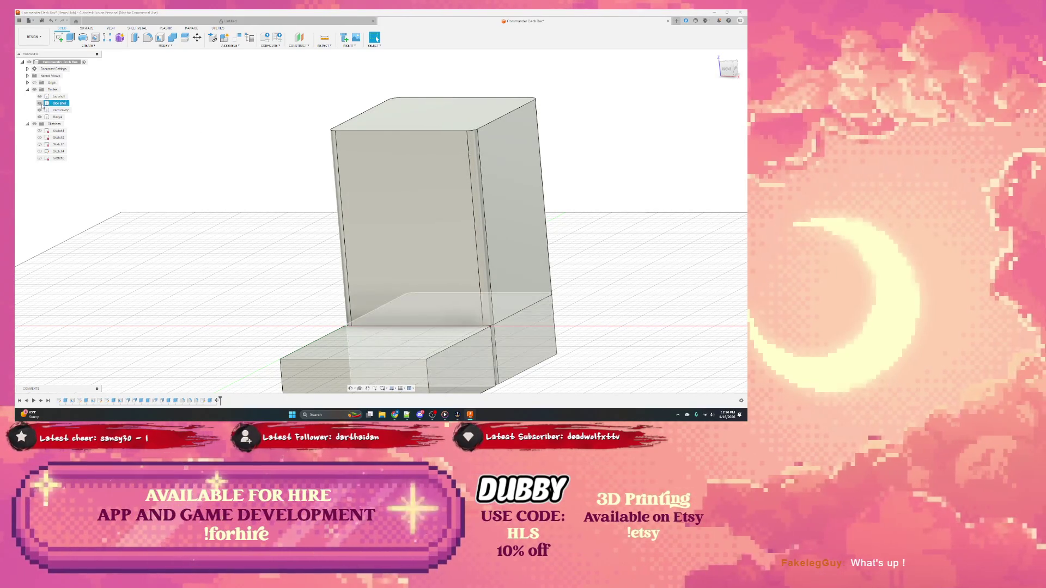
{"action": "left_click", "coordinate": [39, 96]}
{"action": "left_click", "coordinate": [47, 110]}
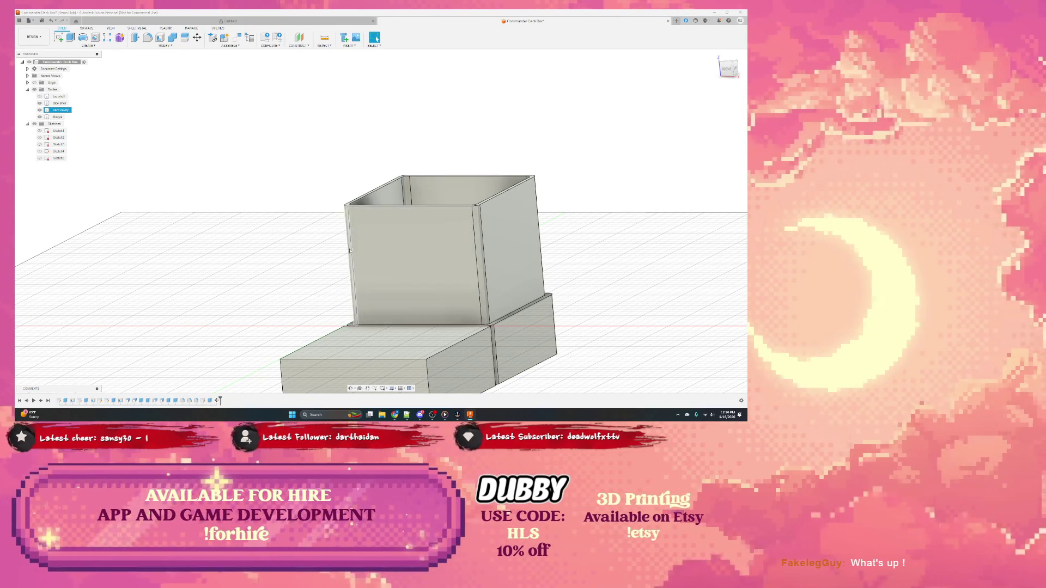
{"action": "mouse_move", "coordinate": [407, 217]}
{"action": "middle_mouse_down", "text": "shift"}
{"action": "mouse_move", "coordinate": [367, 260]}
{"action": "mouse_move", "coordinate": [315, 232]}
{"action": "middle_mouse_up", "text": "shift"}
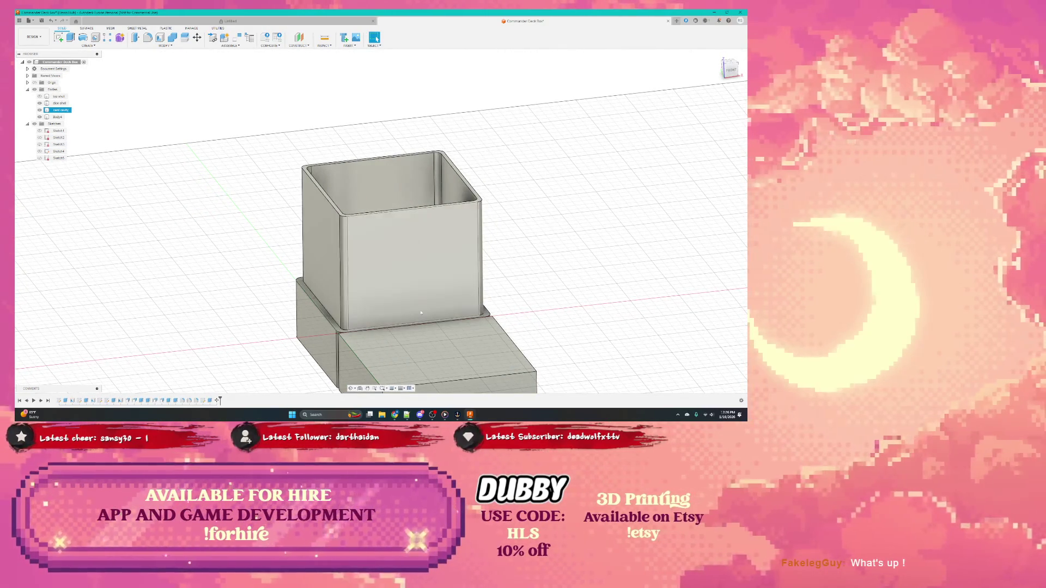
{"action": "mouse_move", "coordinate": [409, 269]}
{"action": "middle_mouse_down", "text": "shift"}
{"action": "mouse_move", "coordinate": [440, 355]}
{"action": "mouse_move", "coordinate": [457, 311]}
{"action": "mouse_move", "coordinate": [458, 347]}
{"action": "middle_mouse_up", "text": "shift"}
{"action": "left_click", "coordinate": [458, 352]}
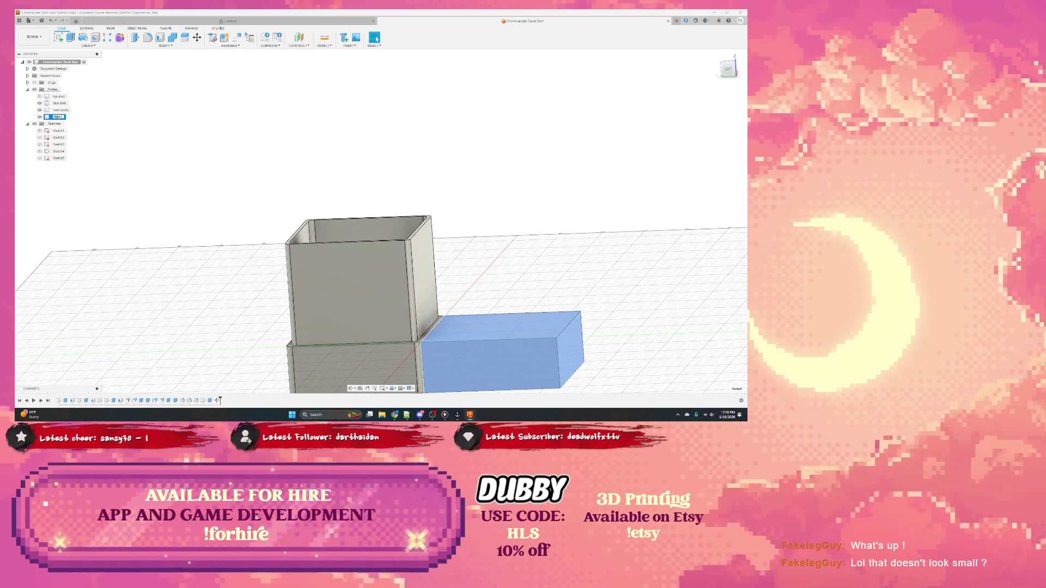
{"action": "left_click", "coordinate": [59, 117]}
{"action": "type", "text": "dice drawer"}
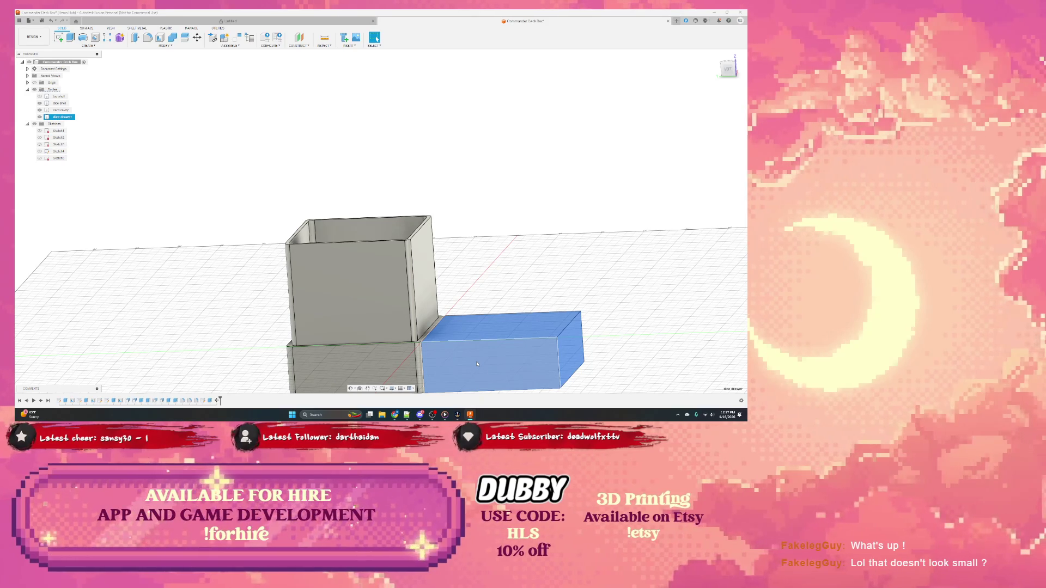
Move the drawer body sideways into the base housing beneath the sleeve
{"action": "right_click", "coordinate": [478, 363]}
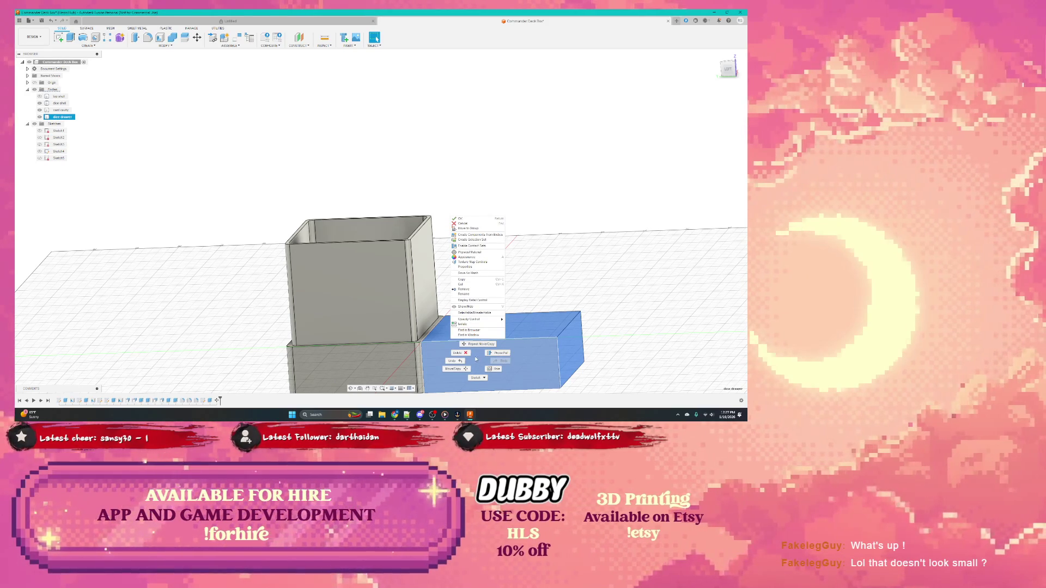
{"action": "left_click", "coordinate": [467, 372]}
{"action": "mouse_move", "coordinate": [543, 361]}
{"action": "left_mouse_down"}
{"action": "mouse_move", "coordinate": [488, 389]}
{"action": "mouse_move", "coordinate": [424, 384]}
{"action": "left_mouse_up"}
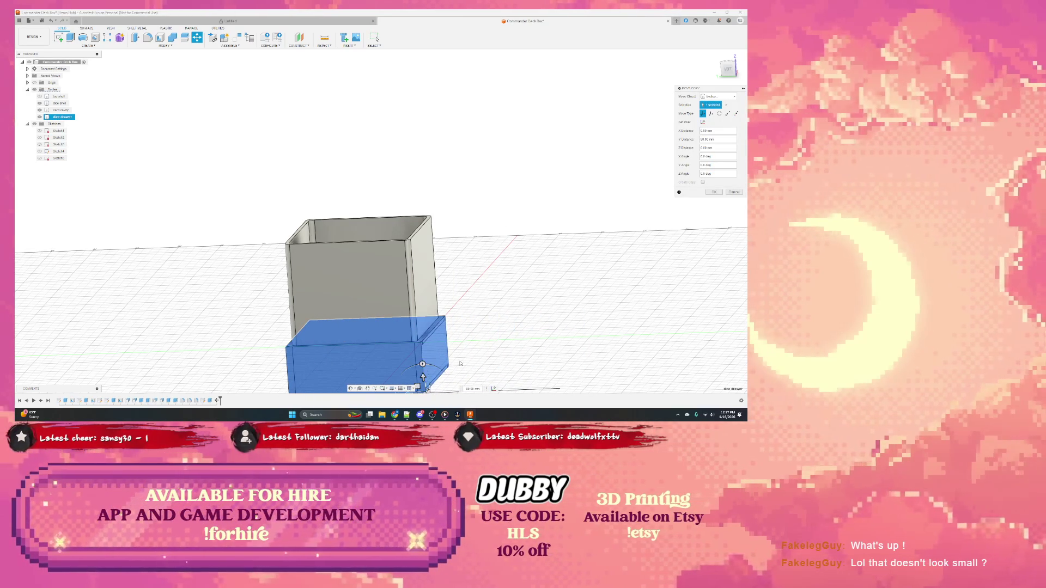
{"action": "mouse_move", "coordinate": [423, 366]}
{"action": "middle_mouse_down", "text": "shift"}
{"action": "mouse_move", "coordinate": [478, 357]}
{"action": "mouse_move", "coordinate": [469, 375]}
{"action": "middle_mouse_up", "text": "shift"}
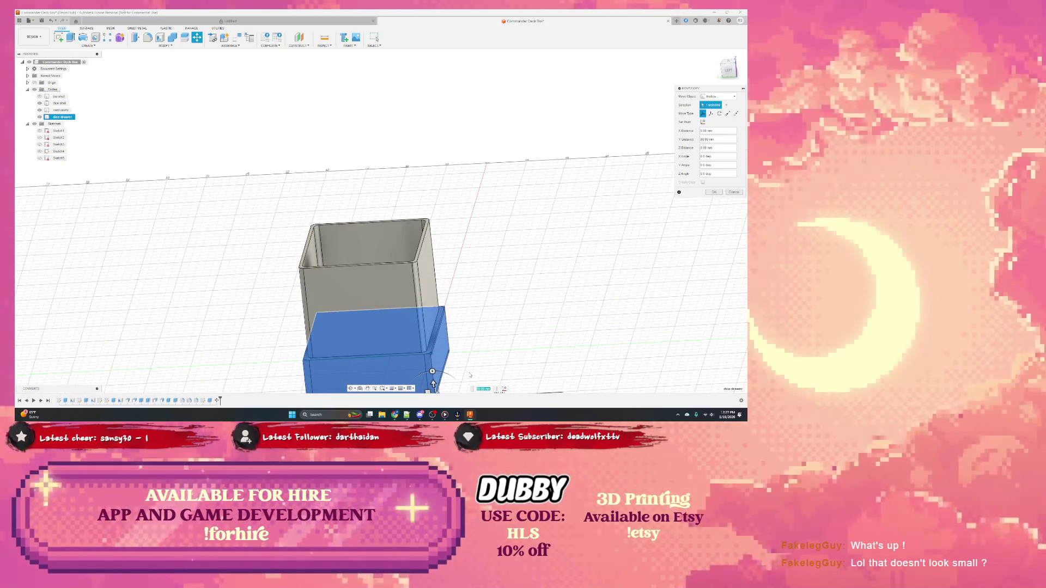
{"action": "left_click_drag", "start_coordinate": [432, 372], "coordinate": [436, 372]}
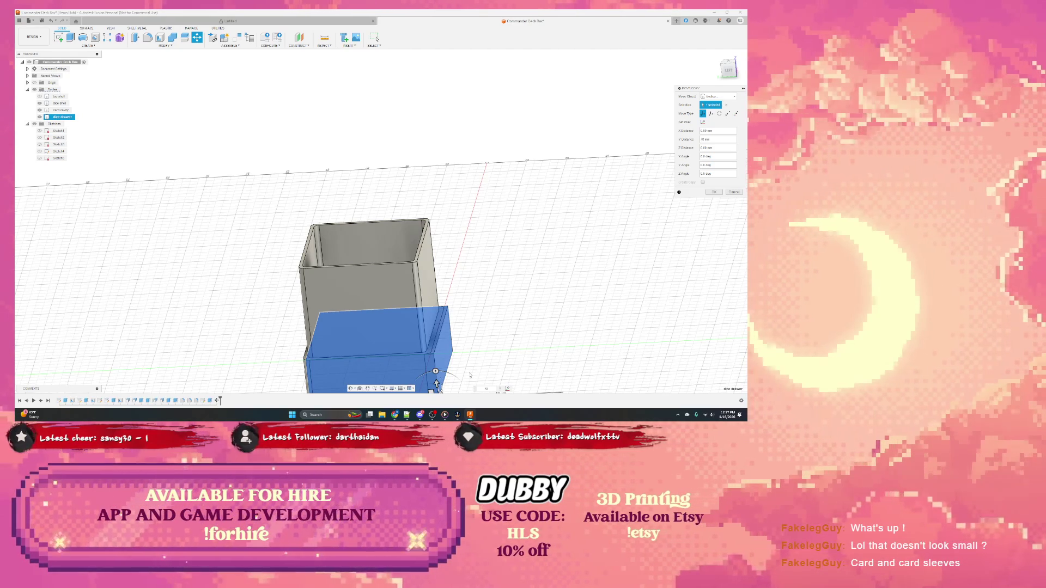
{"action": "key", "text": "Return"}
Select the drawer and housing bodies and bring up the Modify command list
{"action": "left_click", "coordinate": [448, 356]}
{"action": "left_click", "coordinate": [60, 110], "text": "ctrl"}
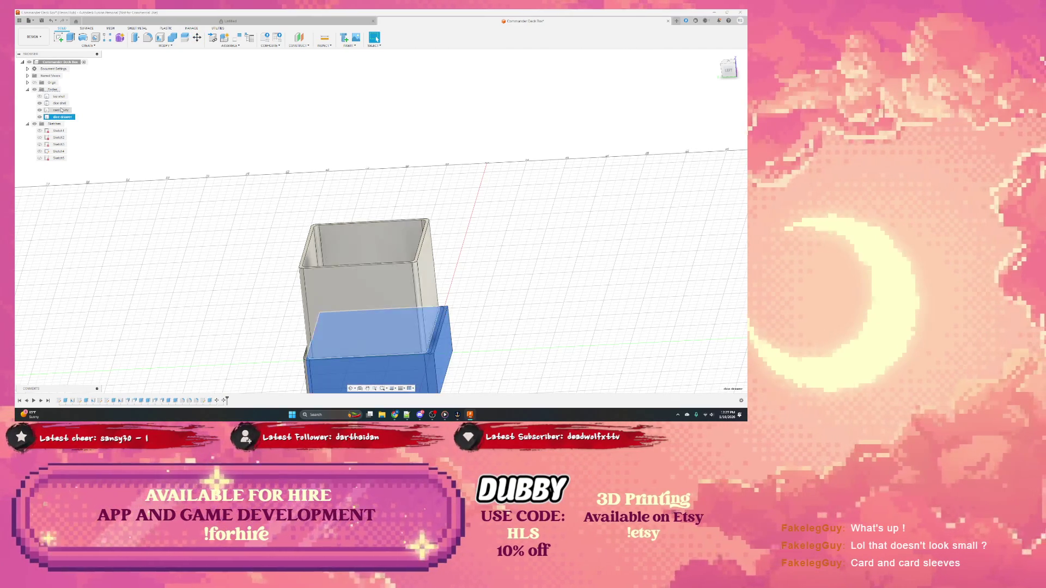
{"action": "left_click", "coordinate": [167, 45]}
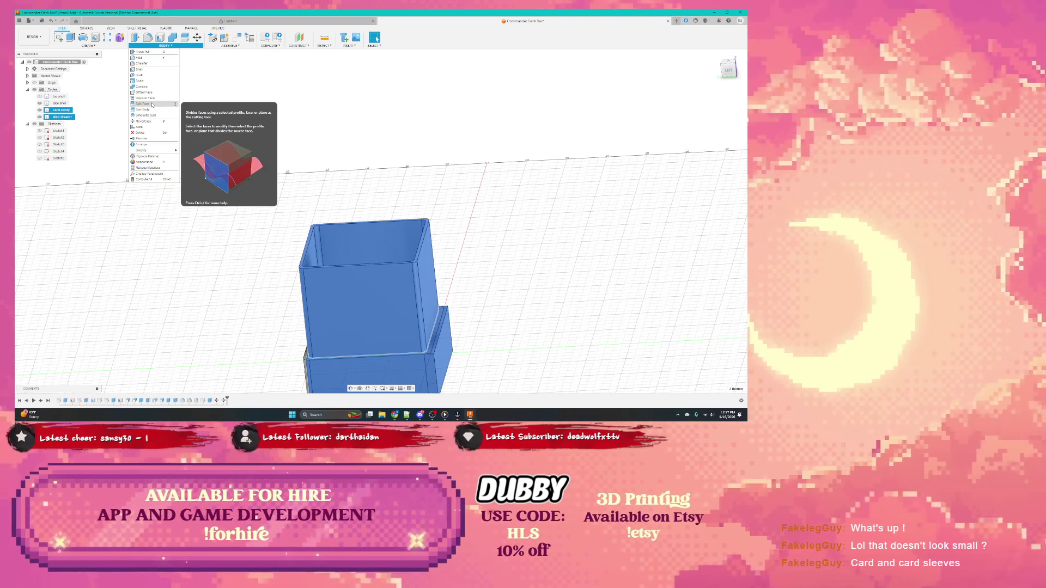
Close the Modify list, Ctrl-select the drawer and the other body in the browser, and bring up their options
{"action": "left_click", "coordinate": [152, 105]}
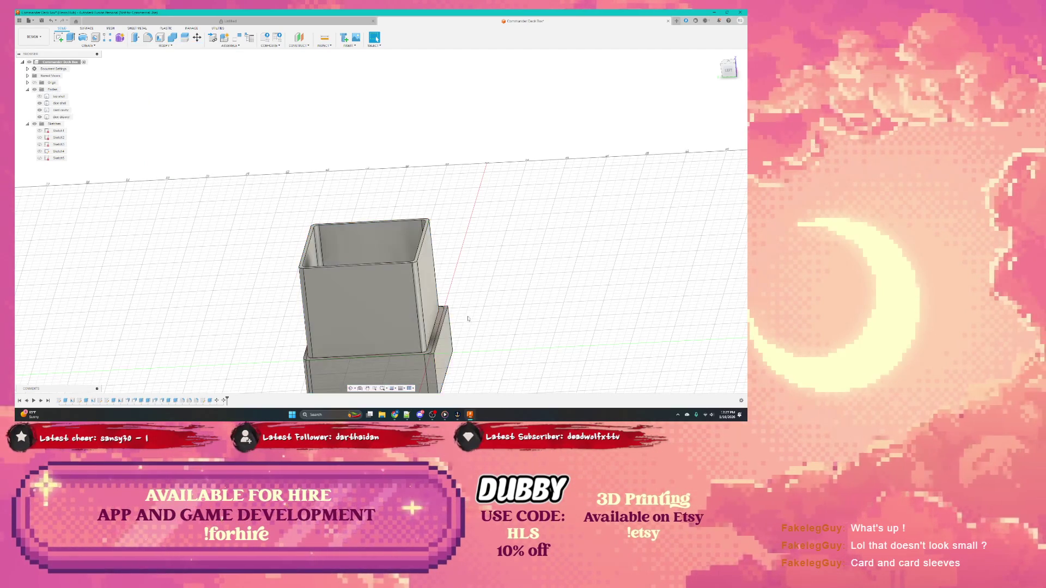
{"action": "left_click", "coordinate": [61, 117]}
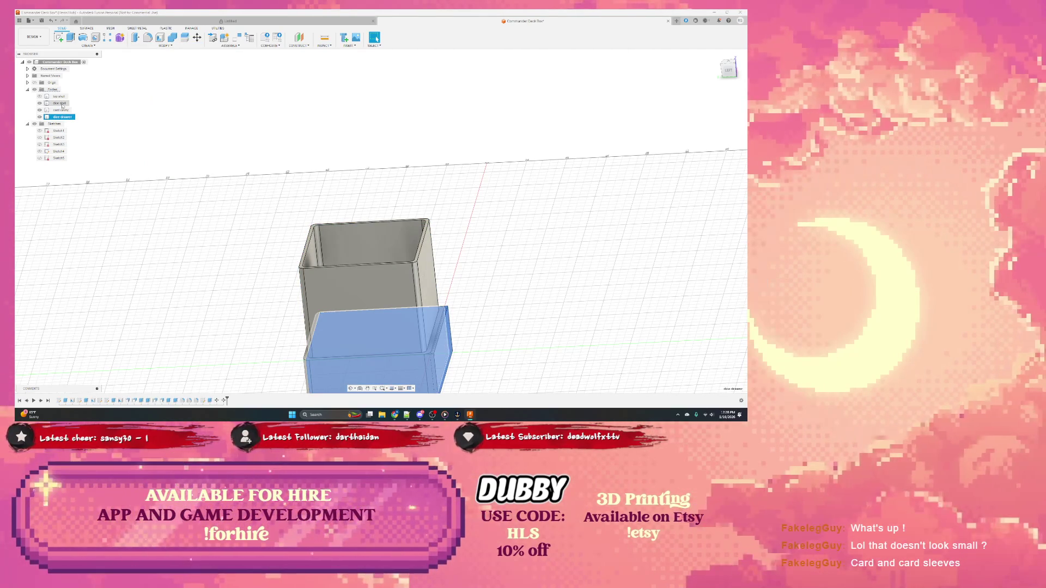
{"action": "left_click", "coordinate": [60, 103]}
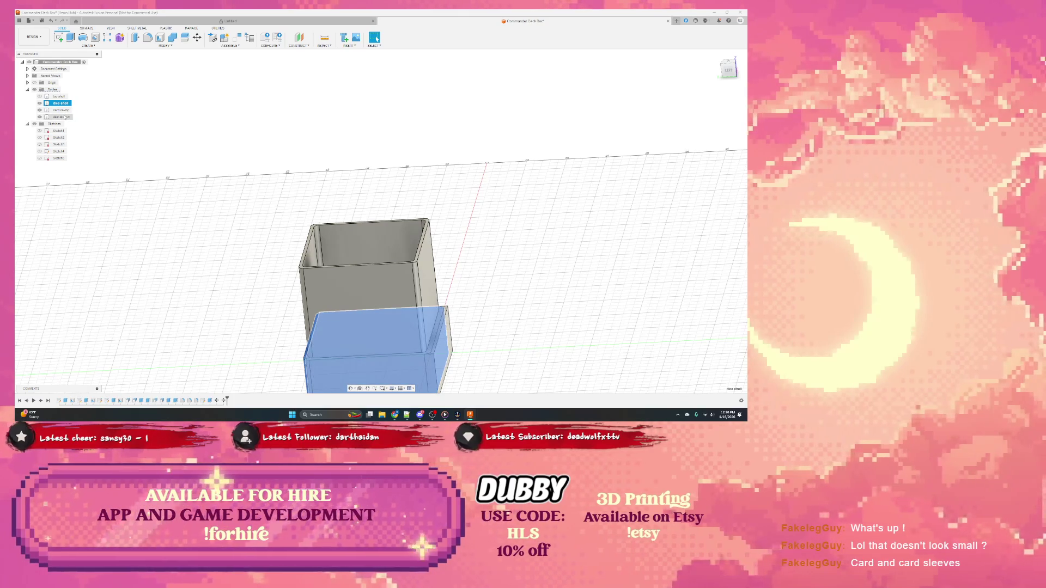
{"action": "left_click", "coordinate": [61, 117], "text": "ctrl"}
{"action": "right_click", "coordinate": [63, 118]}
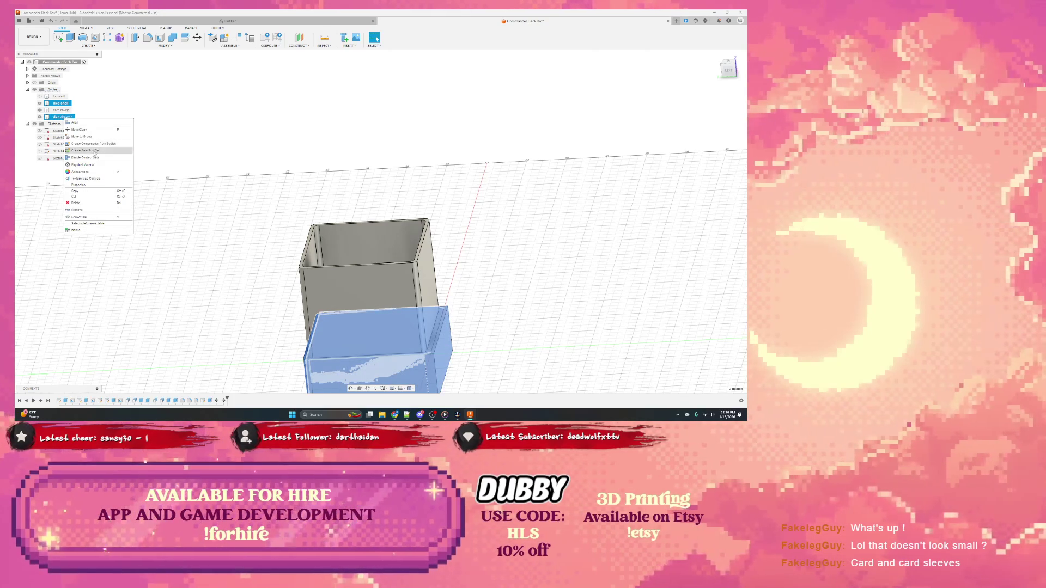
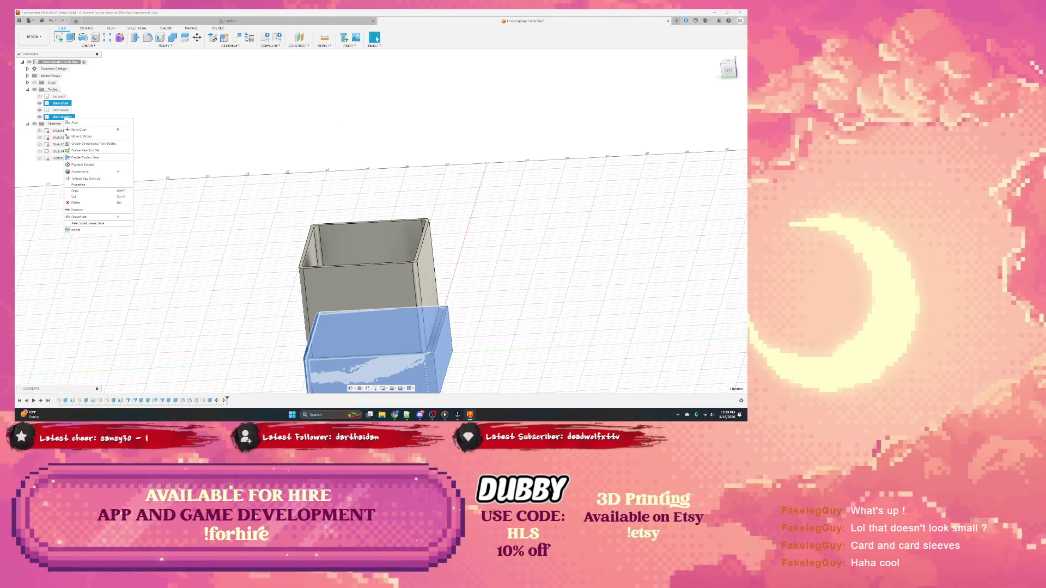
Return to the deck box design, clear the selection and orbit to look down into the boxes
{"action": "left_click", "coordinate": [78, 135]}
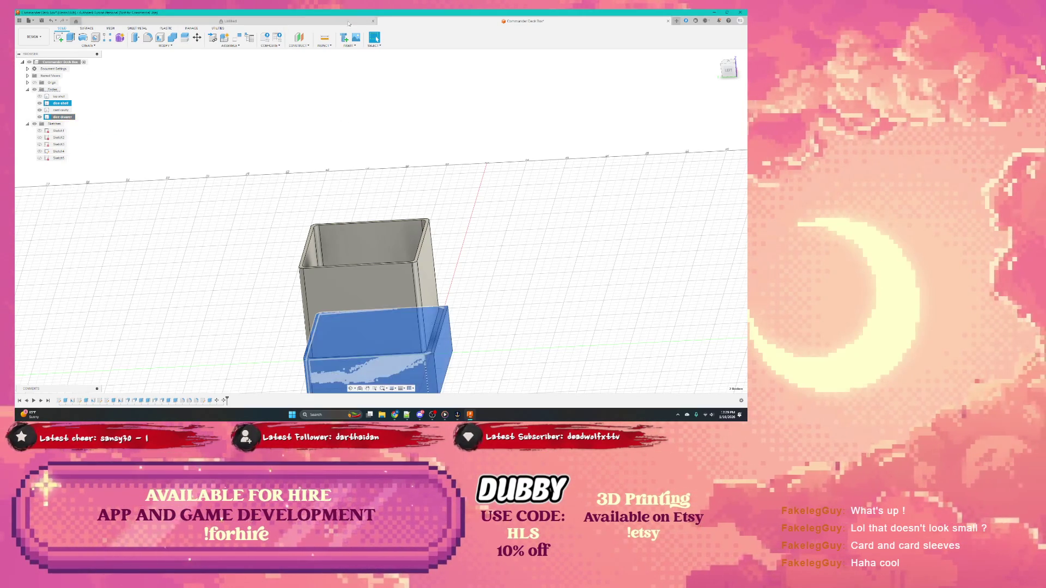
{"action": "left_click", "coordinate": [363, 22]}
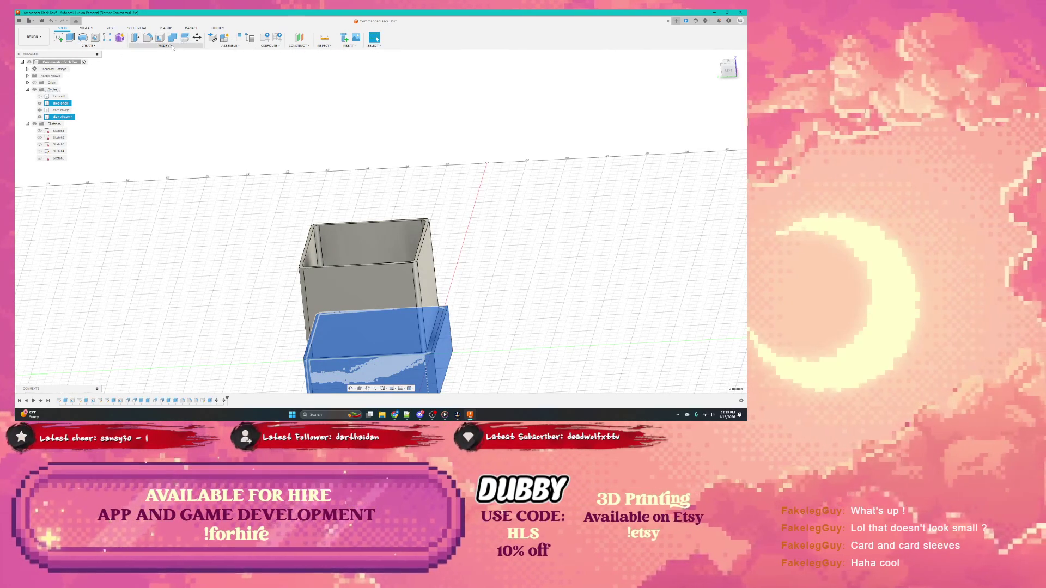
{"action": "left_click", "coordinate": [167, 45]}
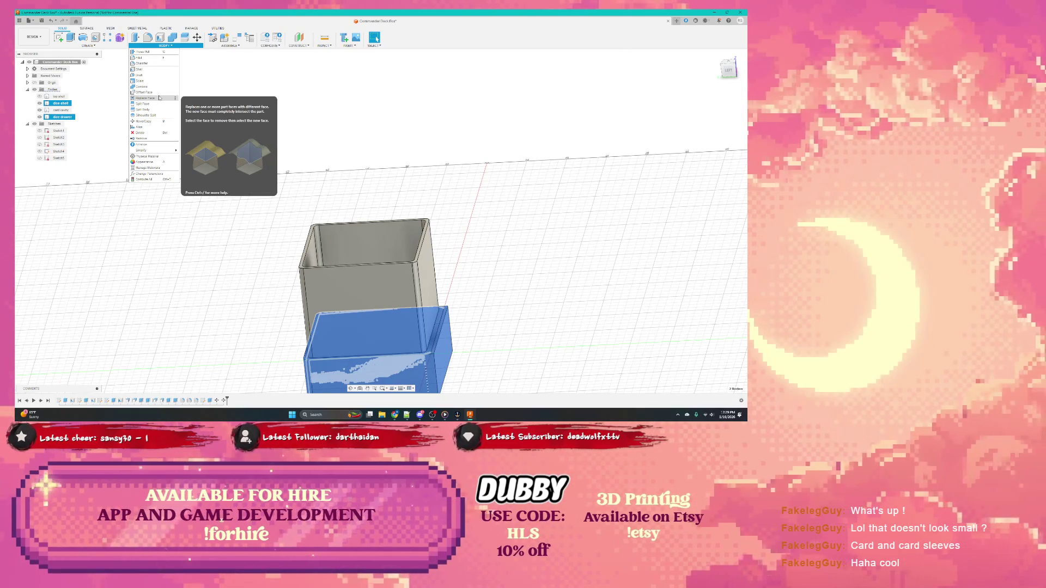
{"action": "left_click", "coordinate": [174, 24]}
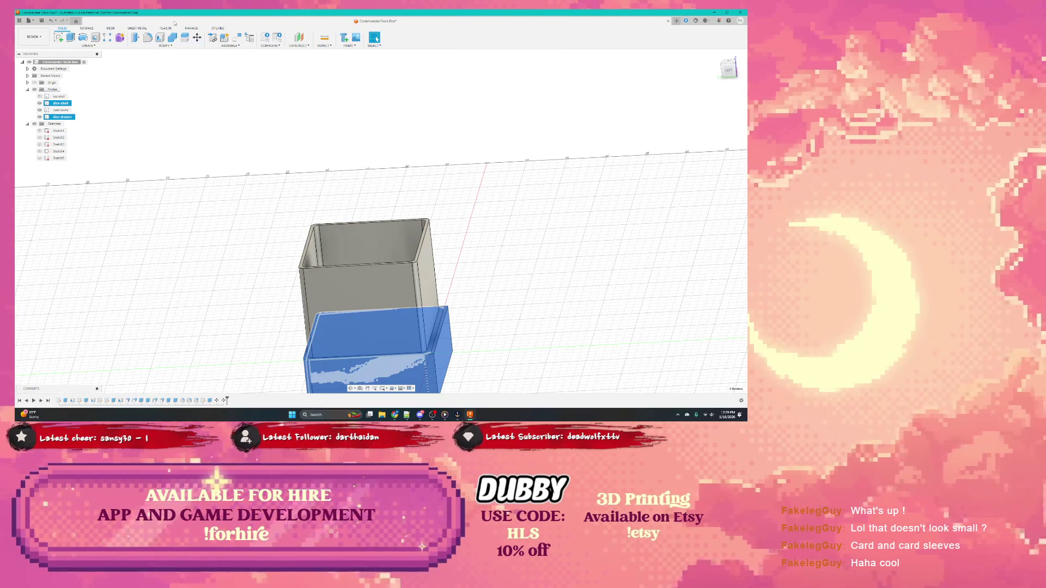
{"action": "middle_click_drag", "start_coordinate": [421, 360], "coordinate": [421, 376], "text": "shift"}
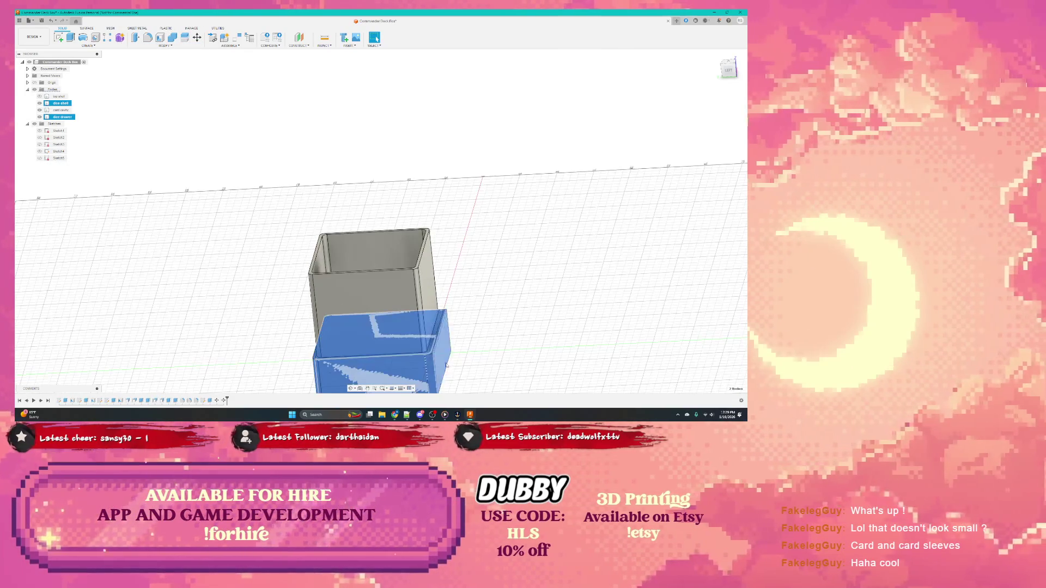
{"action": "left_click", "coordinate": [461, 329]}
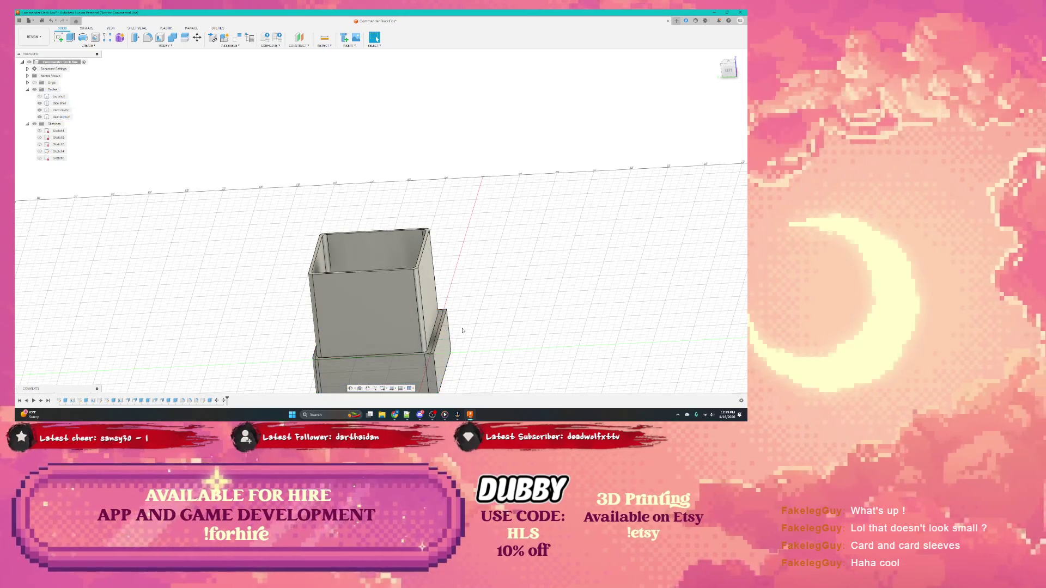
{"action": "middle_click_drag", "start_coordinate": [474, 331], "coordinate": [474, 278], "text": "shift"}
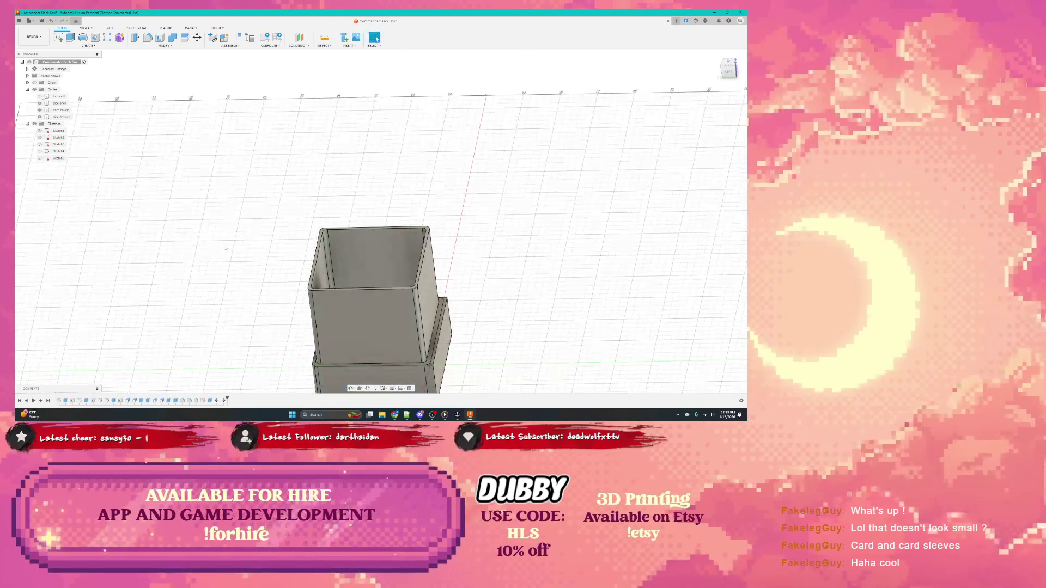
Select both box bodies in the browser and make the lower box body opaque
{"action": "left_click", "coordinate": [59, 109]}
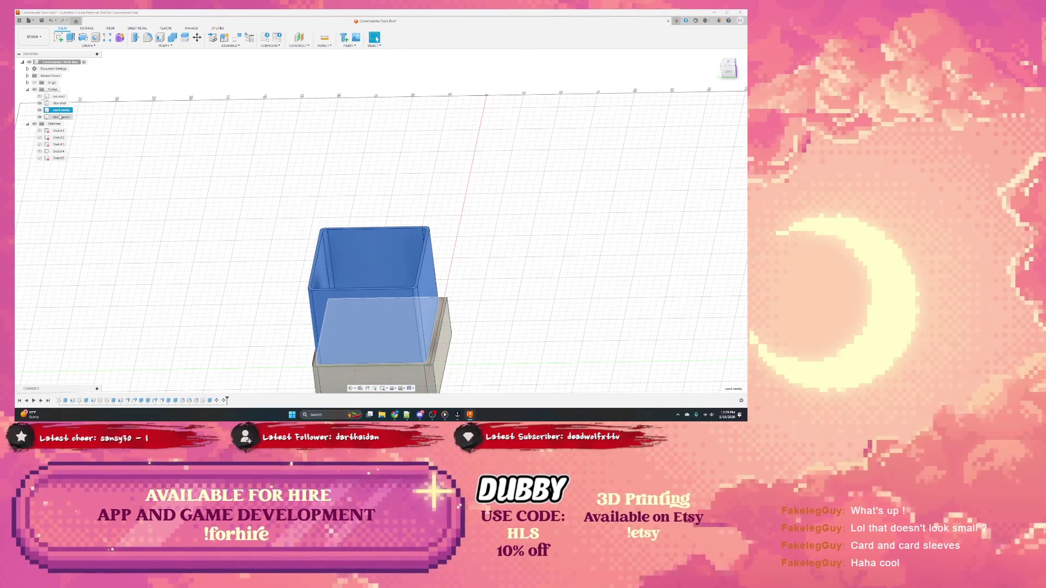
{"action": "right_click", "coordinate": [61, 117]}
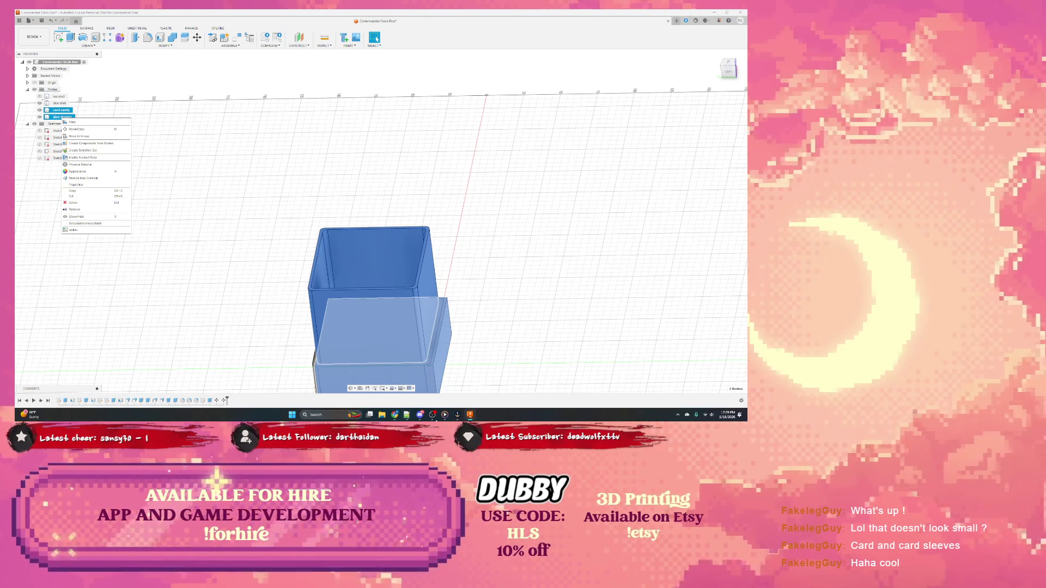
{"action": "left_click", "coordinate": [63, 121]}
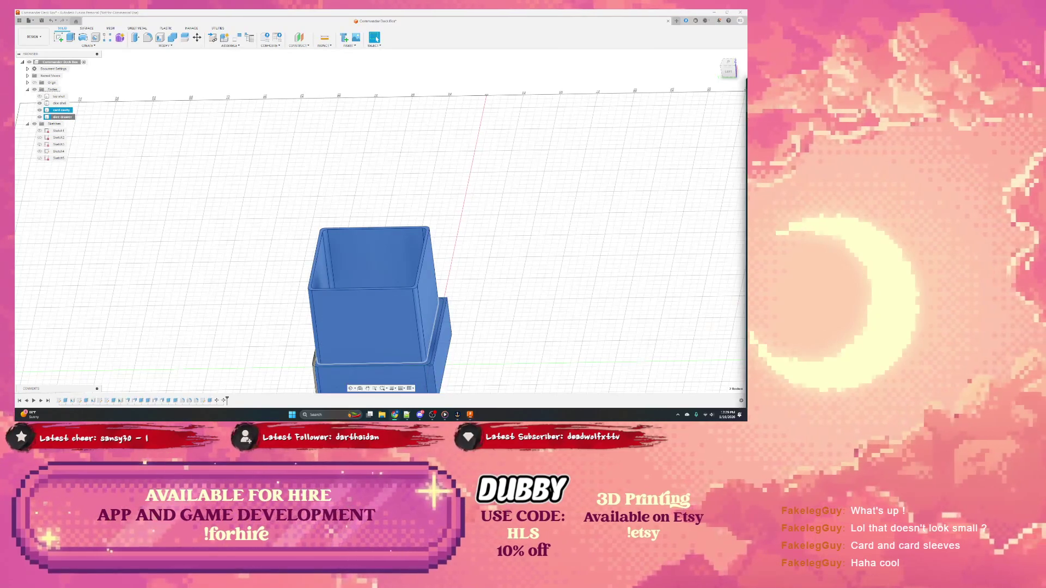
Ask ChatGPT how to cut one body's shape from another in Fusion, then return to the design
{"action": "left_click", "coordinate": [353, 415]}
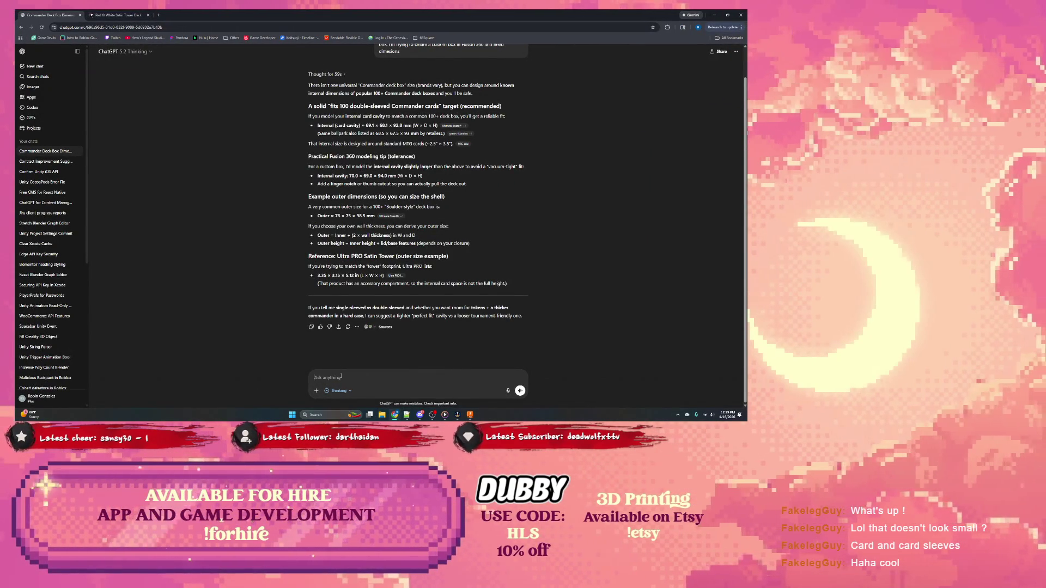
{"action": "type", "text": "mfusion how to"}
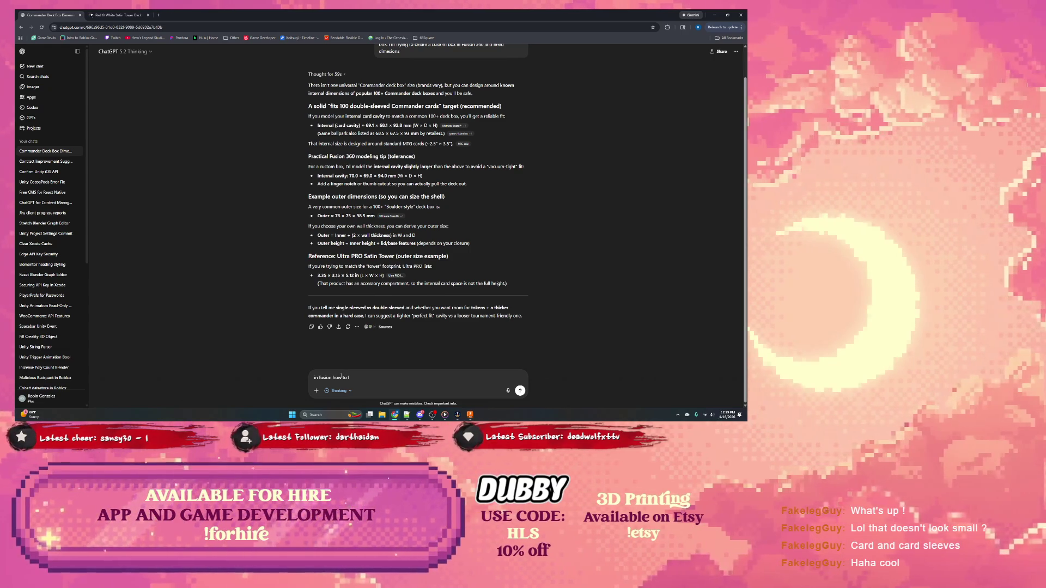
{"action": "type", "text": " I inset"}
{"action": "key", "text": "BackSpace"}
{"action": "key", "text": "BackSpace"}
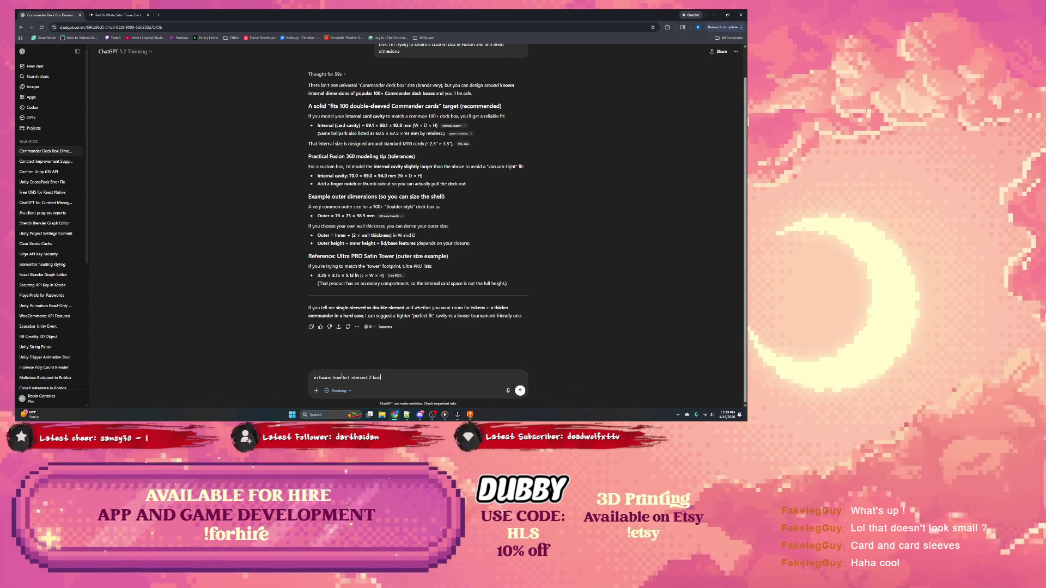
{"action": "type", "text": "y"}
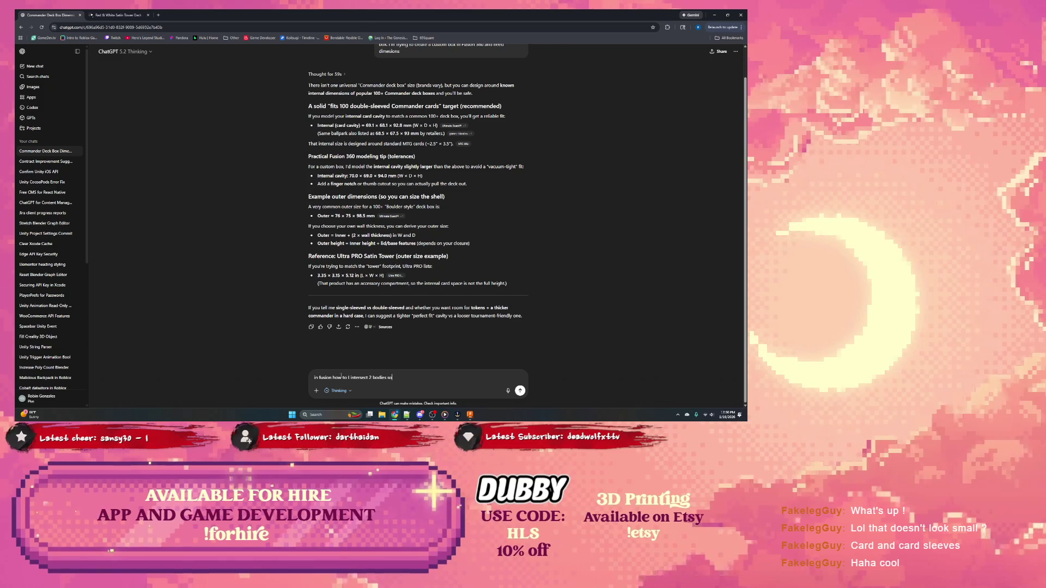
{"action": "type", "text": "o that"}
{"action": "type", "text": " I can cut a shape from 1"}
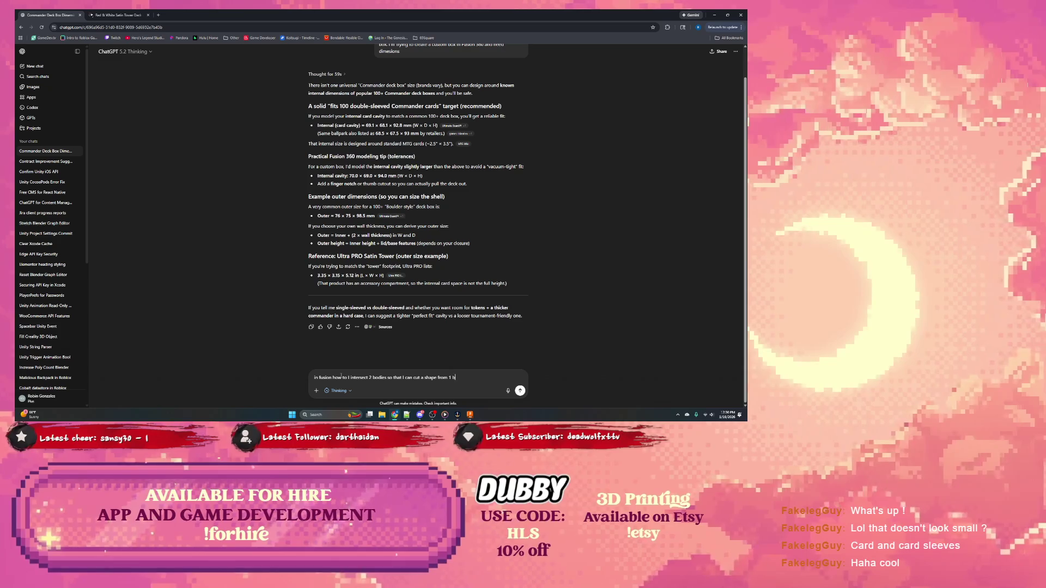
{"action": "type", "text": "body to the t"}
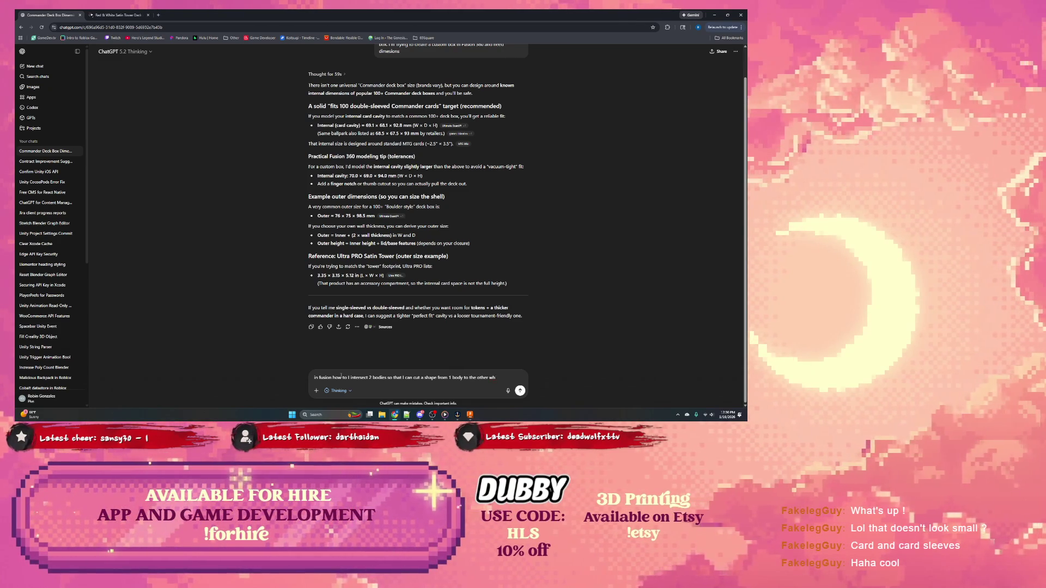
{"action": "key", "text": "Return"}
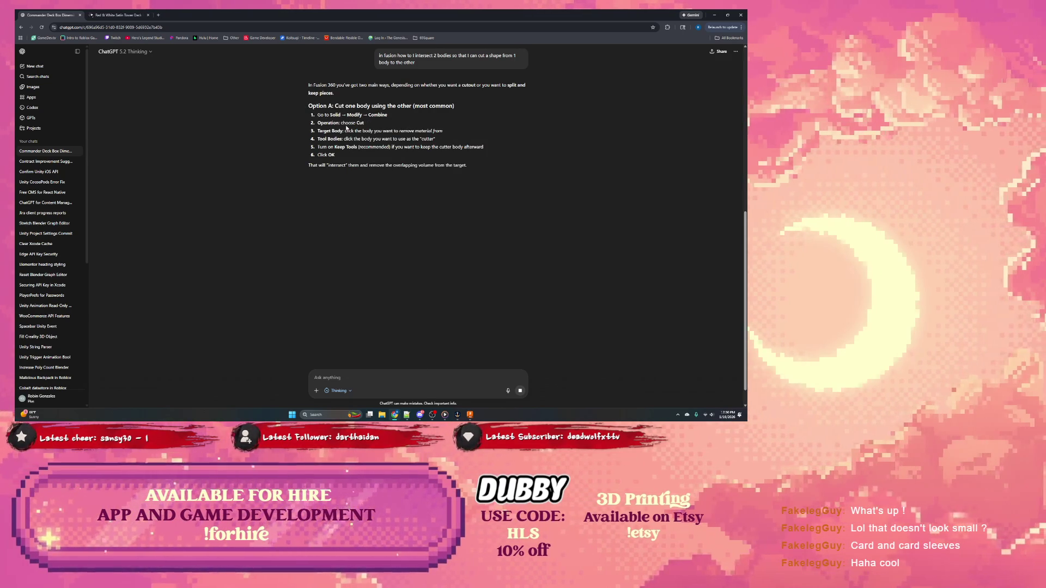
{"action": "left_click", "coordinate": [715, 15]}
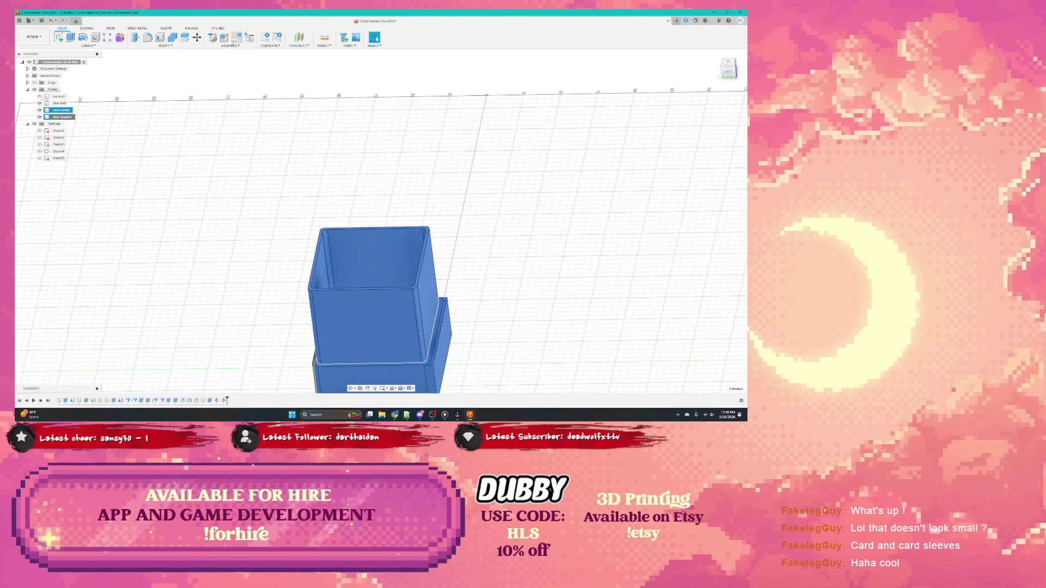
Start a Combine and clear the preselected box bodies to reassign target and tool
{"action": "left_click", "coordinate": [172, 38]}
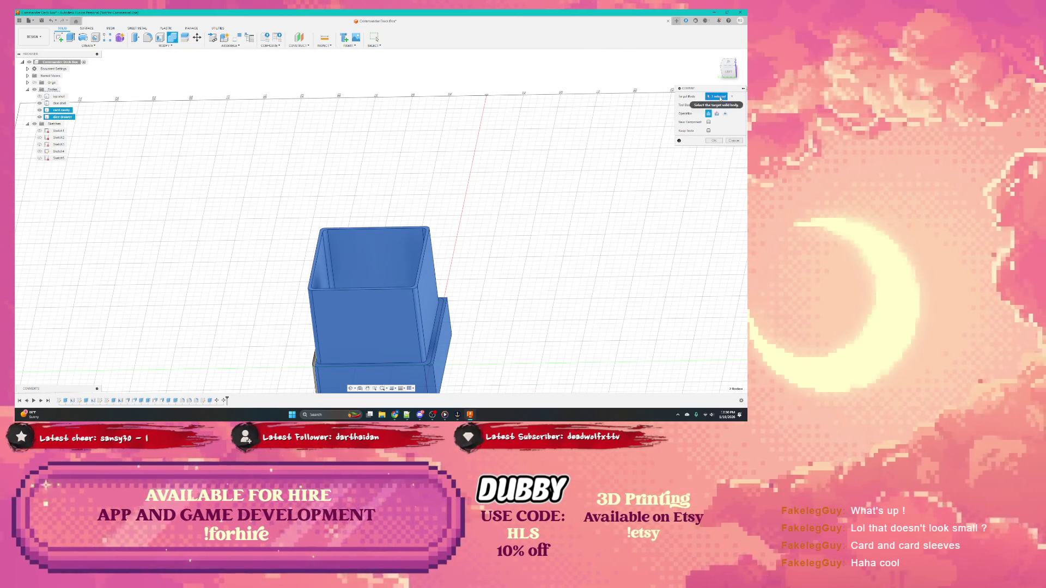
{"action": "left_click", "coordinate": [726, 99]}
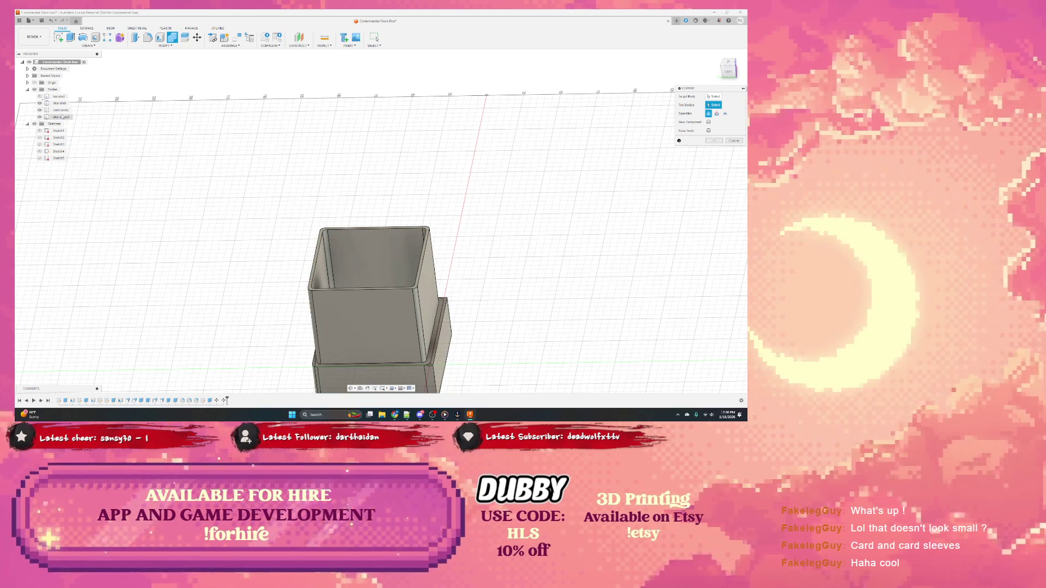
{"action": "left_click", "coordinate": [60, 111]}
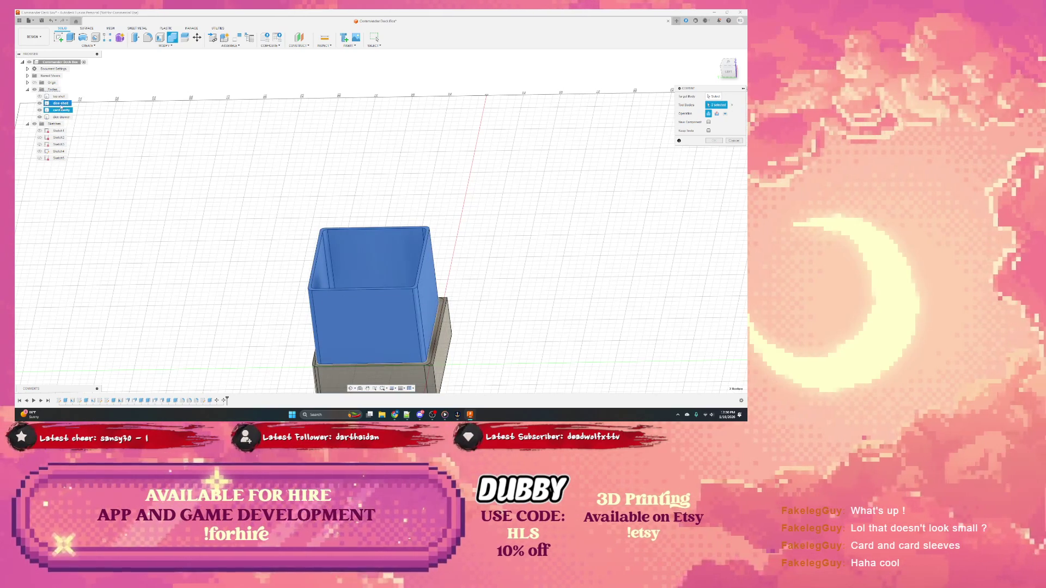
{"action": "left_click", "coordinate": [61, 103]}
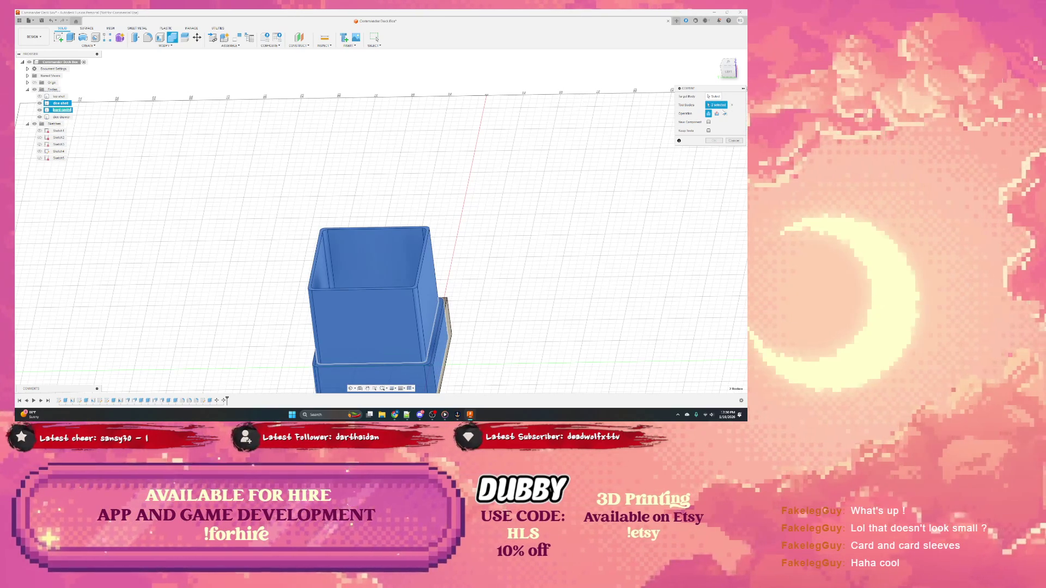
{"action": "left_click", "coordinate": [715, 106]}
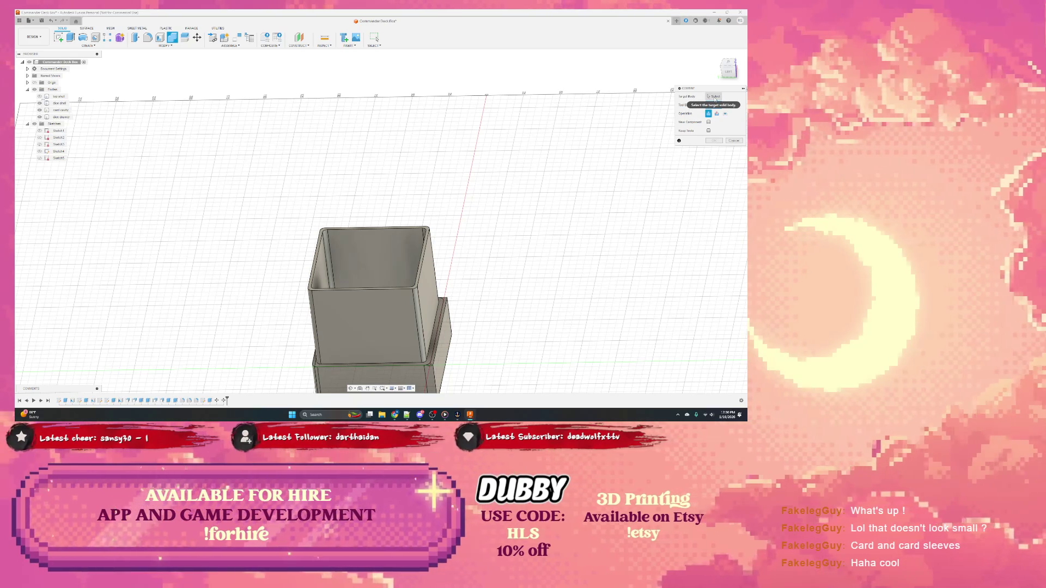
{"action": "left_click", "coordinate": [715, 104]}
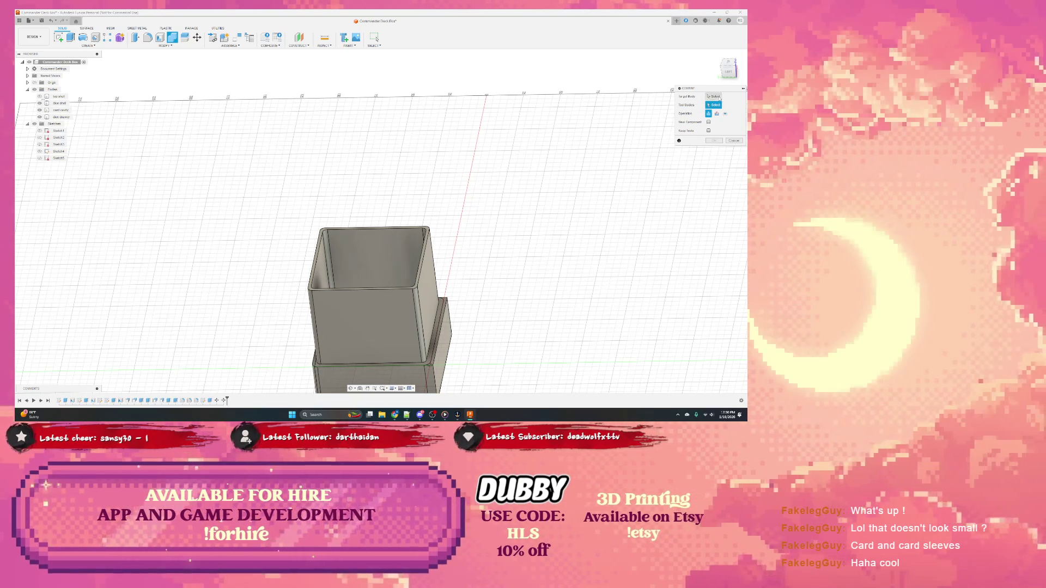
{"action": "left_click", "coordinate": [714, 95]}
Set the lower box as target, upper box as tool with the Cut operation, then clear both choices
{"action": "left_click", "coordinate": [60, 116]}
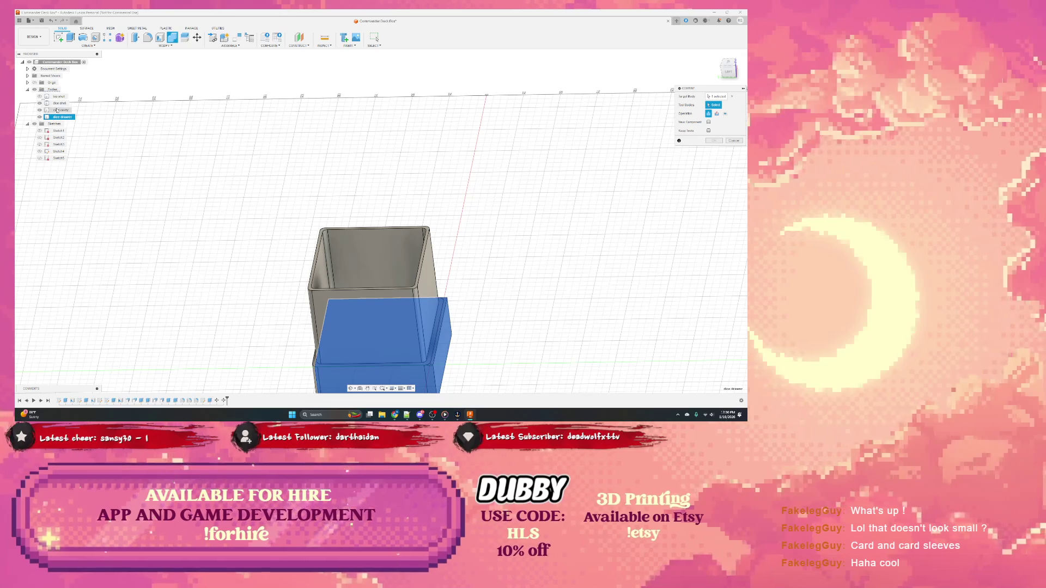
{"action": "left_click", "coordinate": [59, 110]}
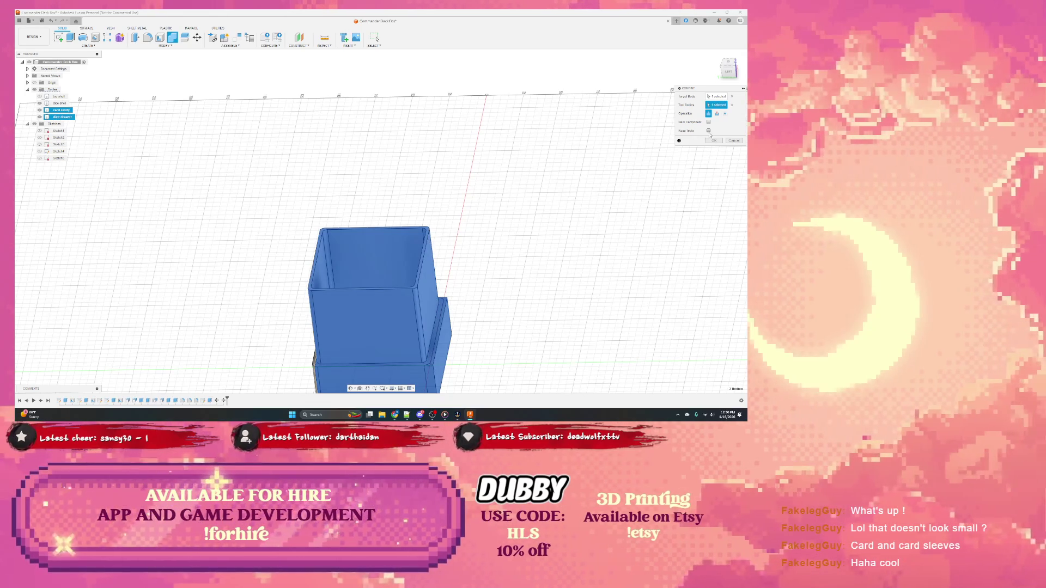
{"action": "left_click", "coordinate": [717, 113]}
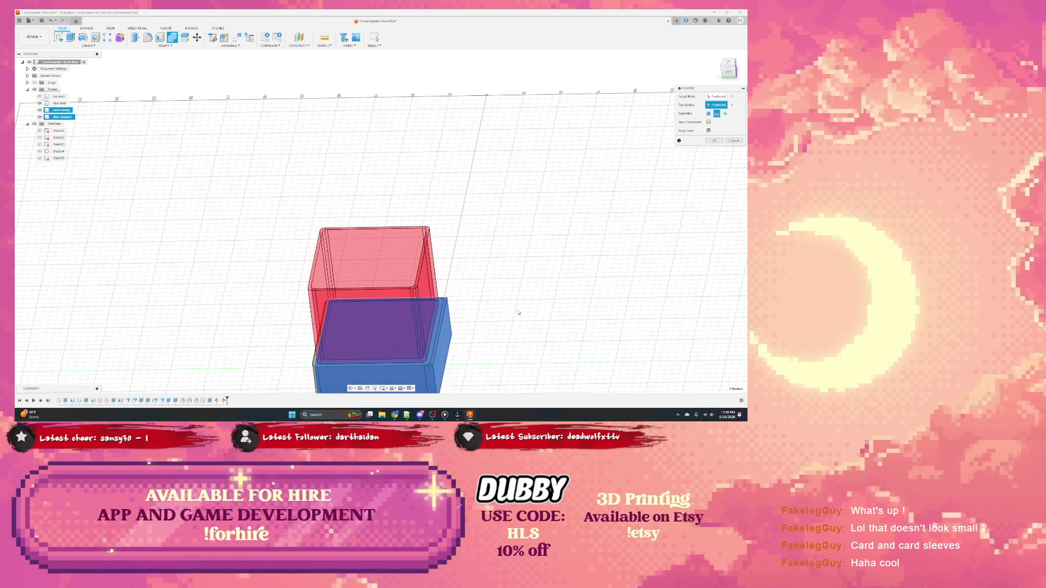
{"action": "left_click", "coordinate": [731, 100]}
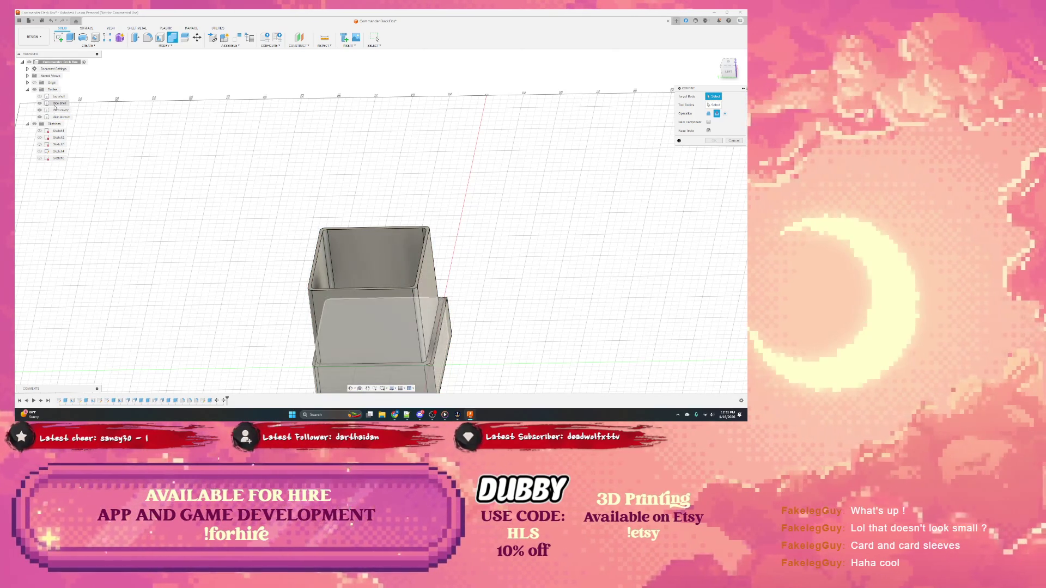
Assign the lower base body as Combine target and the hollow box as tool body
{"action": "left_click", "coordinate": [58, 103]}
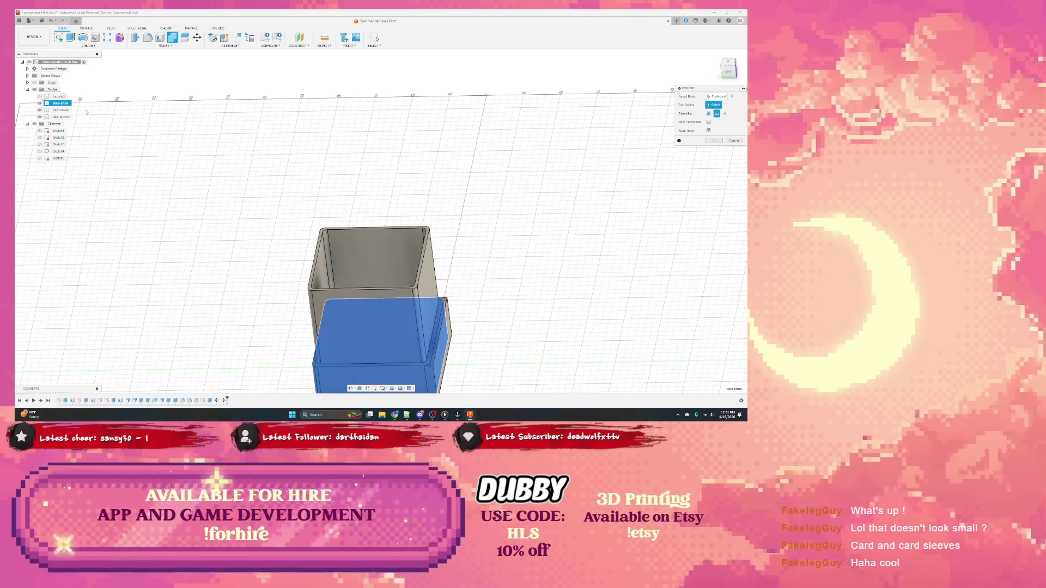
{"action": "left_click", "coordinate": [62, 117]}
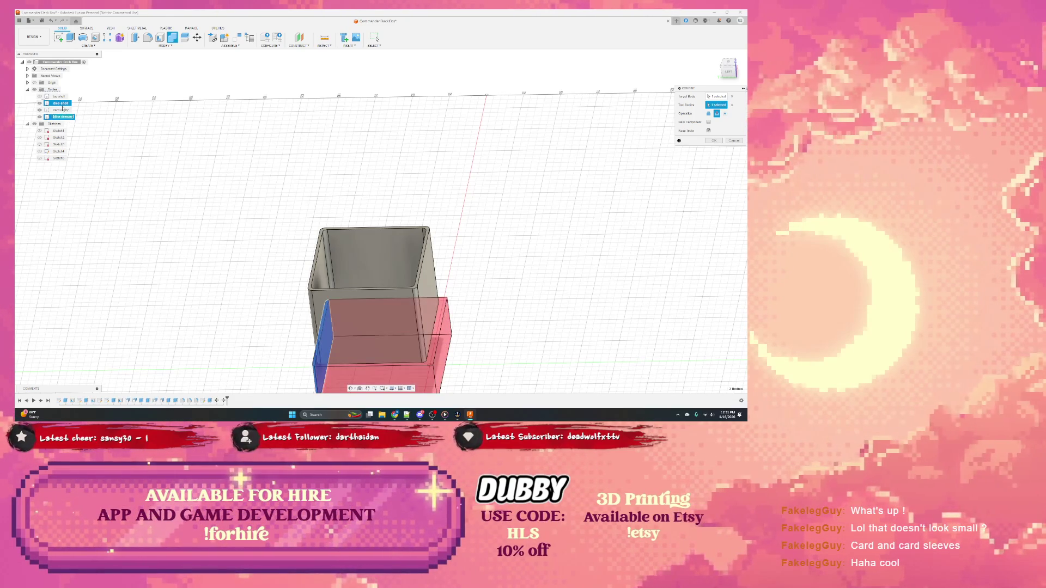
{"action": "left_click", "coordinate": [733, 96]}
{"action": "left_click", "coordinate": [58, 103]}
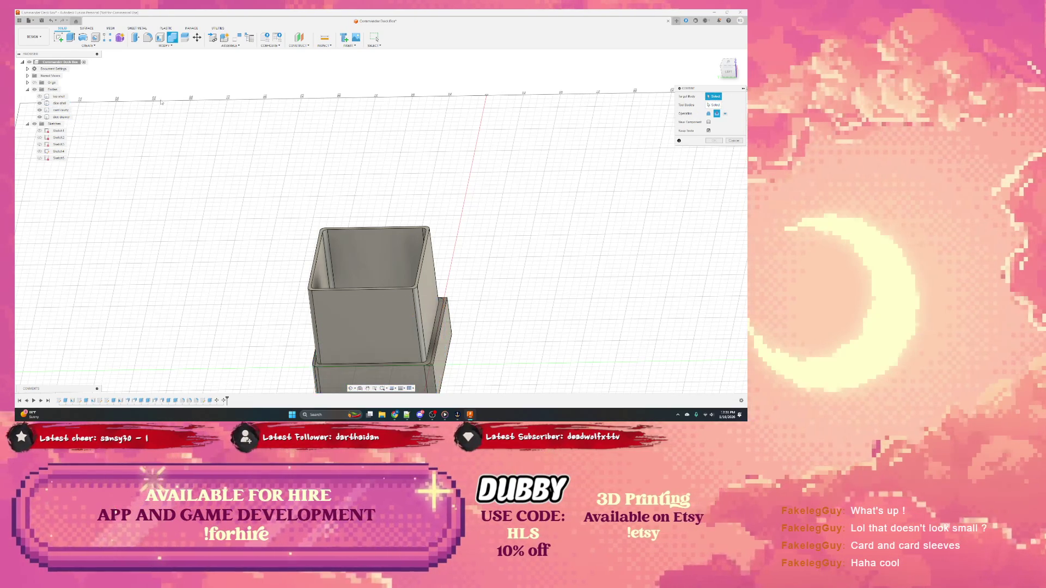
{"action": "left_click", "coordinate": [60, 116]}
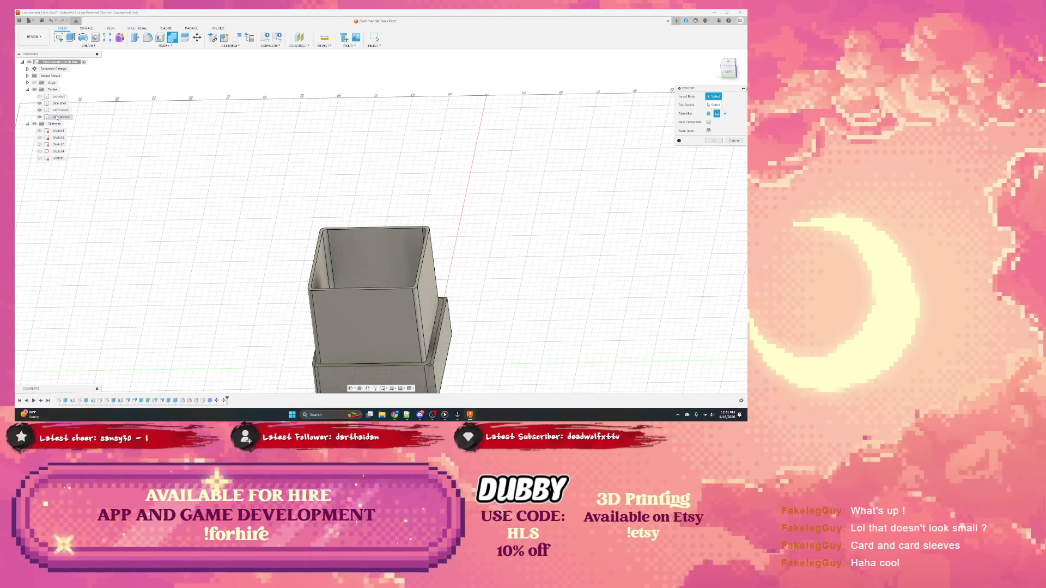
{"action": "left_click", "coordinate": [59, 103]}
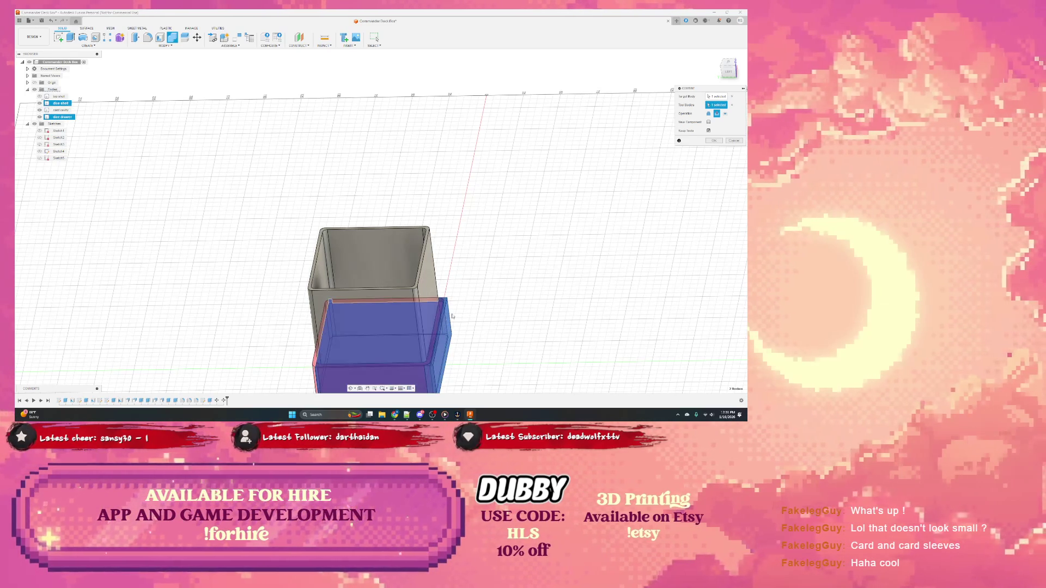
Add the grey box as tool body, confirm the Combine cut, and toggle the hollow body's visibility
{"action": "mouse_move", "coordinate": [380, 308]}
{"action": "middle_mouse_down", "text": "shift"}
{"action": "mouse_move", "coordinate": [344, 337]}
{"action": "mouse_move", "coordinate": [393, 311]}
{"action": "middle_mouse_up", "text": "shift"}
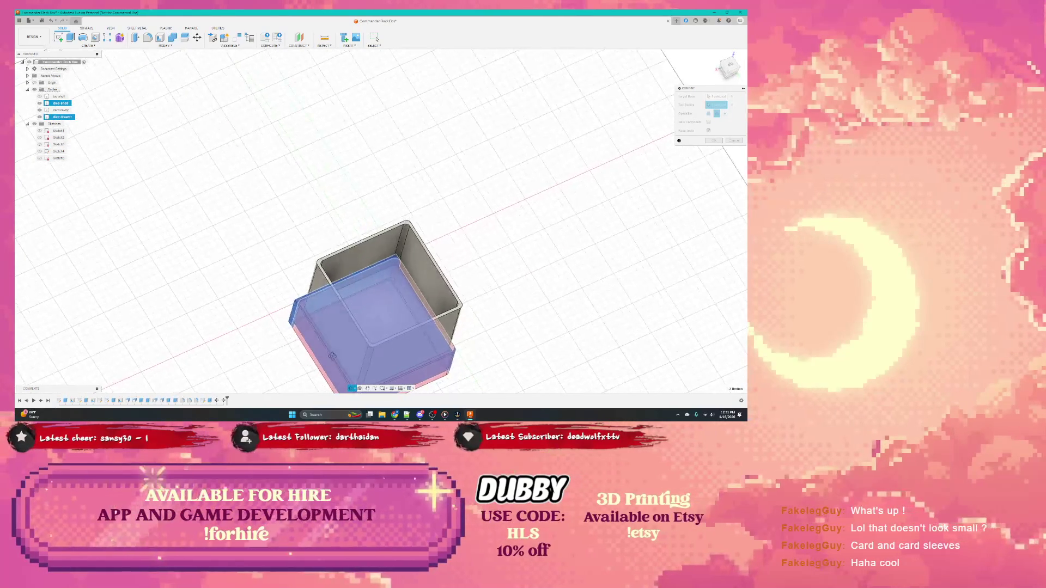
{"action": "left_click", "coordinate": [384, 310]}
{"action": "mouse_move", "coordinate": [515, 319]}
{"action": "middle_mouse_down", "text": "shift"}
{"action": "mouse_move", "coordinate": [540, 286]}
{"action": "mouse_move", "coordinate": [491, 358]}
{"action": "middle_mouse_up", "text": "shift"}
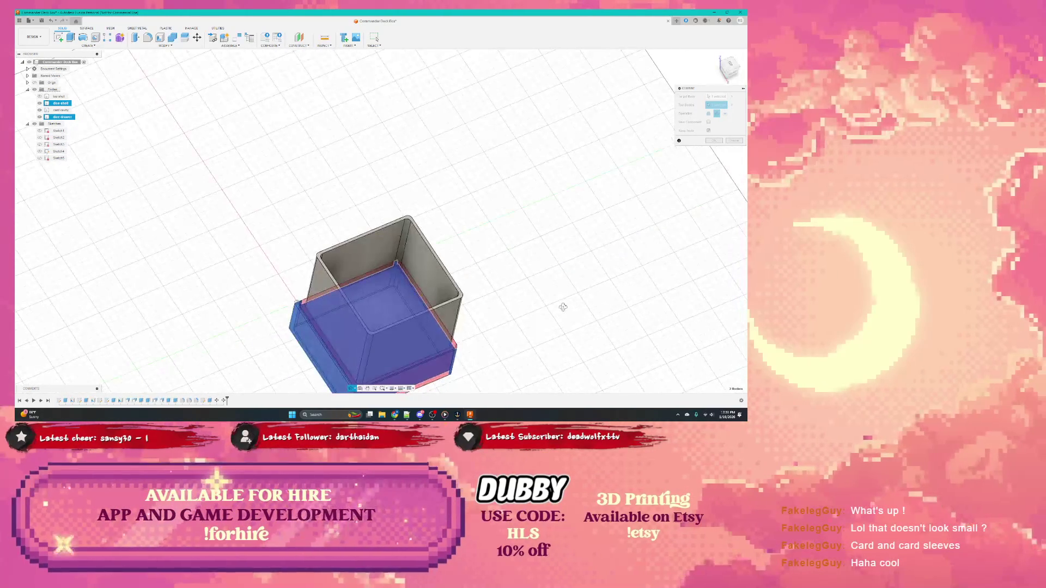
{"action": "scroll", "coordinate": [425, 327], "scroll_direction": "up", "scroll_amount": 6}
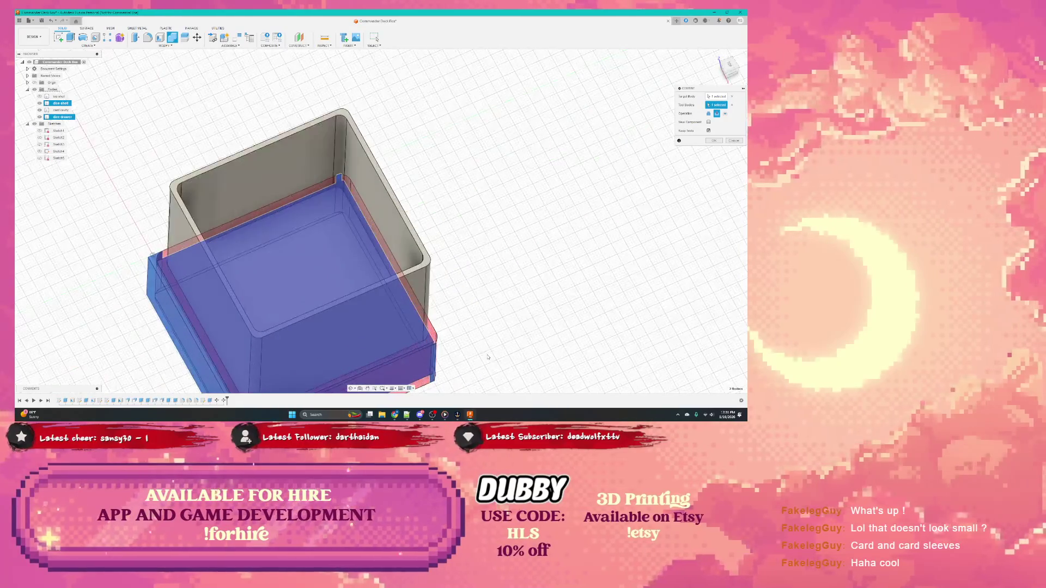
{"action": "scroll", "coordinate": [425, 327], "scroll_direction": "up", "scroll_amount": 2}
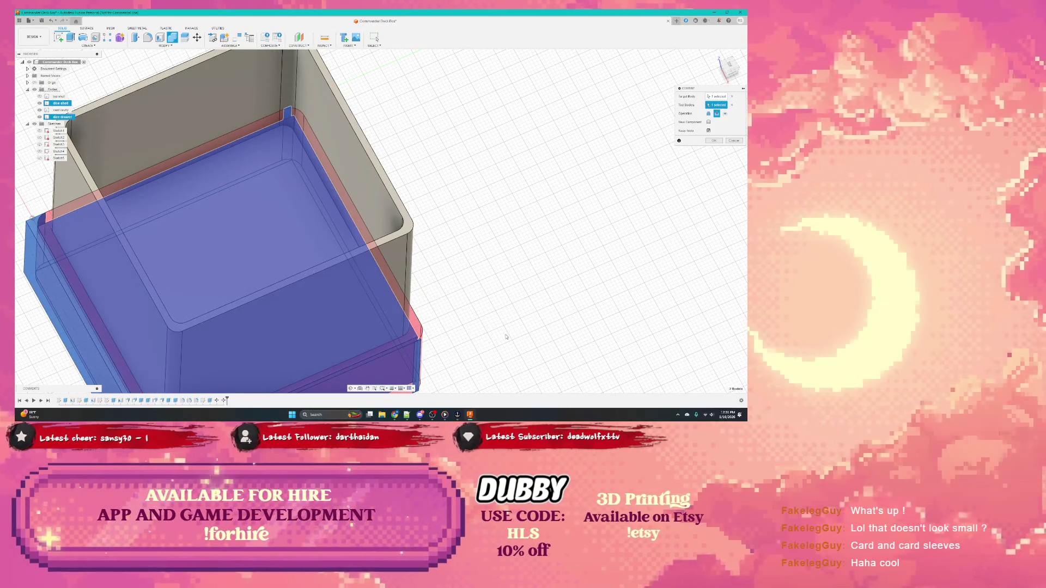
{"action": "scroll", "coordinate": [489, 333], "scroll_direction": "down", "scroll_amount": 3}
{"action": "scroll", "coordinate": [458, 331], "scroll_direction": "down", "scroll_amount": 3}
{"action": "scroll", "coordinate": [433, 329], "scroll_direction": "down", "scroll_amount": 3}
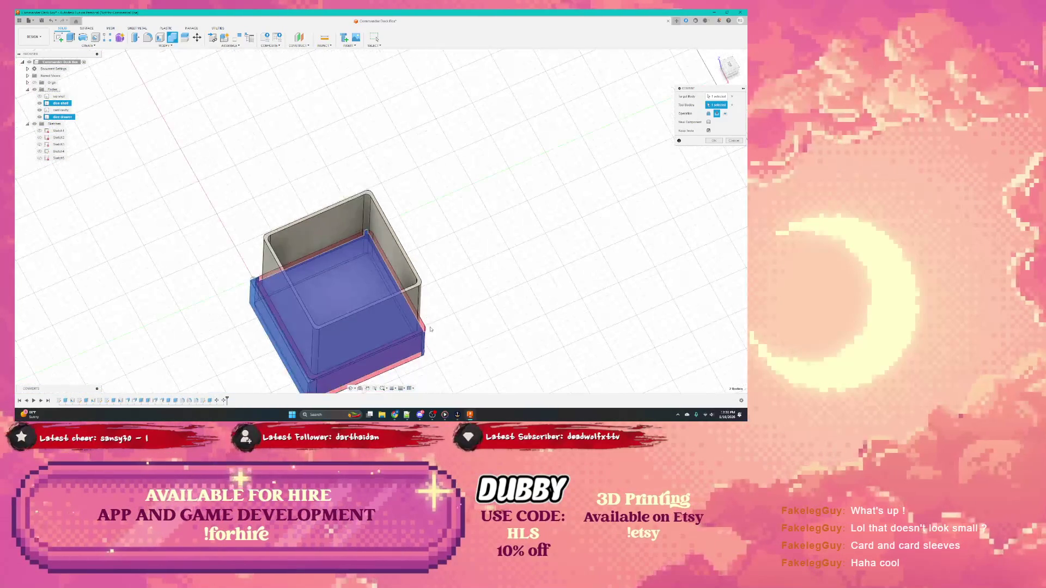
{"action": "left_click", "coordinate": [715, 141]}
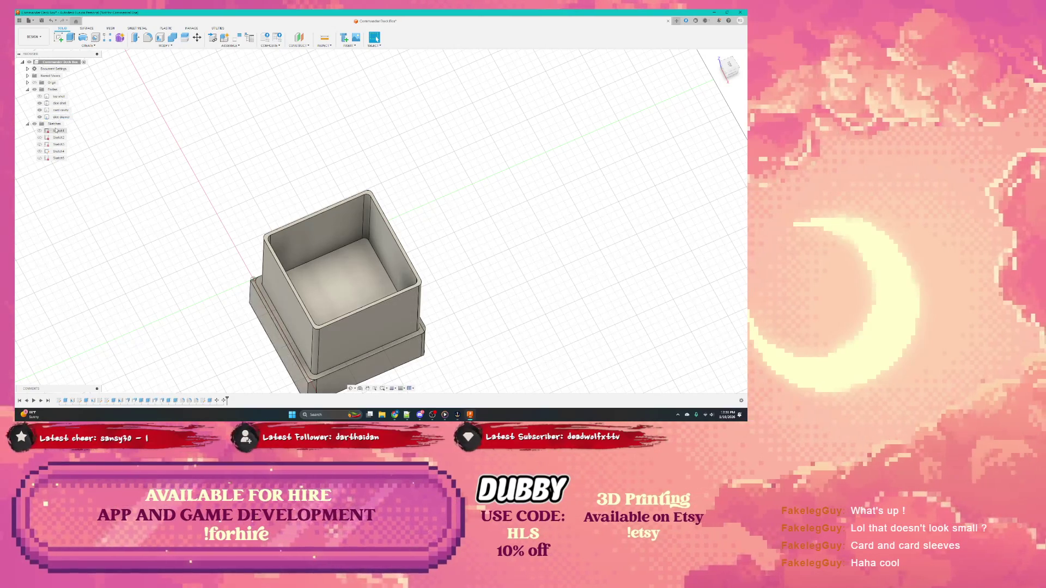
{"action": "left_click", "coordinate": [38, 110]}
{"action": "left_click", "coordinate": [38, 110]}
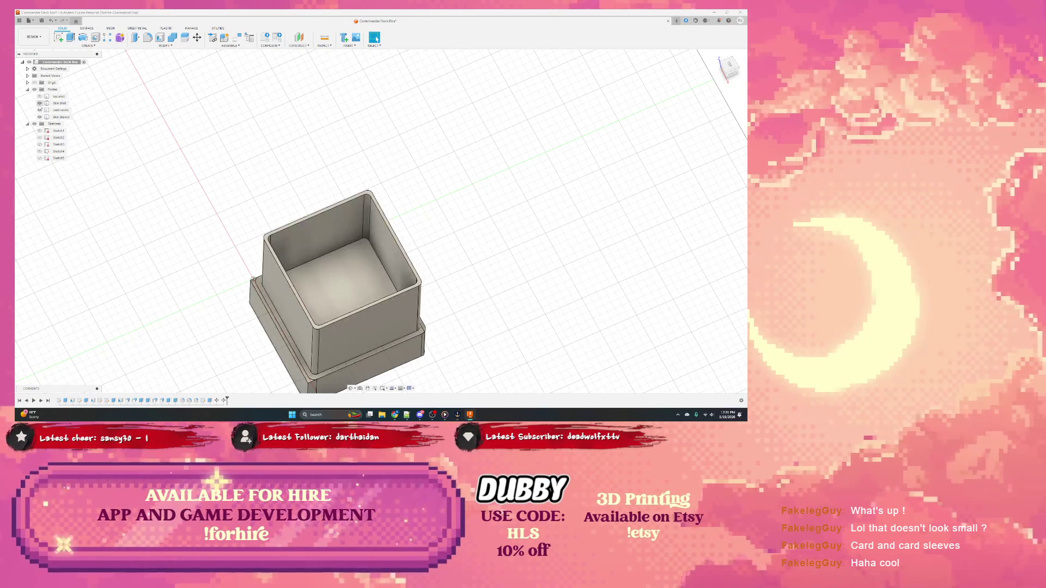
Press Pull (Q) the base block's side face outward slightly, leaving the offset previewed
{"action": "middle_click_drag", "start_coordinate": [383, 350], "coordinate": [404, 339], "text": "shift"}
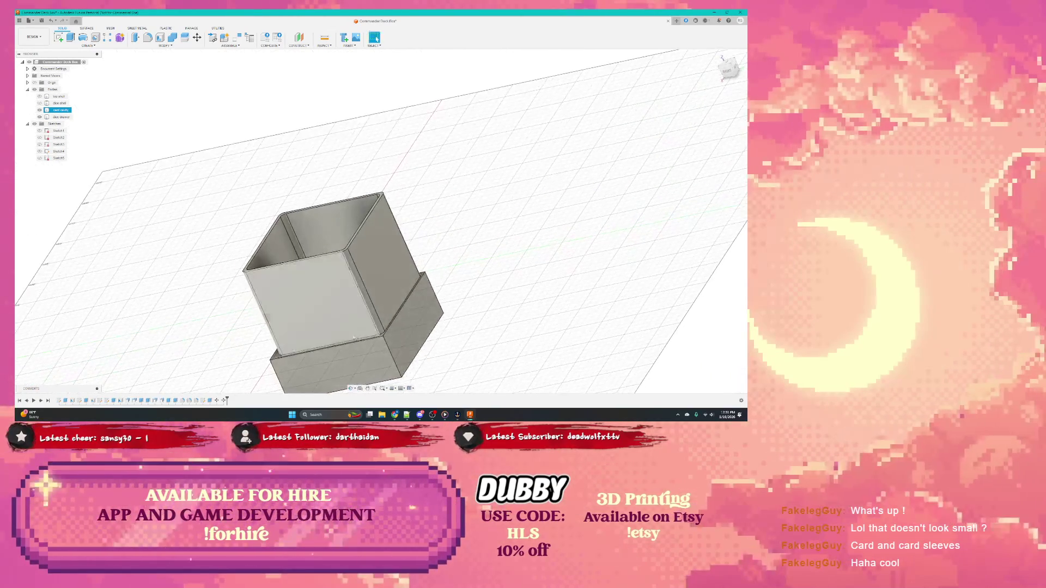
{"action": "left_click", "coordinate": [403, 339]}
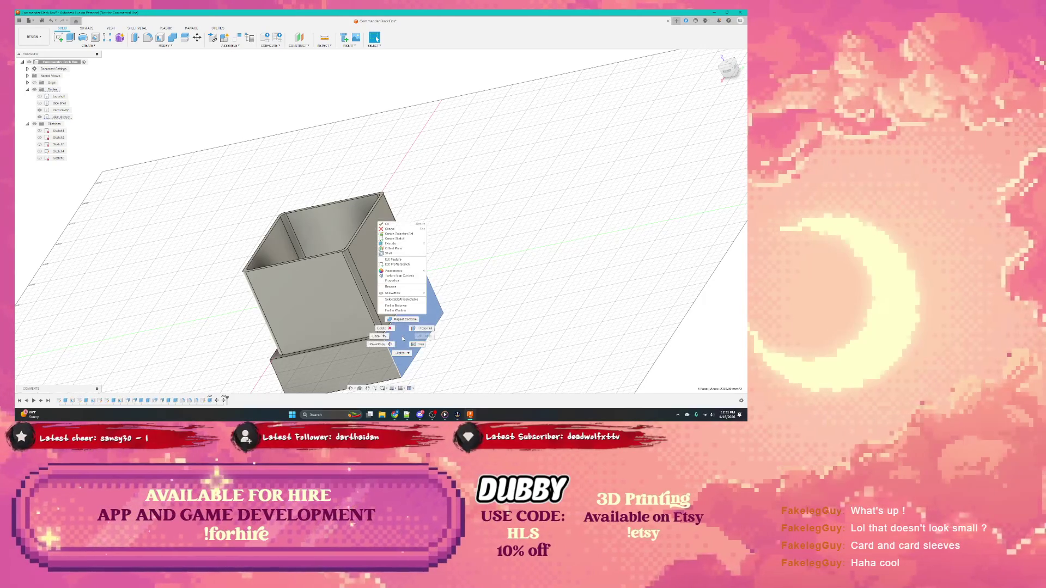
{"action": "key", "text": "q"}
{"action": "left_click", "coordinate": [408, 336]}
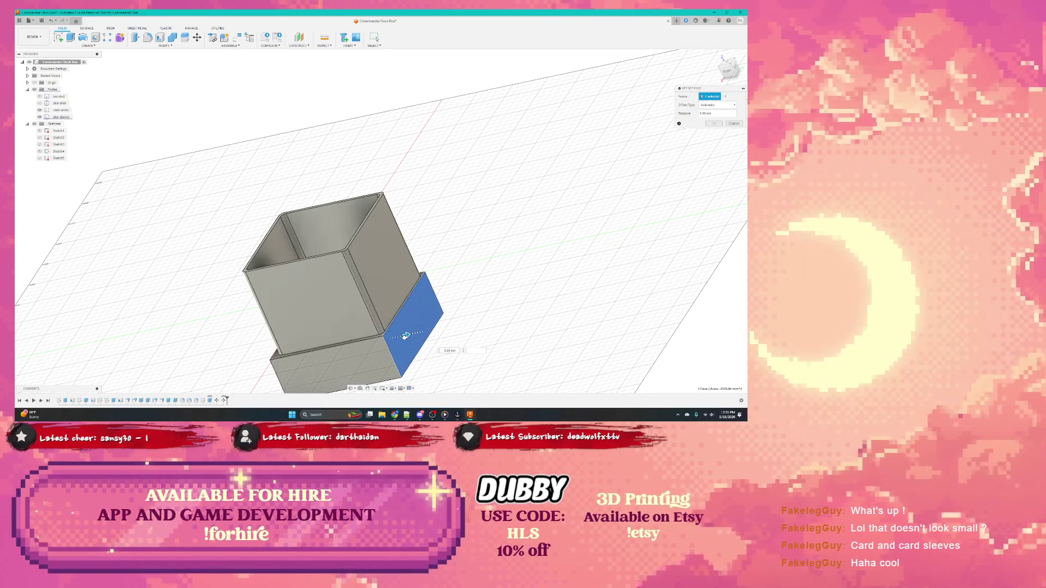
{"action": "left_click_drag", "start_coordinate": [401, 339], "coordinate": [403, 338]}
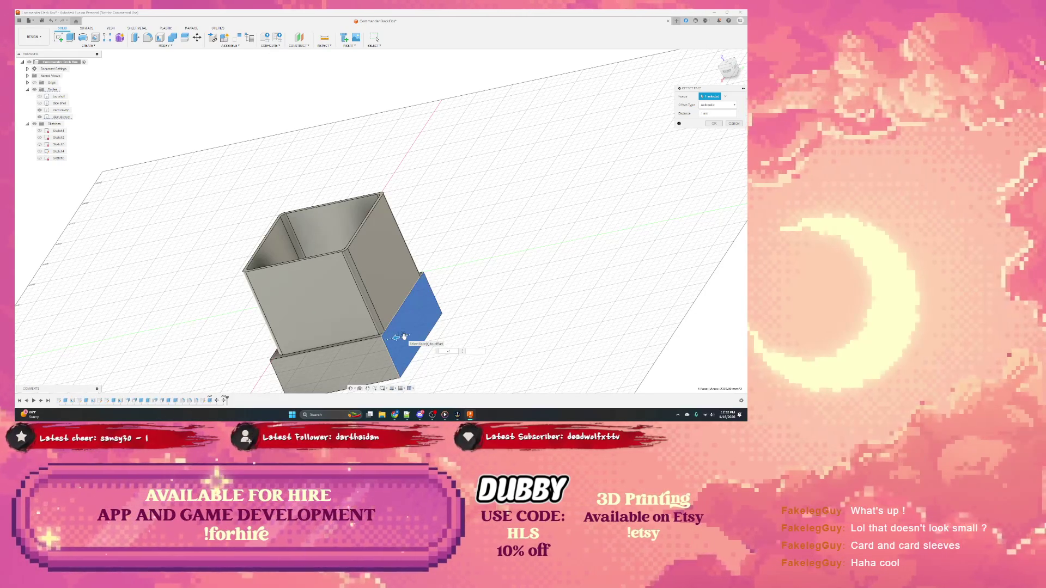
Commit the side face extension and hide the upper shell body
{"action": "key", "text": "Return"}
{"action": "middle_click_drag", "start_coordinate": [404, 338], "coordinate": [425, 245], "text": "shift"}
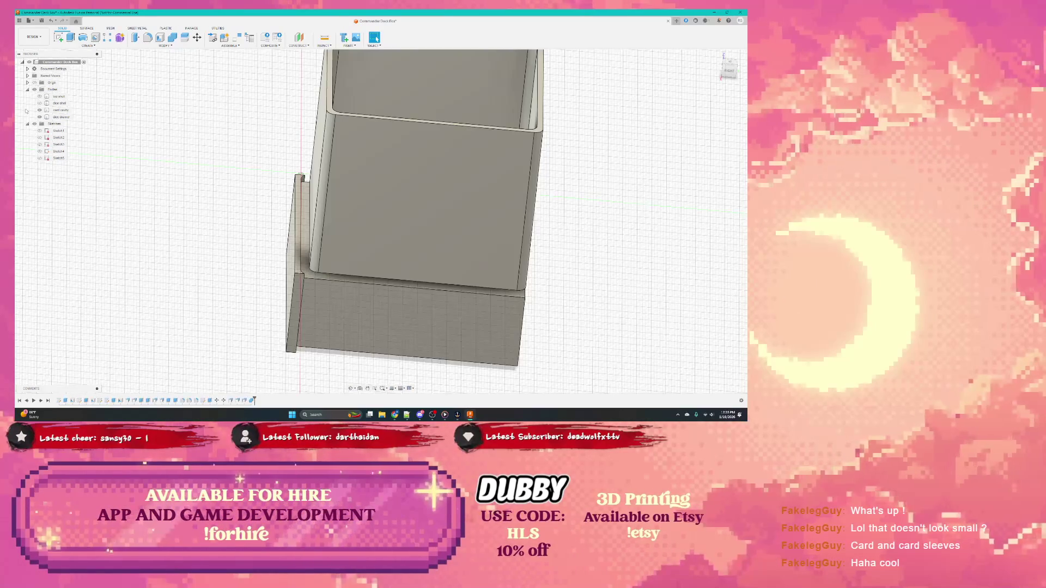
{"action": "key", "text": "v"}
Shell the base block by removing its top face with 2 mm walls into an open-topped tray
{"action": "left_click", "coordinate": [388, 245]}
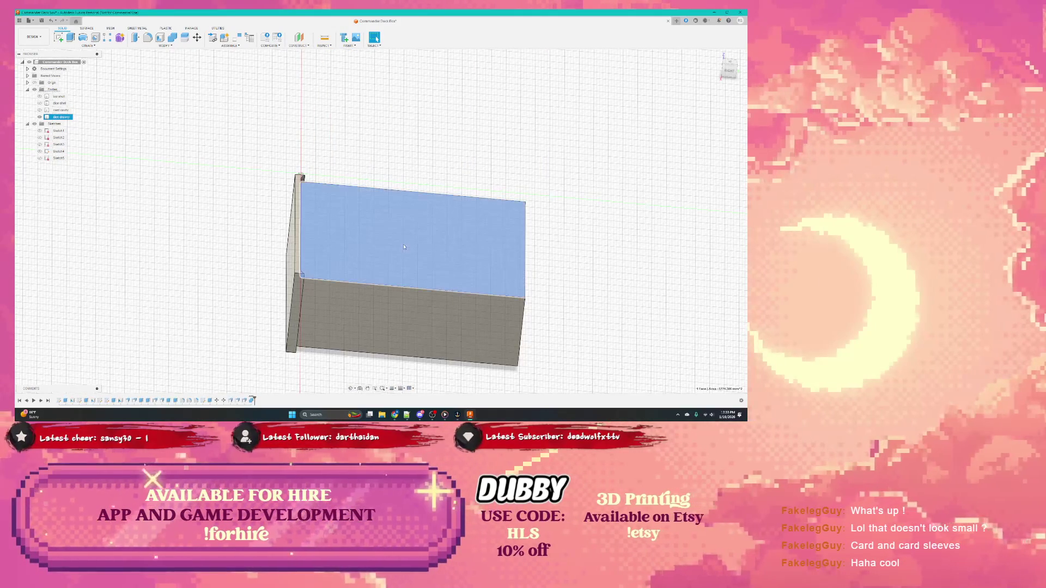
{"action": "right_click", "coordinate": [388, 246]}
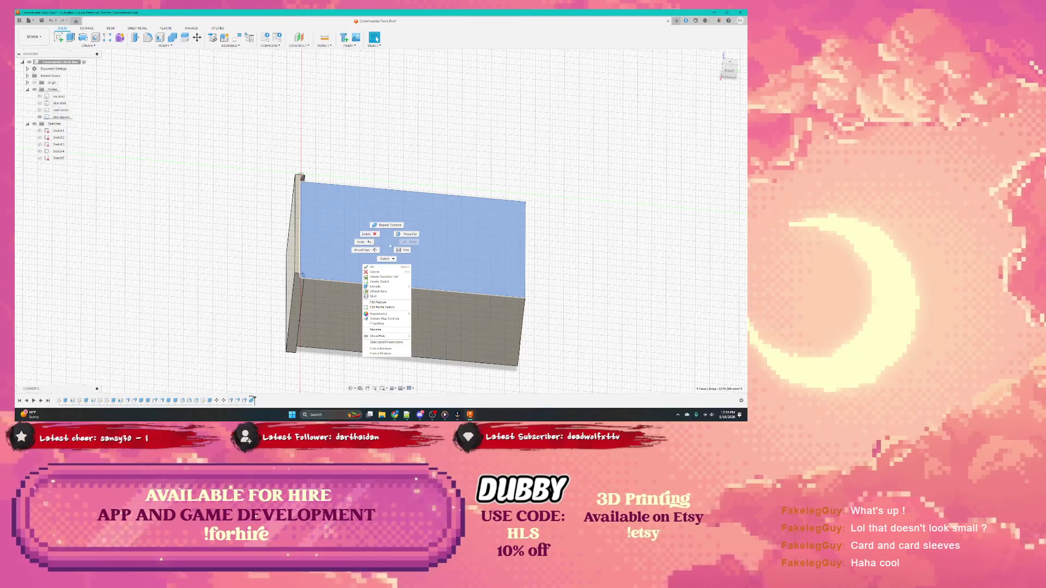
{"action": "left_click", "coordinate": [390, 296]}
{"action": "middle_click_drag", "start_coordinate": [392, 311], "coordinate": [369, 278], "text": "shift"}
{"action": "left_click", "coordinate": [368, 278]}
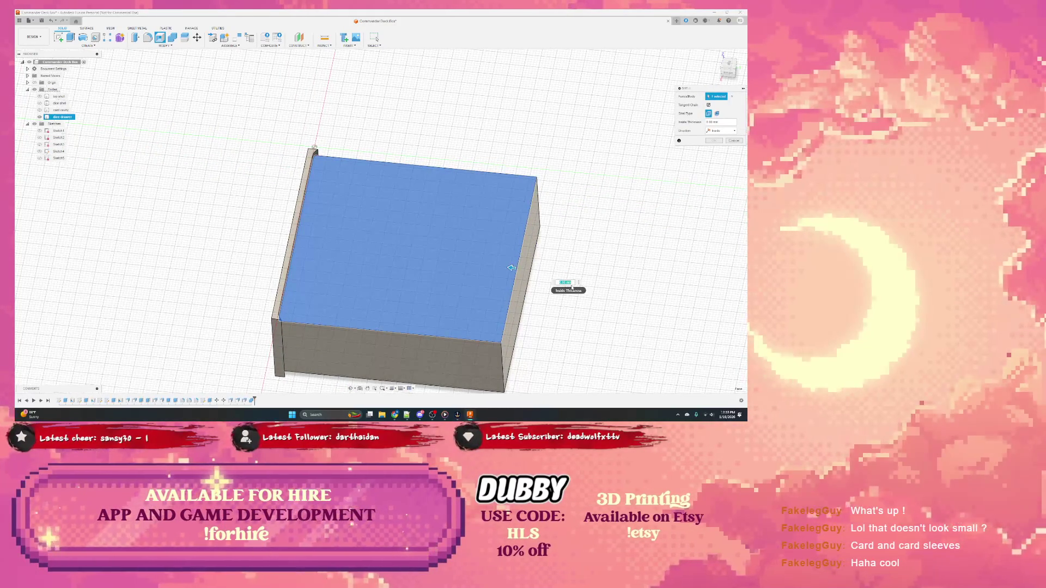
{"action": "type", "text": "2"}
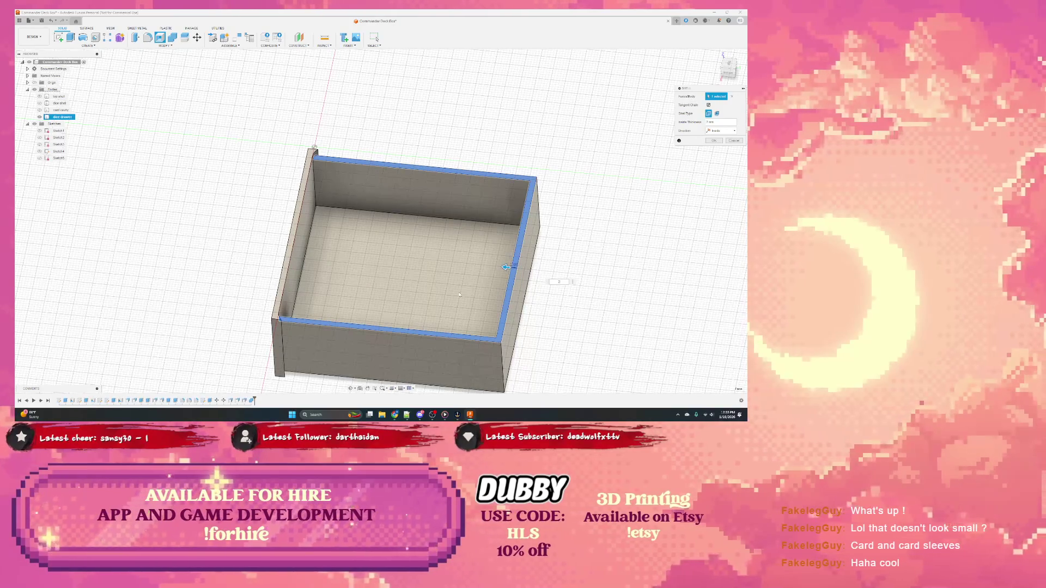
{"action": "key", "text": "Return"}
{"action": "mouse_move", "coordinate": [412, 315]}
{"action": "middle_mouse_down", "text": "shift"}
{"action": "mouse_move", "coordinate": [409, 204]}
{"action": "mouse_move", "coordinate": [190, 240]}
{"action": "middle_mouse_up", "text": "shift"}
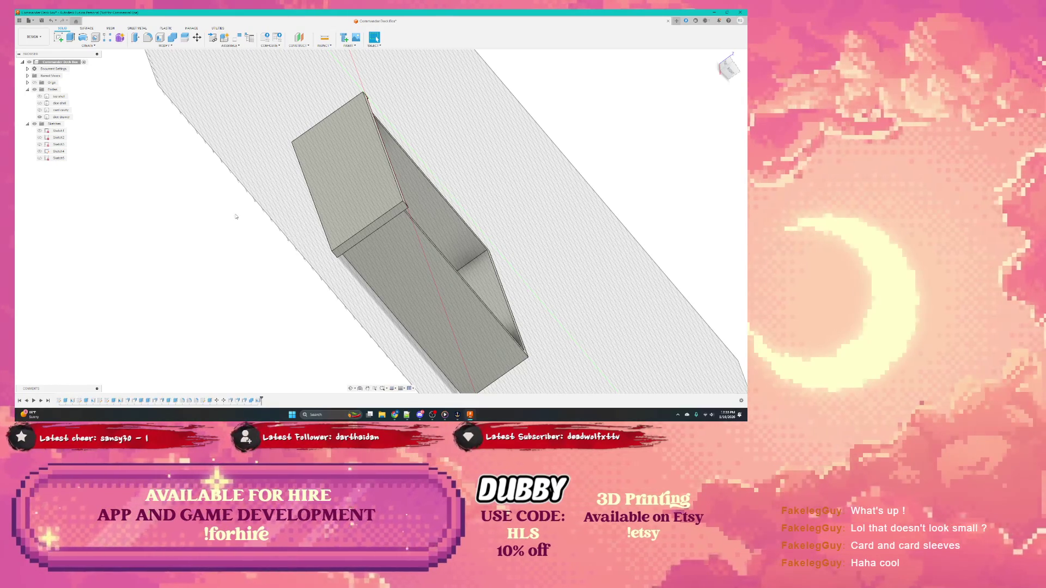
Show the hidden large box body again and undo the unwanted height change
{"action": "left_click", "coordinate": [40, 110]}
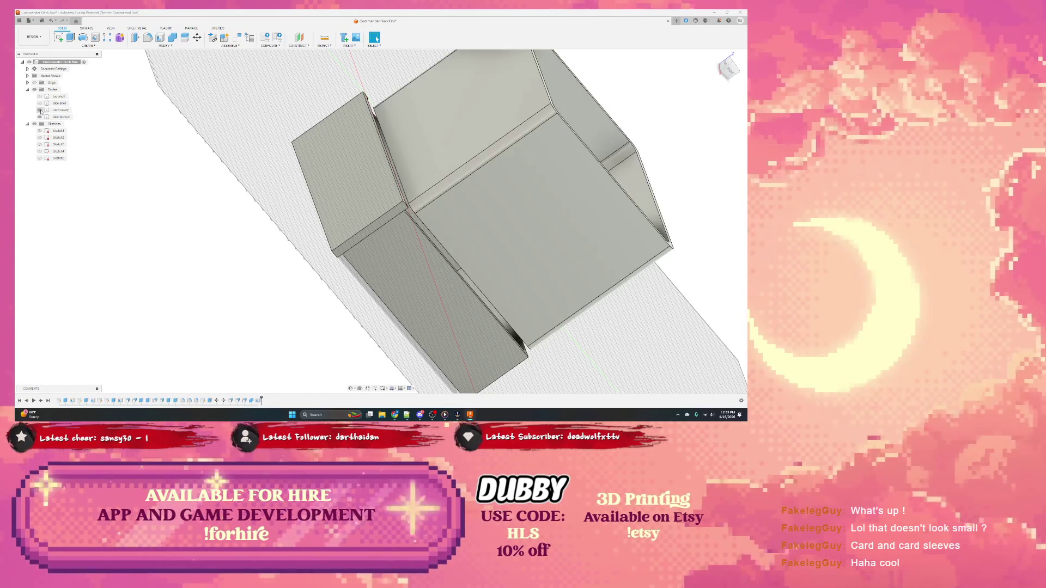
{"action": "mouse_move", "coordinate": [369, 246]}
{"action": "middle_mouse_down", "text": "shift"}
{"action": "mouse_move", "coordinate": [298, 176]}
{"action": "mouse_move", "coordinate": [343, 245]}
{"action": "mouse_move", "coordinate": [324, 183]}
{"action": "mouse_move", "coordinate": [355, 209]}
{"action": "mouse_move", "coordinate": [294, 223]}
{"action": "mouse_move", "coordinate": [335, 202]}
{"action": "middle_mouse_up", "text": "shift"}
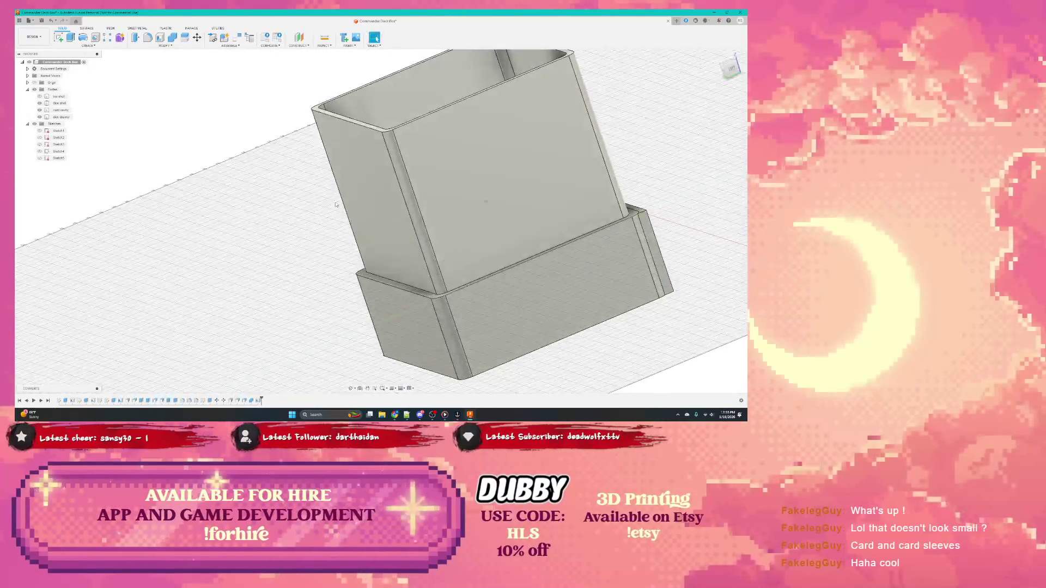
{"action": "key", "text": "ctrl+y"}
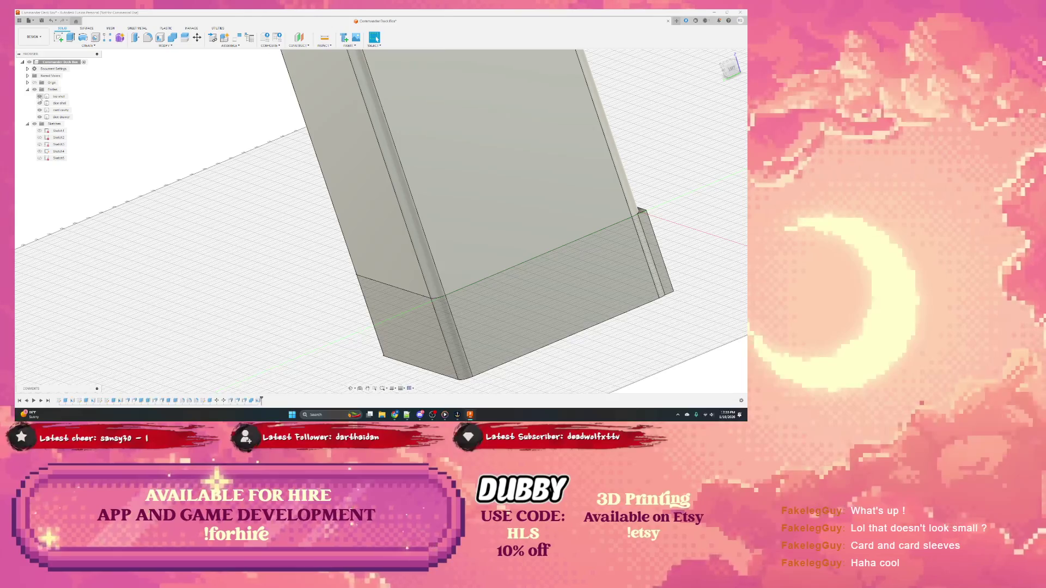
{"action": "key", "text": "ctrl+z"}
Check each body's shape in the browser and start a new Combine
{"action": "left_click", "coordinate": [59, 104]}
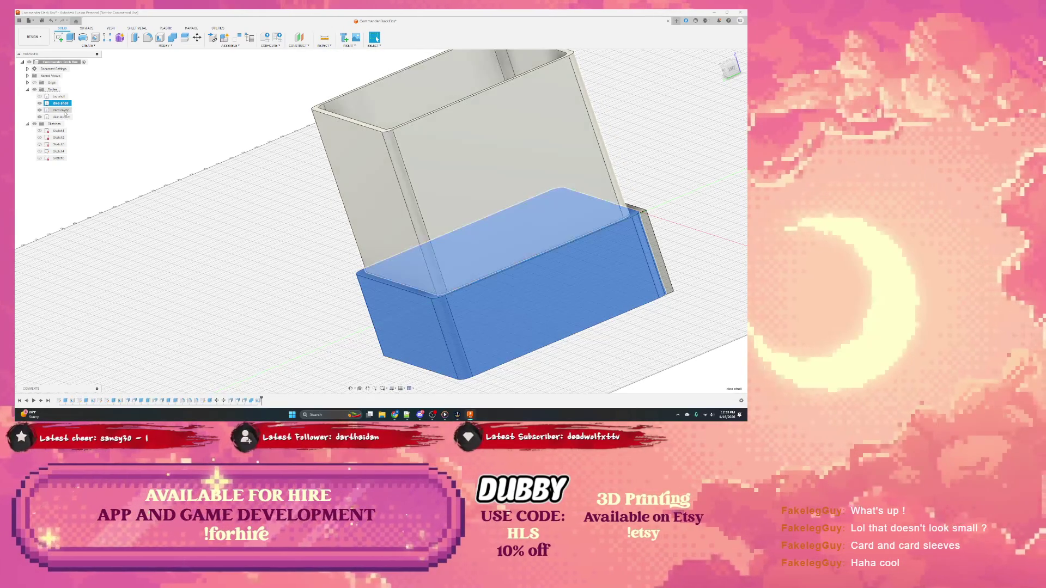
{"action": "left_click", "coordinate": [61, 111]}
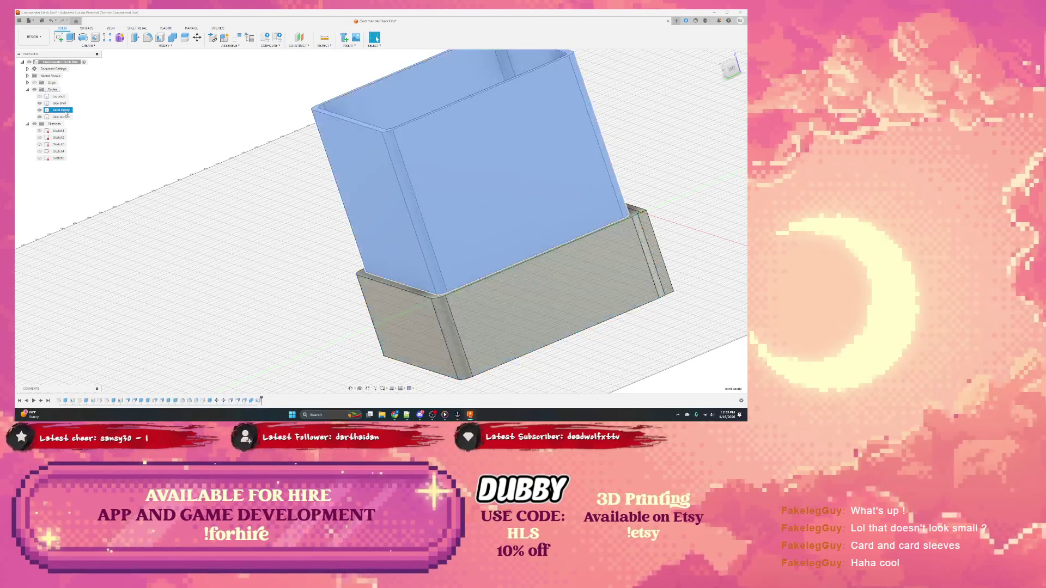
{"action": "left_click", "coordinate": [63, 117]}
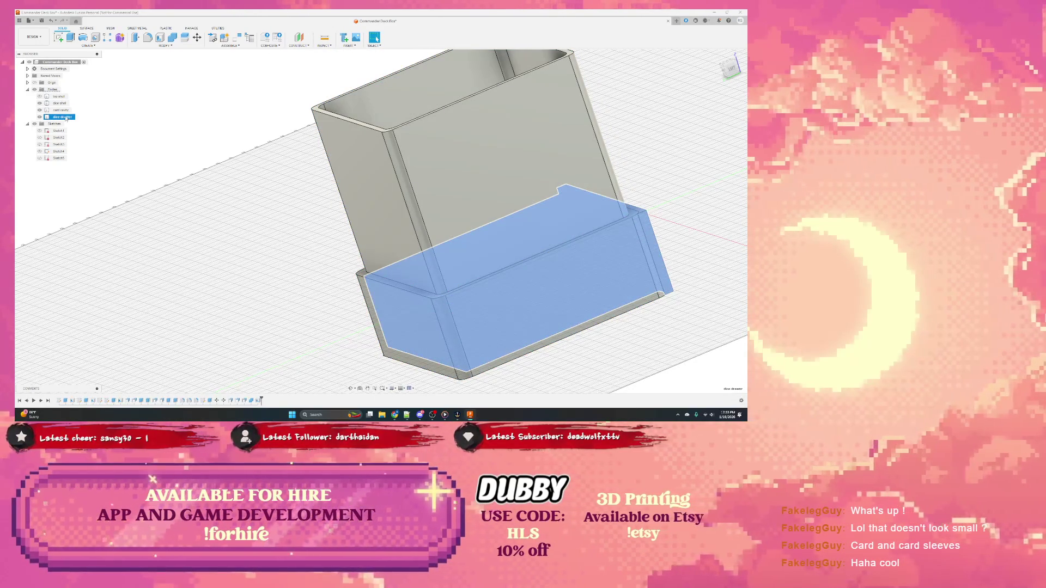
{"action": "left_click", "coordinate": [61, 107], "text": "shift"}
{"action": "middle_click_drag", "start_coordinate": [409, 245], "coordinate": [491, 205], "text": "shift"}
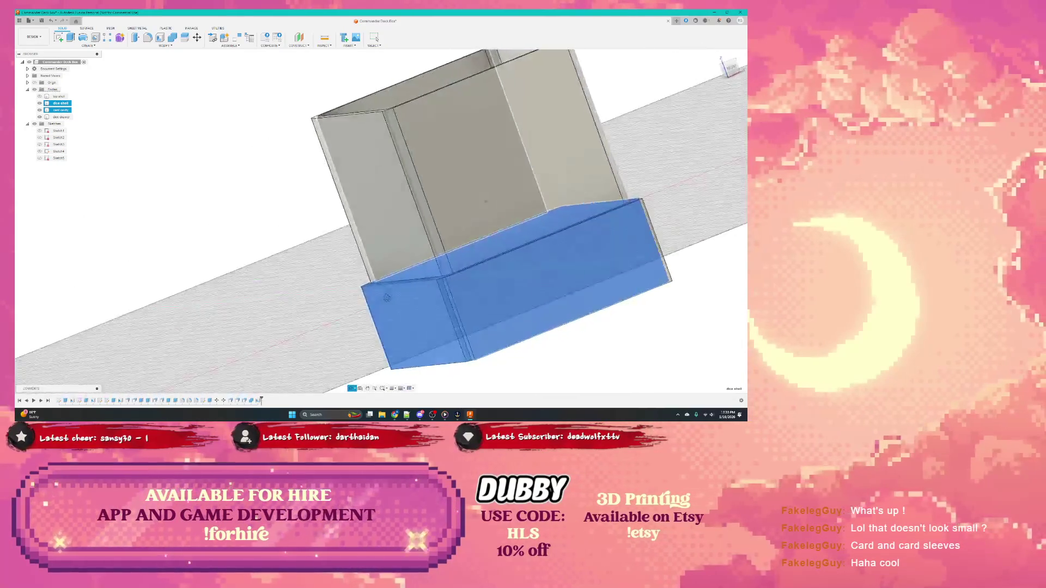
{"action": "middle_click_drag", "start_coordinate": [387, 300], "coordinate": [458, 270], "text": "shift"}
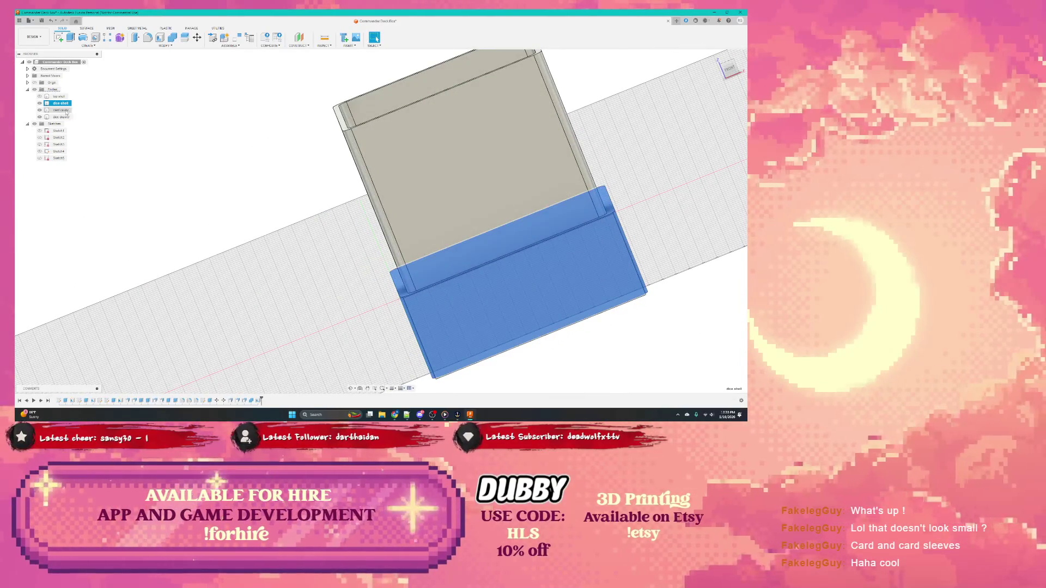
{"action": "left_click", "coordinate": [172, 39]}
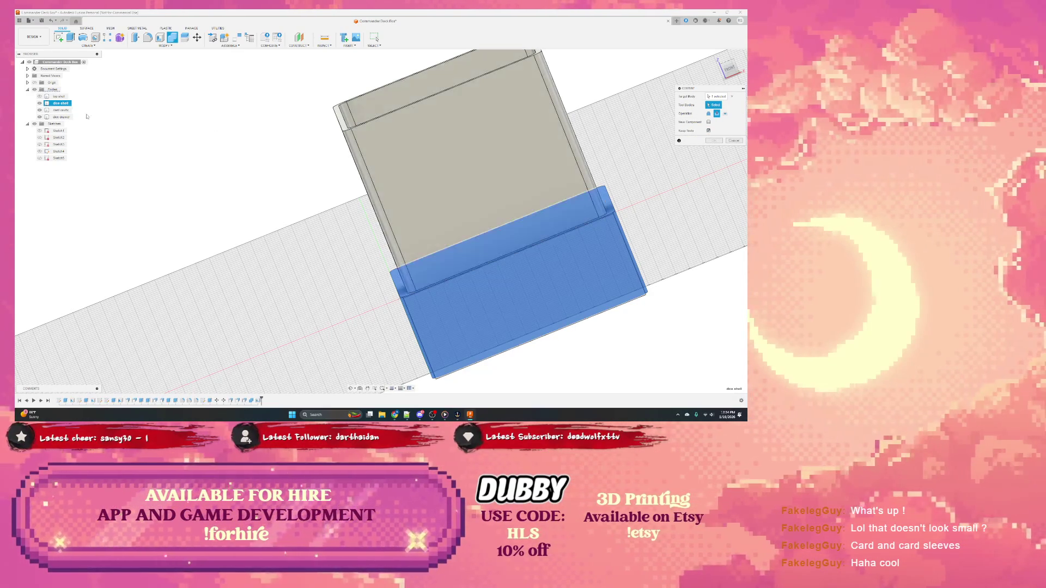
Choose the upper shell and the matching body for the Combine, dropping the base body
{"action": "left_click", "coordinate": [62, 110]}
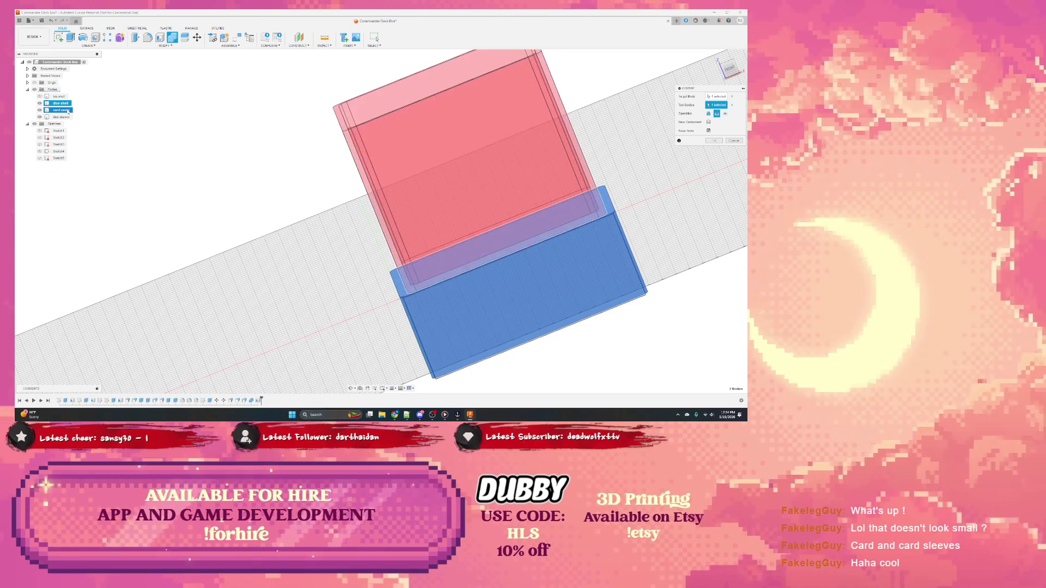
{"action": "left_click", "coordinate": [709, 115]}
{"action": "mouse_move", "coordinate": [458, 204]}
{"action": "middle_mouse_down", "text": "shift"}
{"action": "mouse_move", "coordinate": [525, 232]}
{"action": "mouse_move", "coordinate": [490, 204]}
{"action": "middle_mouse_up", "text": "shift"}
{"action": "left_click", "coordinate": [57, 117]}
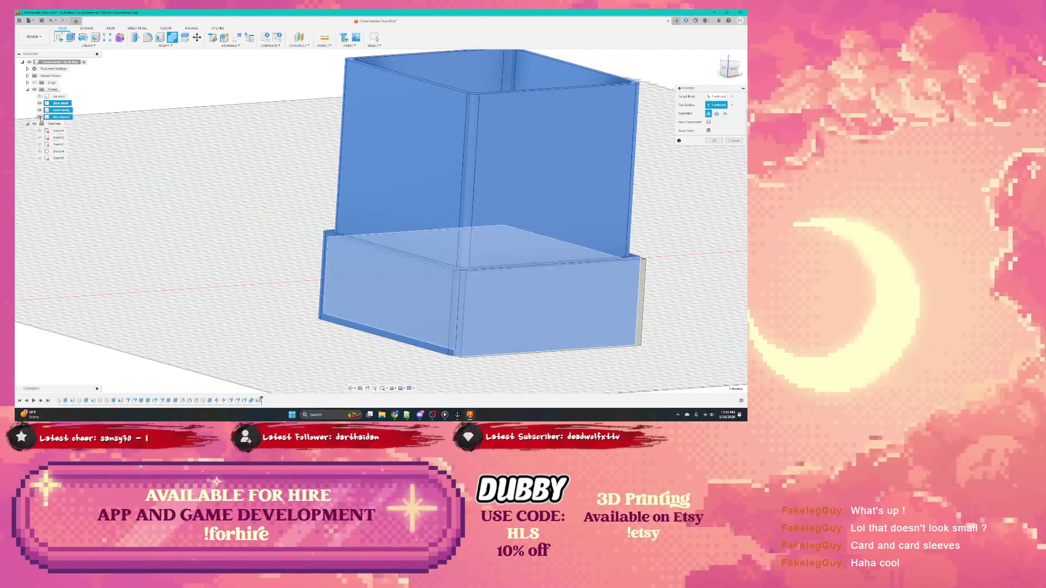
{"action": "left_click", "coordinate": [43, 116]}
{"action": "middle_click_drag", "start_coordinate": [491, 205], "coordinate": [577, 173], "text": "shift"}
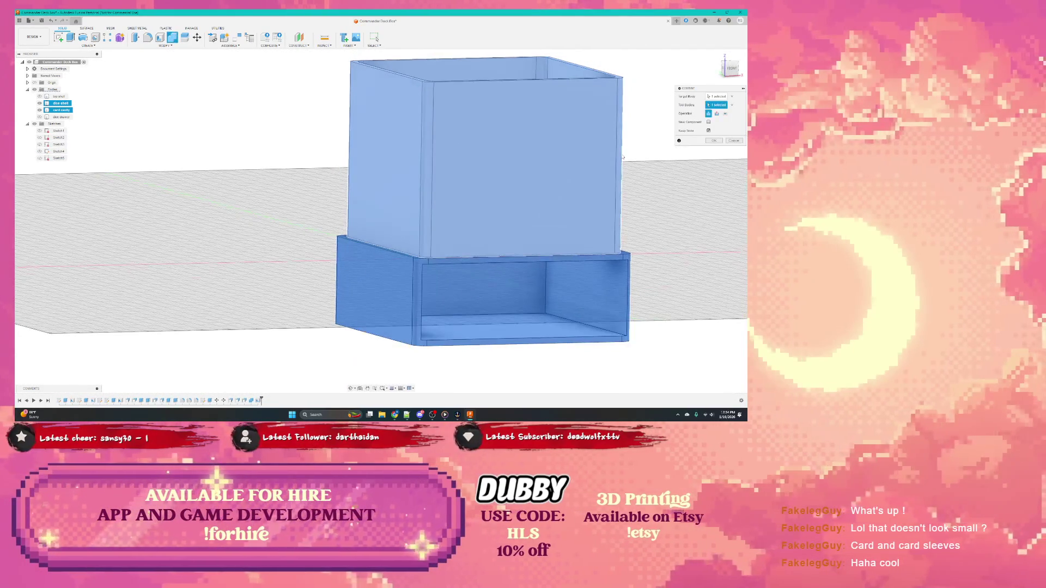
{"action": "left_click", "coordinate": [578, 171]}
Enable Keep Tools, confirm the Combine, and select the merged body
{"action": "left_click", "coordinate": [709, 131]}
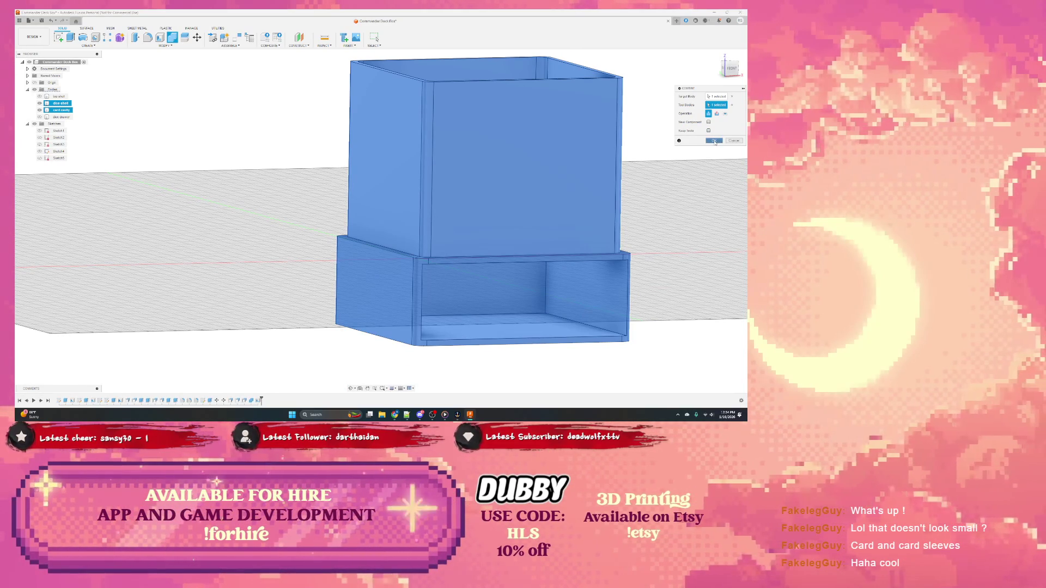
{"action": "left_click", "coordinate": [714, 140]}
{"action": "left_click", "coordinate": [61, 104]}
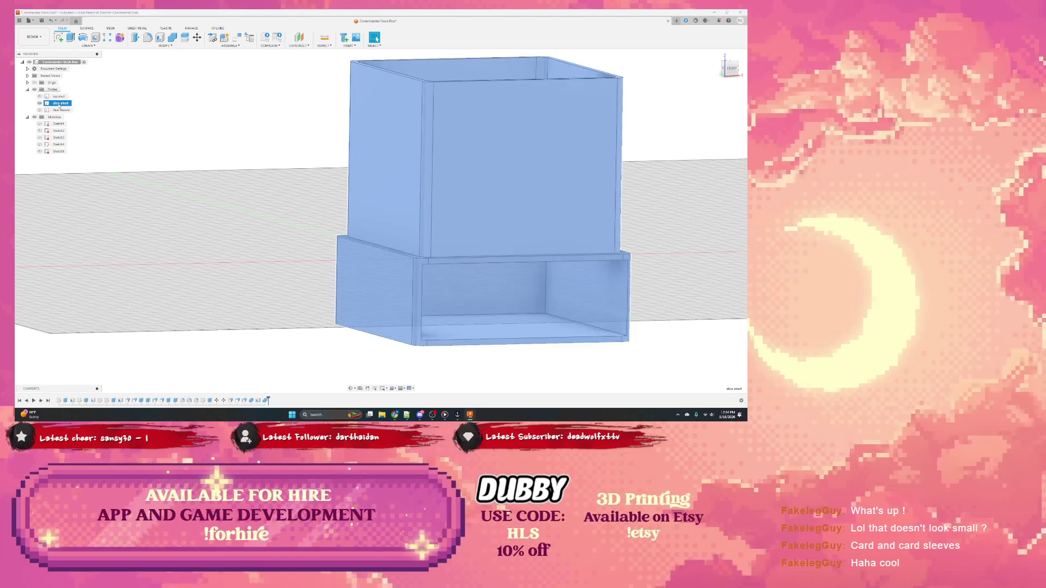
Rename the merged body 'container' and select the drawer body
{"action": "left_click", "coordinate": [62, 103]}
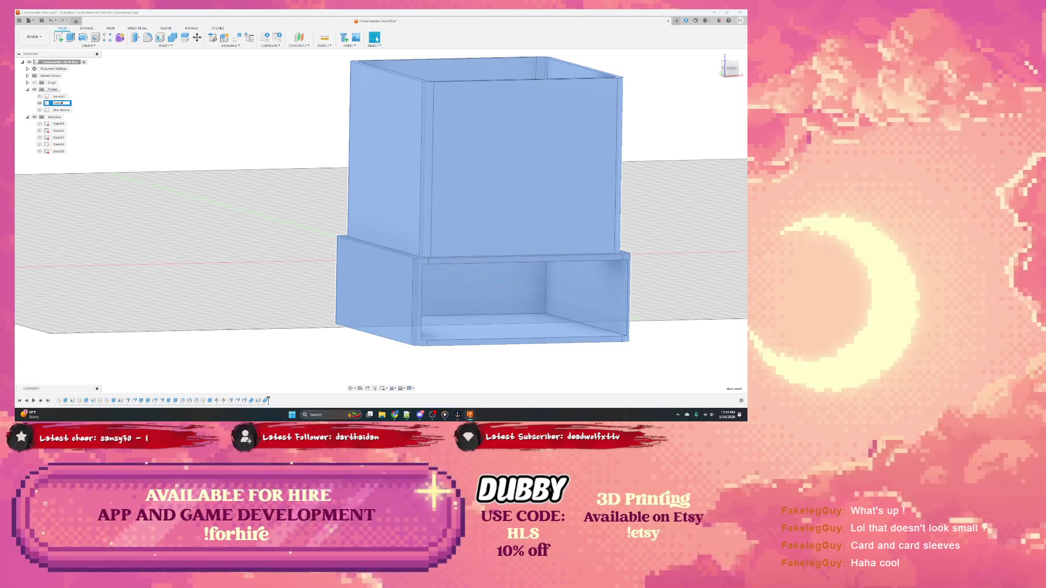
{"action": "key", "text": "Return"}
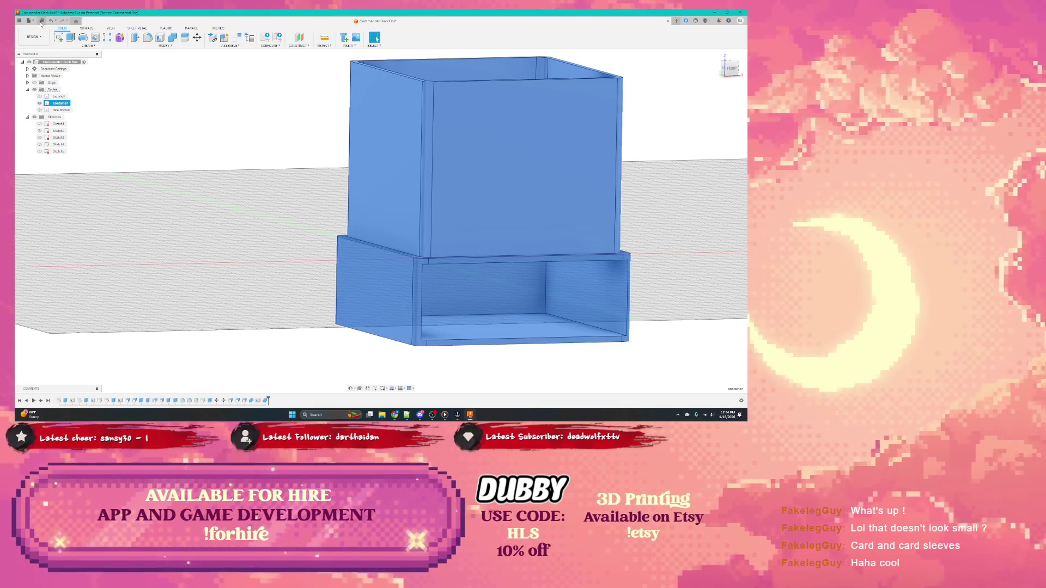
{"action": "left_click", "coordinate": [61, 110]}
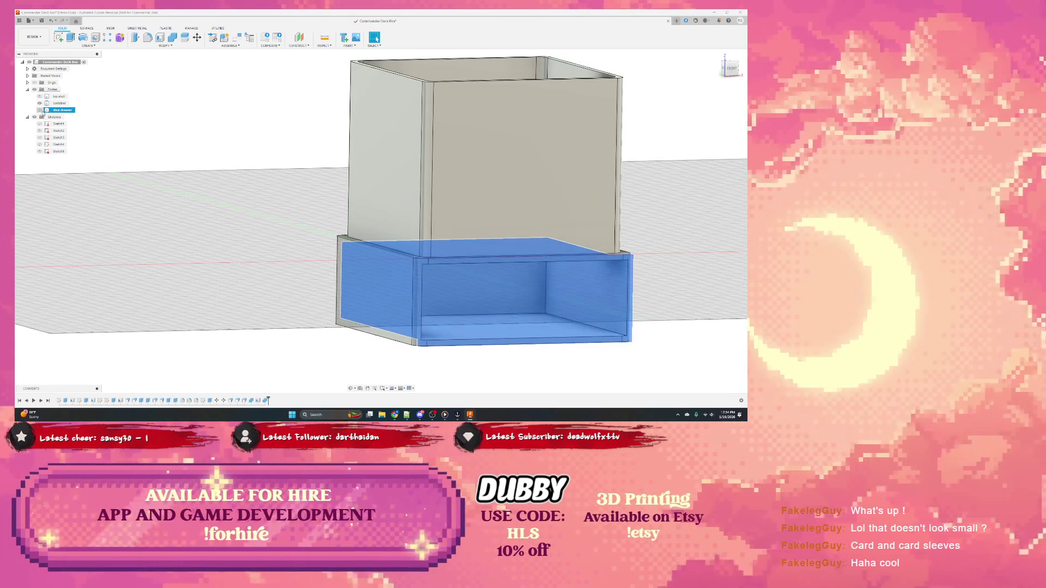
{"action": "key", "text": "ctrl+z"}
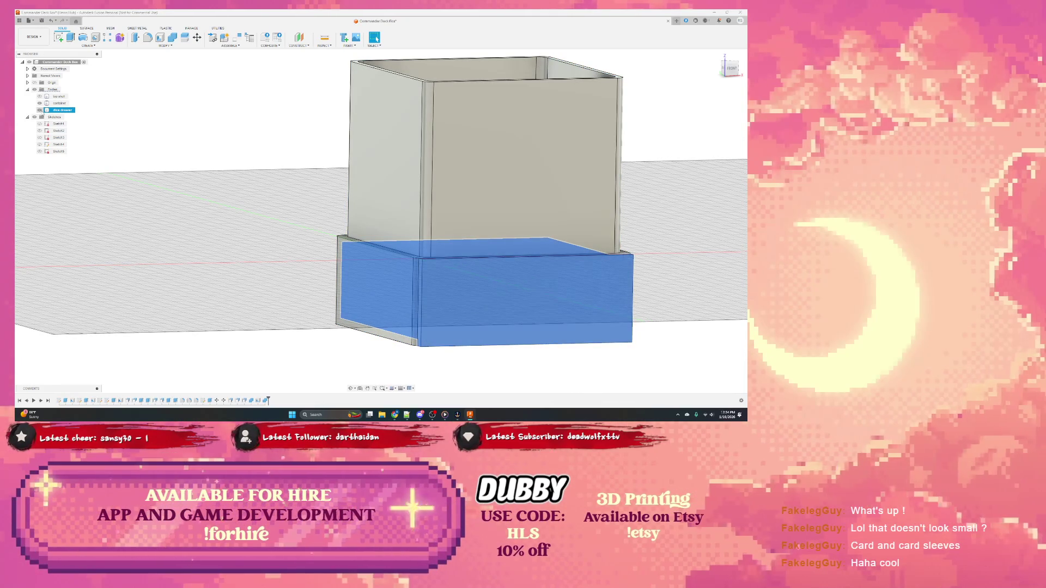
Hide the upper box body so only the drawer tray remains visible
{"action": "middle_click_drag", "start_coordinate": [334, 227], "coordinate": [469, 317], "text": "shift"}
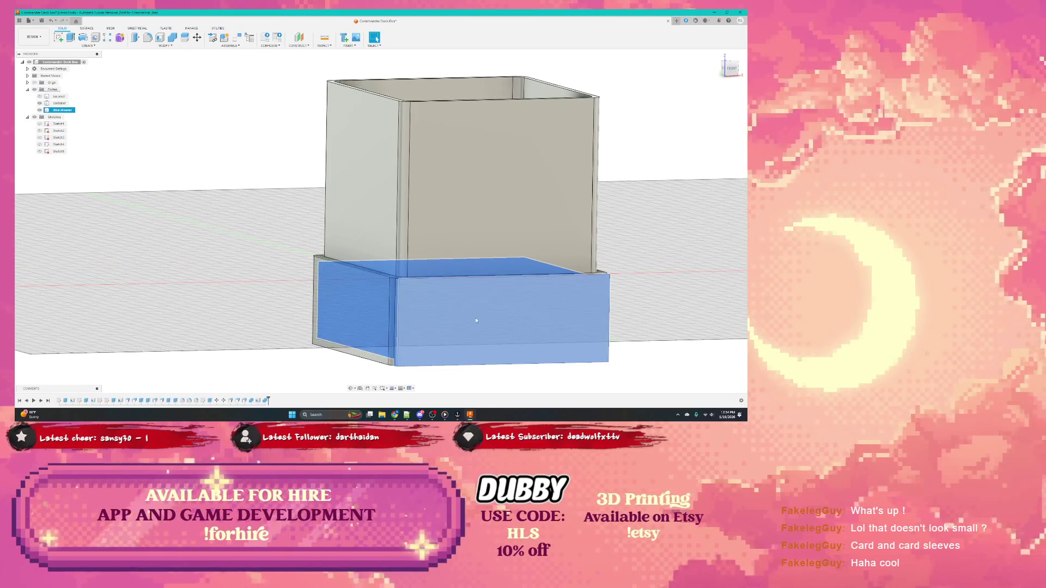
{"action": "left_click", "coordinate": [426, 344], "text": "ctrl"}
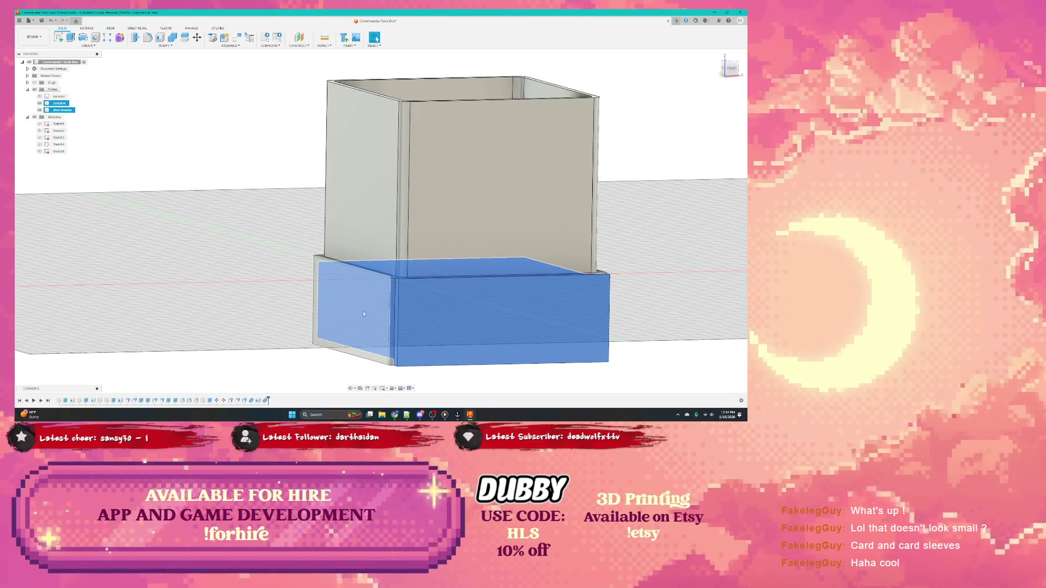
{"action": "left_click", "coordinate": [324, 316]}
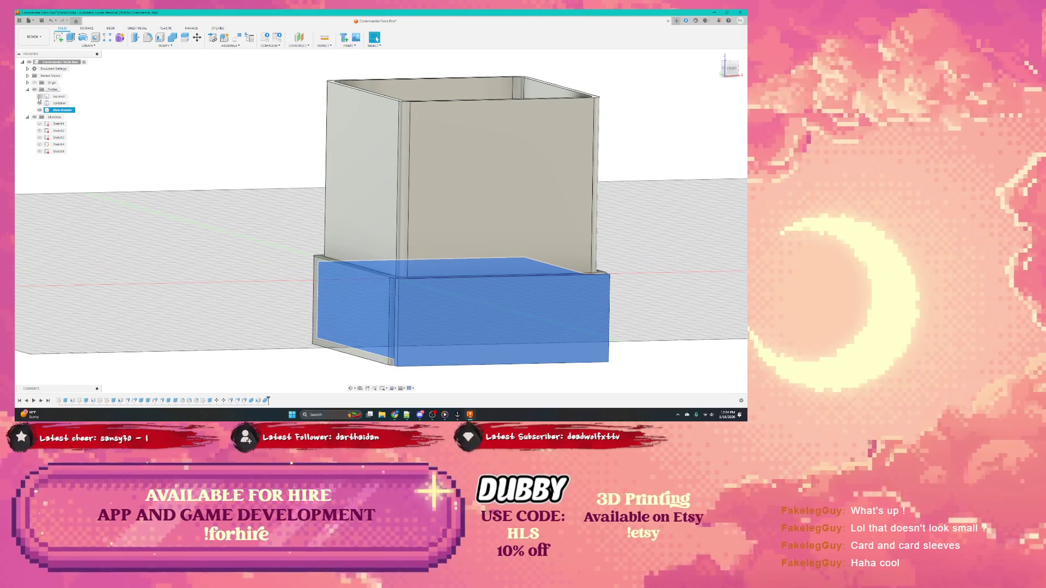
{"action": "left_click", "coordinate": [41, 103]}
{"action": "middle_click_drag", "start_coordinate": [320, 301], "coordinate": [245, 205], "text": "shift"}
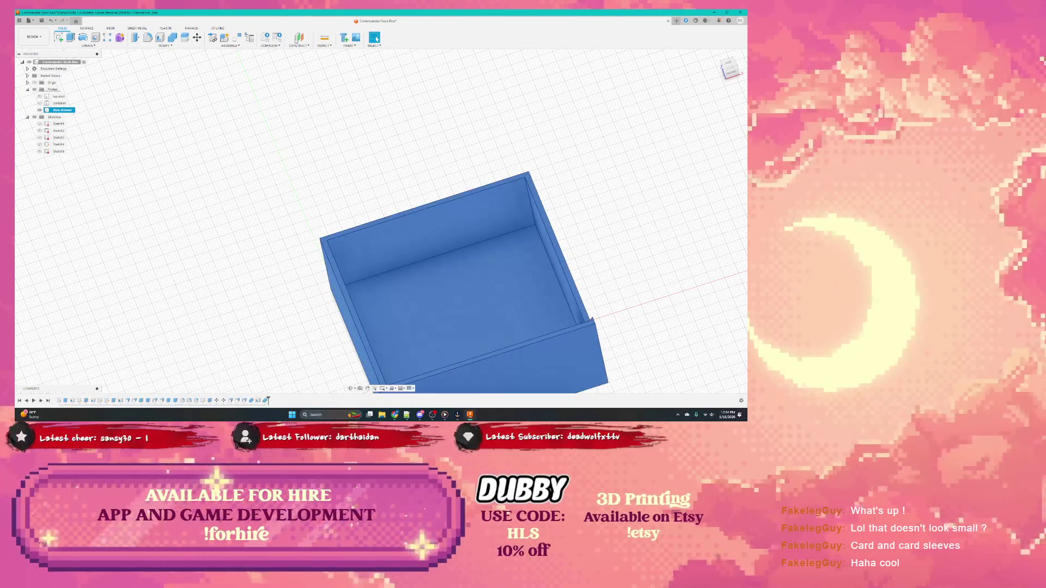
{"action": "left_click", "coordinate": [324, 38]}
{"action": "left_click", "coordinate": [536, 263]}
{"action": "key", "text": "Escape"}
{"action": "left_click", "coordinate": [563, 256]}
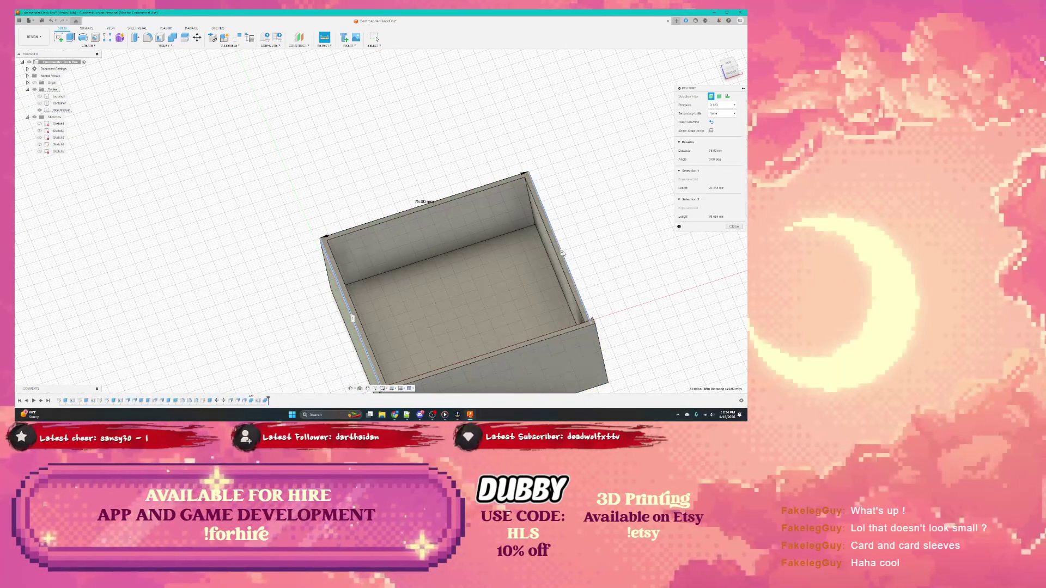
{"action": "left_click", "coordinate": [39, 111]}
{"action": "left_click", "coordinate": [39, 104]}
{"action": "mouse_move", "coordinate": [409, 286]}
{"action": "middle_mouse_down", "text": "shift"}
{"action": "mouse_move", "coordinate": [349, 234]}
{"action": "mouse_move", "coordinate": [409, 286]}
{"action": "middle_mouse_up", "text": "shift"}
{"action": "left_click", "coordinate": [347, 335]}
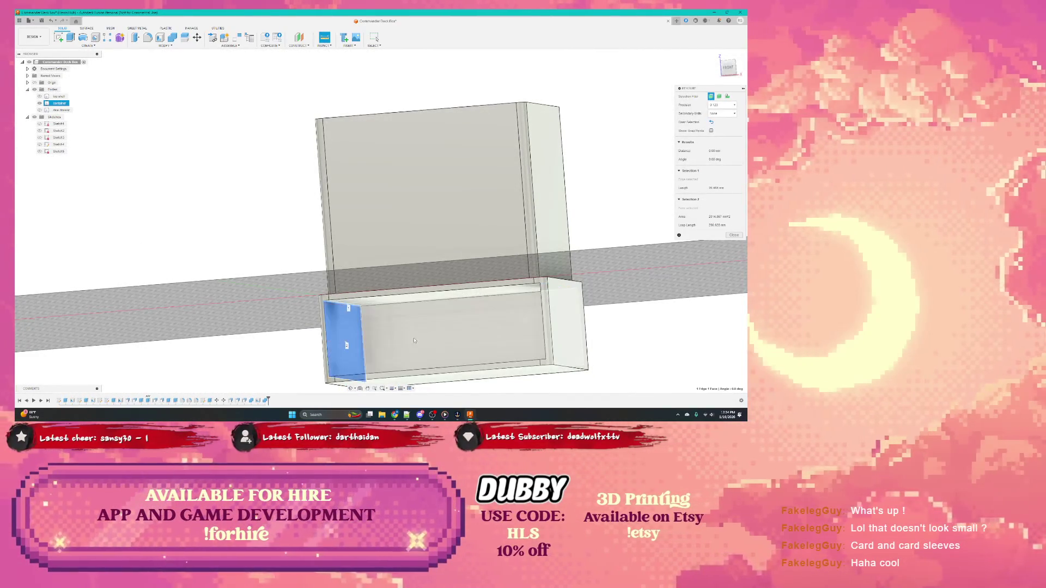
{"action": "middle_click_drag", "start_coordinate": [446, 333], "coordinate": [491, 327], "text": "shift"}
{"action": "left_click", "coordinate": [563, 330]}
{"action": "left_click", "coordinate": [47, 103]}
{"action": "left_click", "coordinate": [45, 98]}
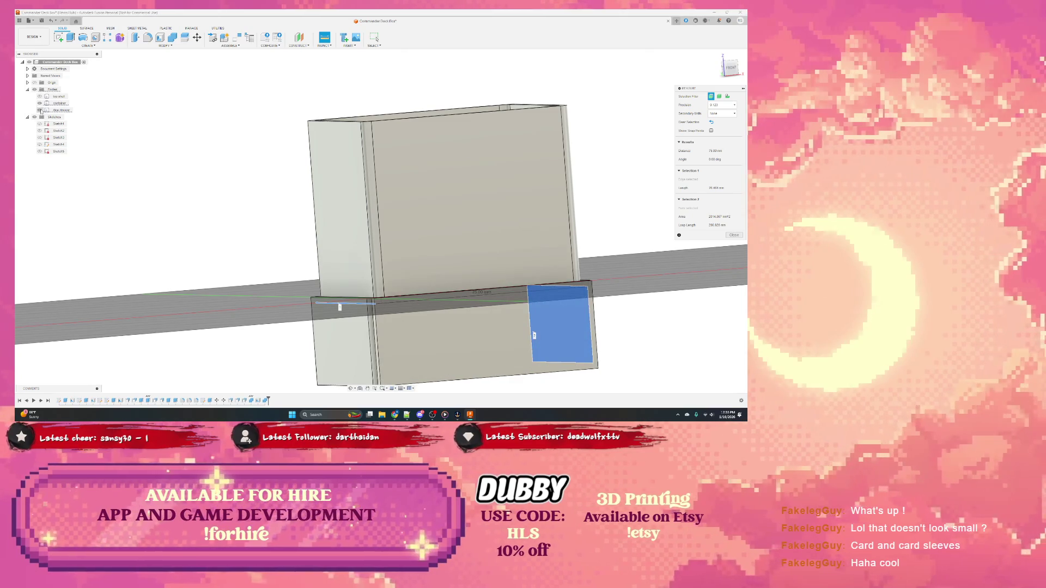
{"action": "left_click", "coordinate": [40, 105]}
{"action": "mouse_move", "coordinate": [408, 310]}
{"action": "middle_mouse_down", "text": "shift"}
{"action": "mouse_move", "coordinate": [372, 348]}
{"action": "mouse_move", "coordinate": [358, 346]}
{"action": "middle_mouse_up", "text": "shift"}
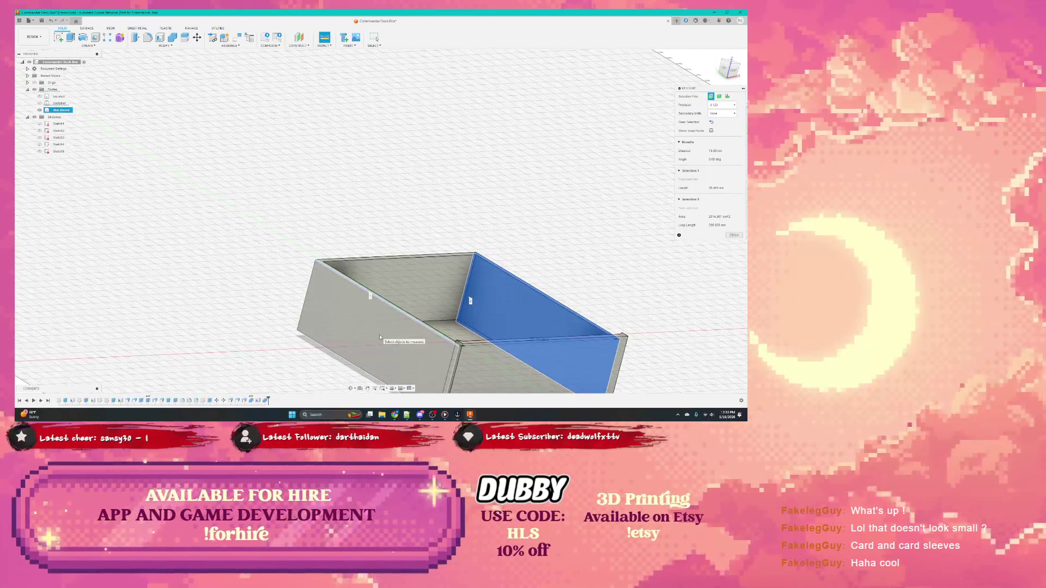
{"action": "left_click", "coordinate": [381, 337]}
{"action": "middle_click_drag", "start_coordinate": [358, 335], "coordinate": [368, 350], "text": "shift"}
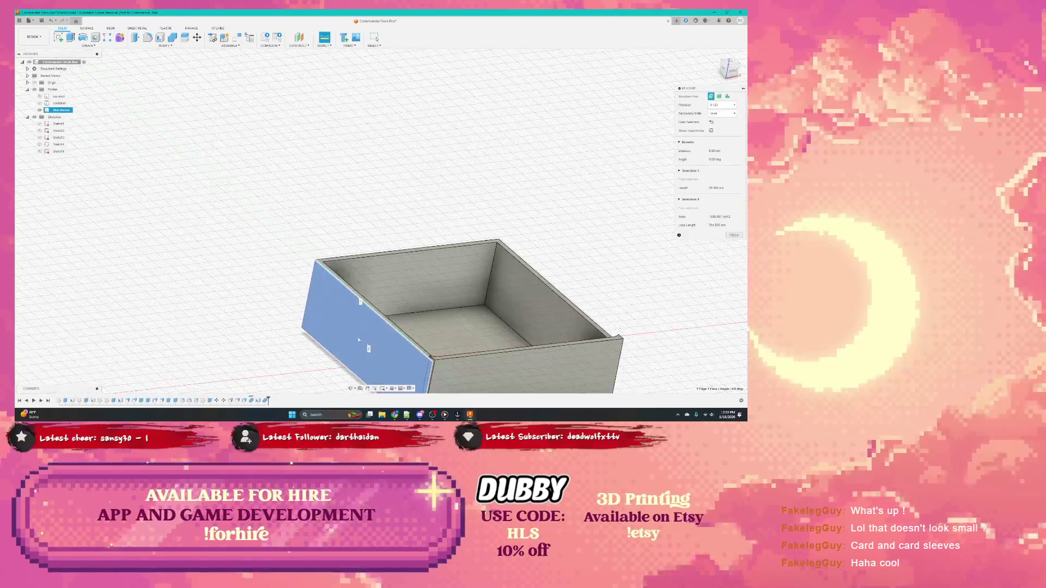
{"action": "key", "text": "Return"}
{"action": "left_click", "coordinate": [346, 346]}
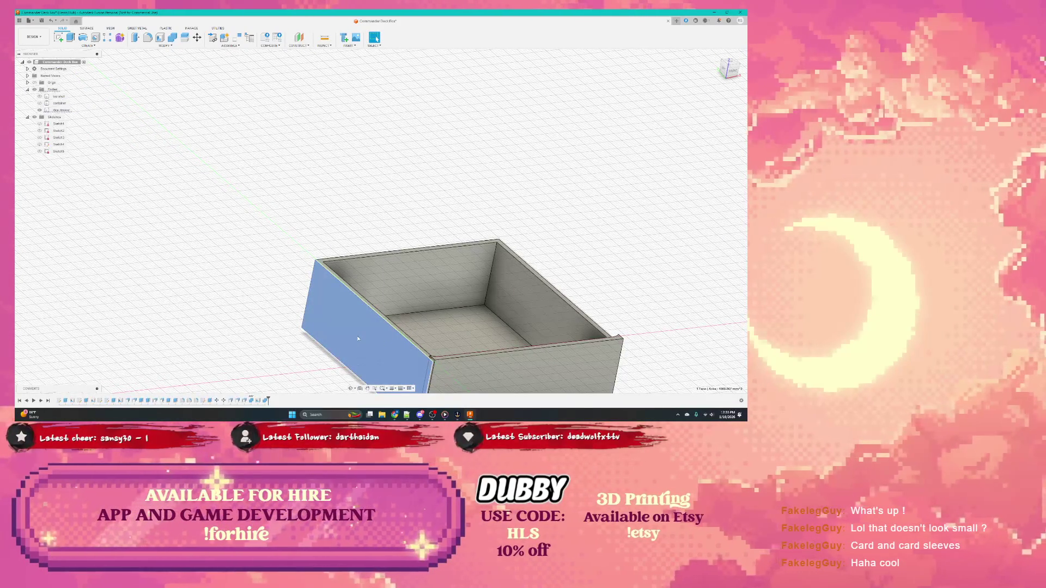
Start a Press Pull on a drawer wall face and close it without changing the offset
{"action": "right_click", "coordinate": [359, 339]}
{"action": "left_click", "coordinate": [373, 322]}
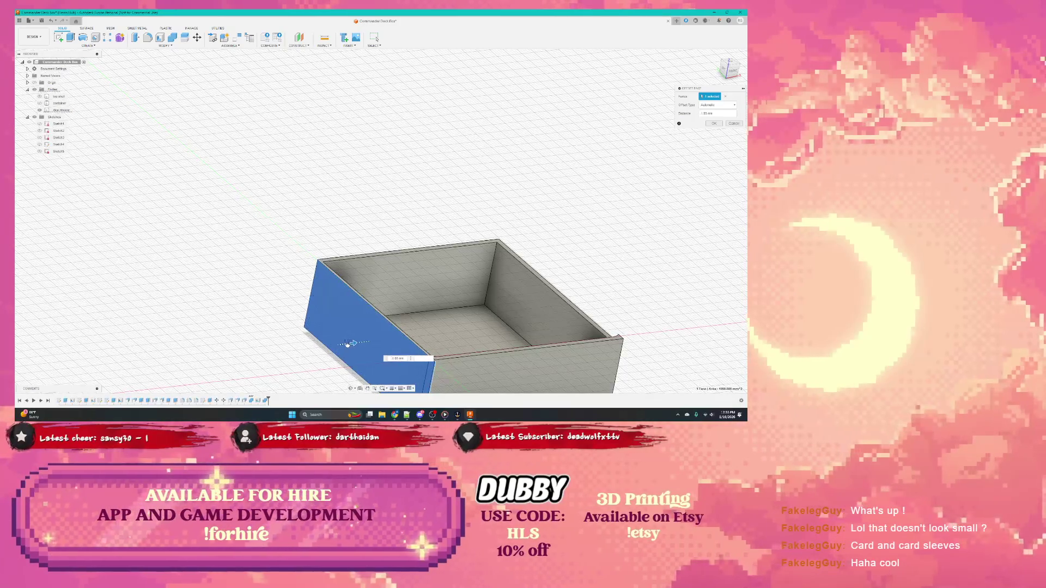
{"action": "left_click", "coordinate": [349, 344]}
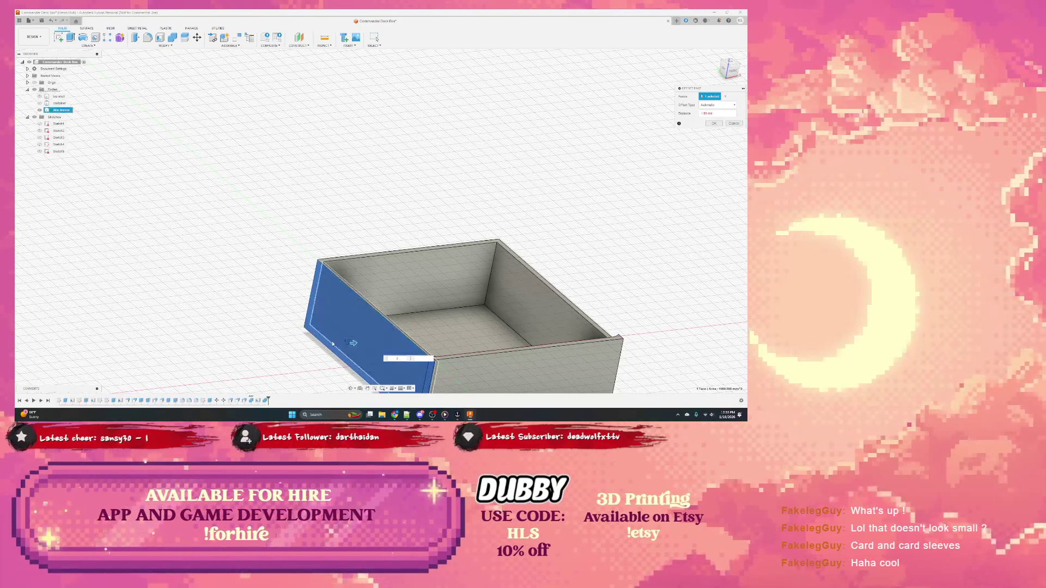
{"action": "middle_click_drag", "start_coordinate": [353, 344], "coordinate": [337, 352], "text": "shift"}
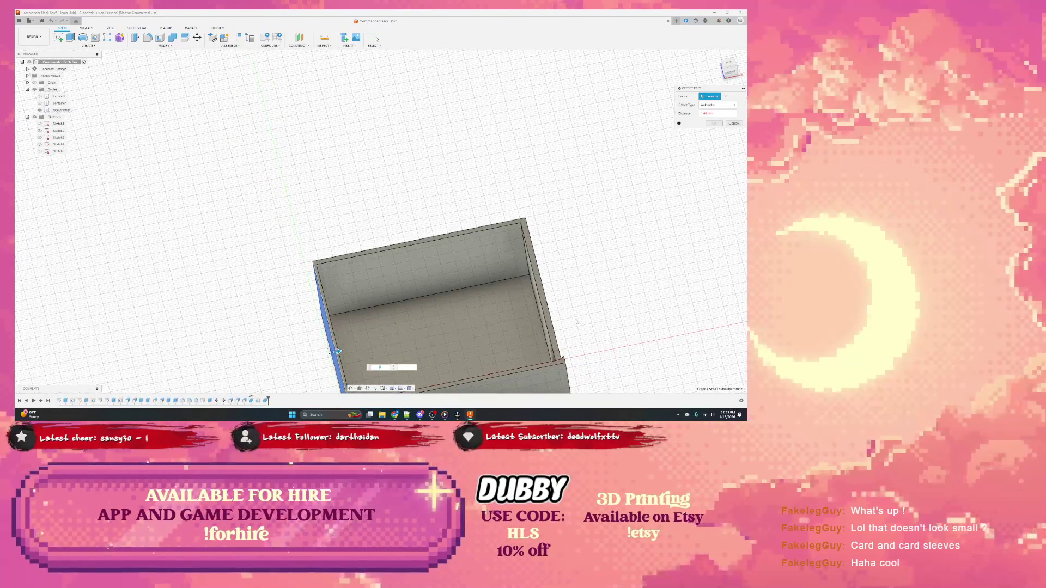
{"action": "key", "text": "Return"}
{"action": "mouse_move", "coordinate": [351, 343]}
{"action": "middle_mouse_down", "text": "shift"}
{"action": "mouse_move", "coordinate": [391, 313]}
{"action": "mouse_move", "coordinate": [310, 343]}
{"action": "middle_mouse_up", "text": "shift"}
Press Pull the drawer's left inner face to a new offset and apply it
{"action": "left_click", "coordinate": [312, 344]}
{"action": "key", "text": "q"}
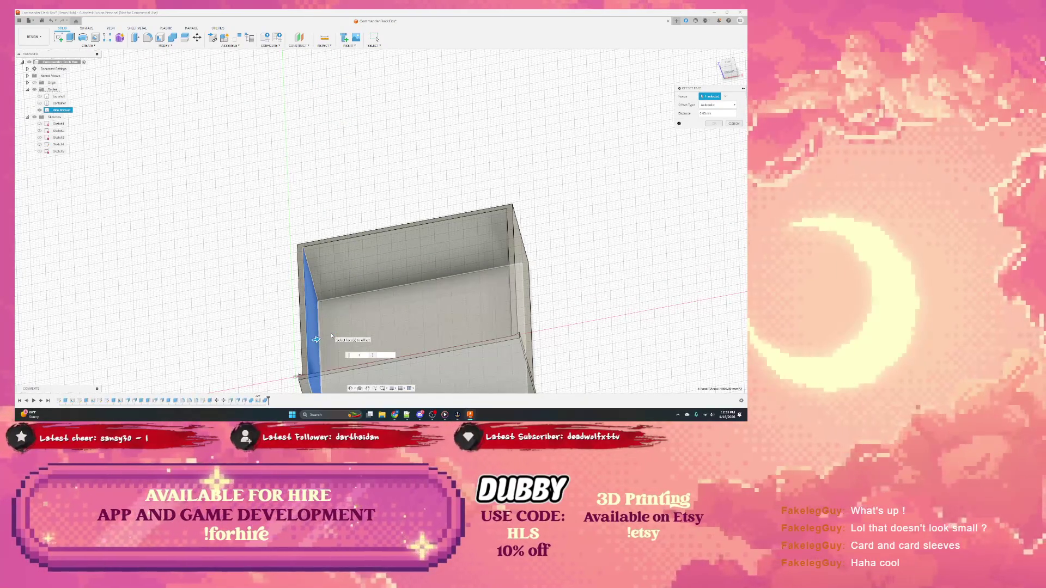
{"action": "left_click_drag", "start_coordinate": [316, 341], "coordinate": [319, 340]}
{"action": "key", "text": "Return"}
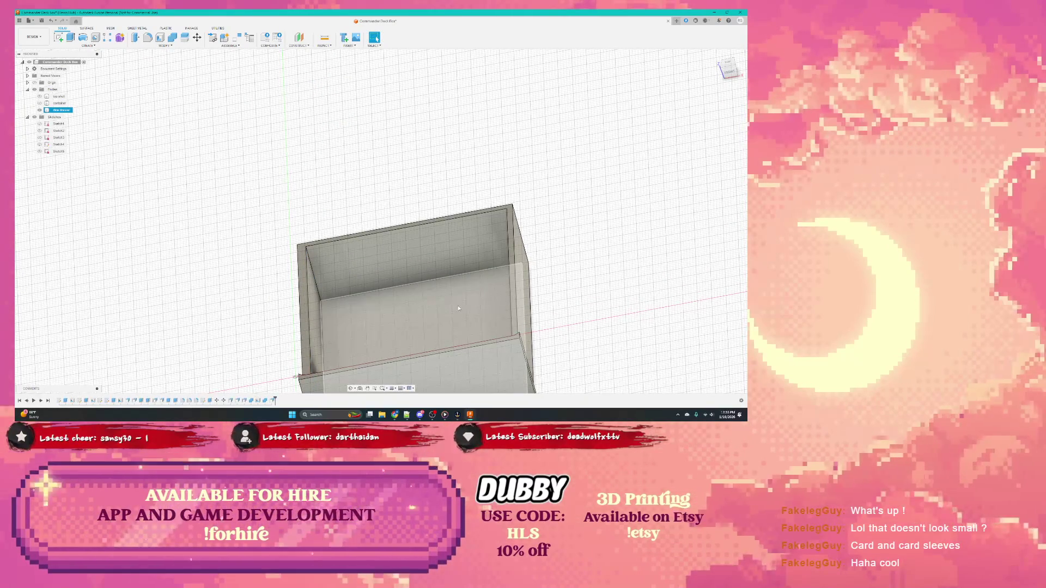
{"action": "middle_click_drag", "start_coordinate": [409, 310], "coordinate": [515, 278], "text": "shift"}
Start a Press Pull on the drawer's right wall, then cancel it
{"action": "right_click", "coordinate": [522, 280]}
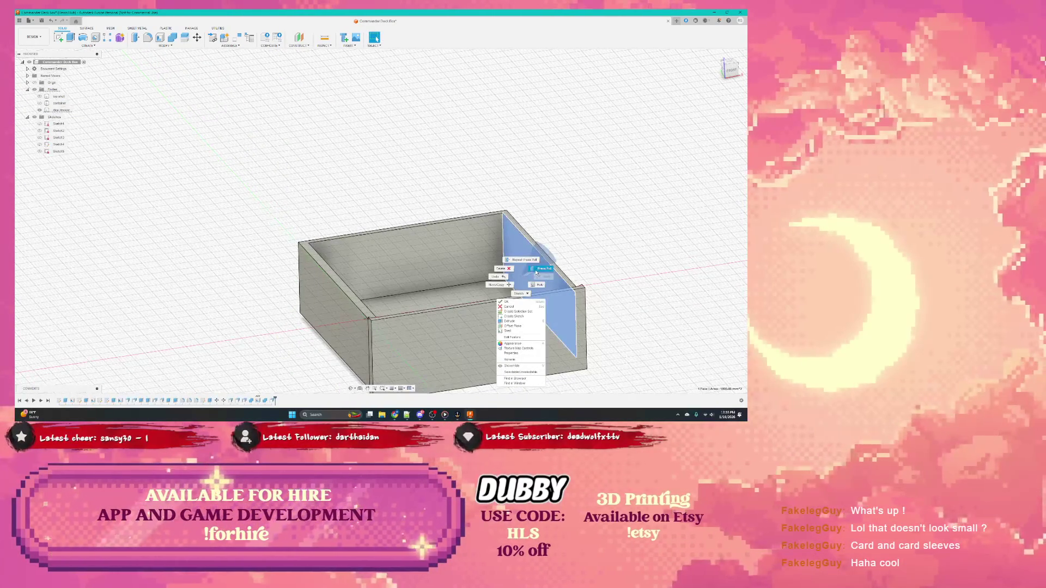
{"action": "left_click", "coordinate": [539, 260]}
{"action": "key", "text": "Escape"}
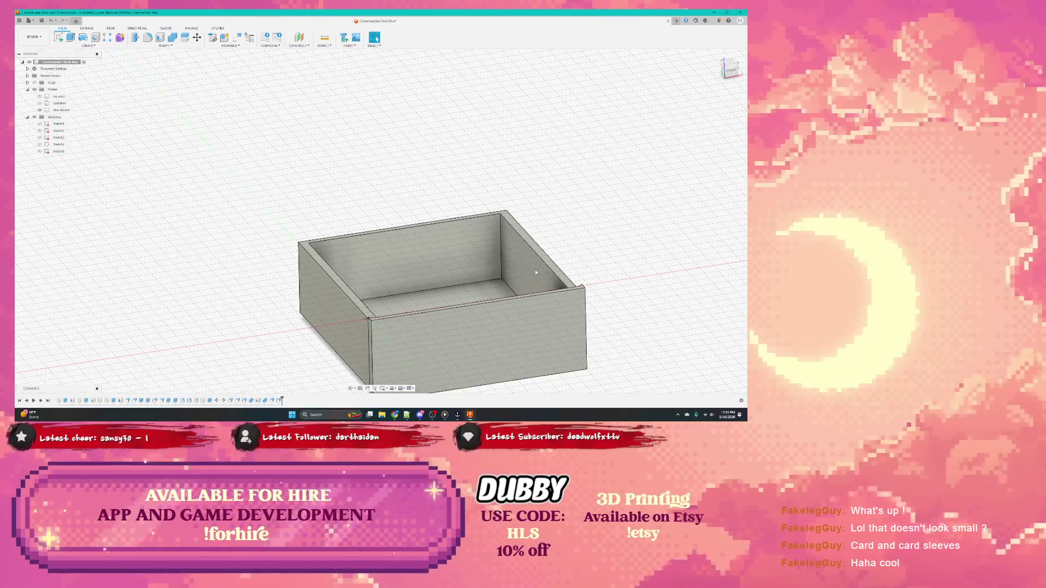
{"action": "left_click", "coordinate": [367, 263]}
{"action": "right_click", "coordinate": [367, 263]}
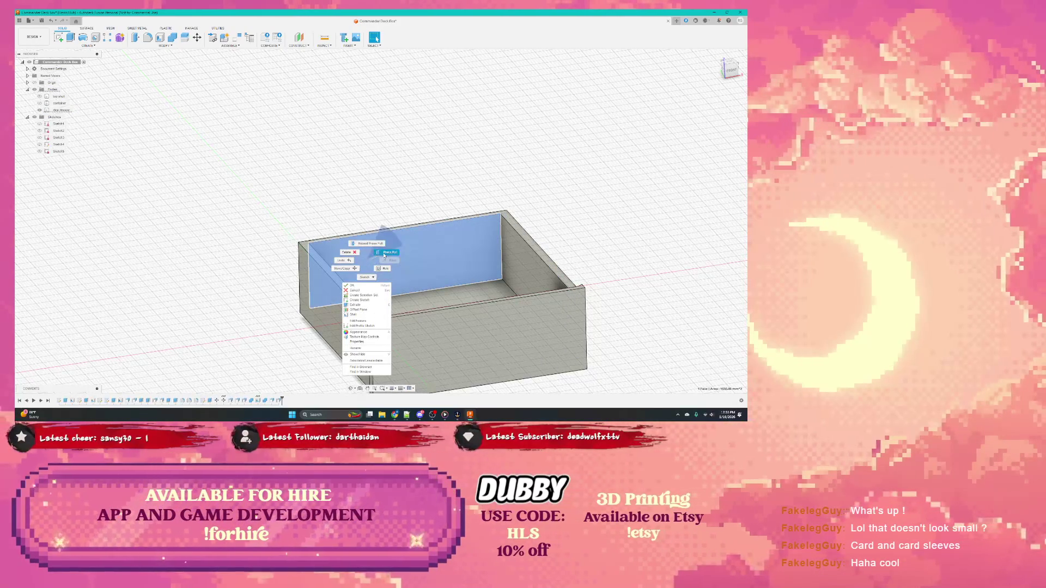
{"action": "left_click", "coordinate": [384, 254]}
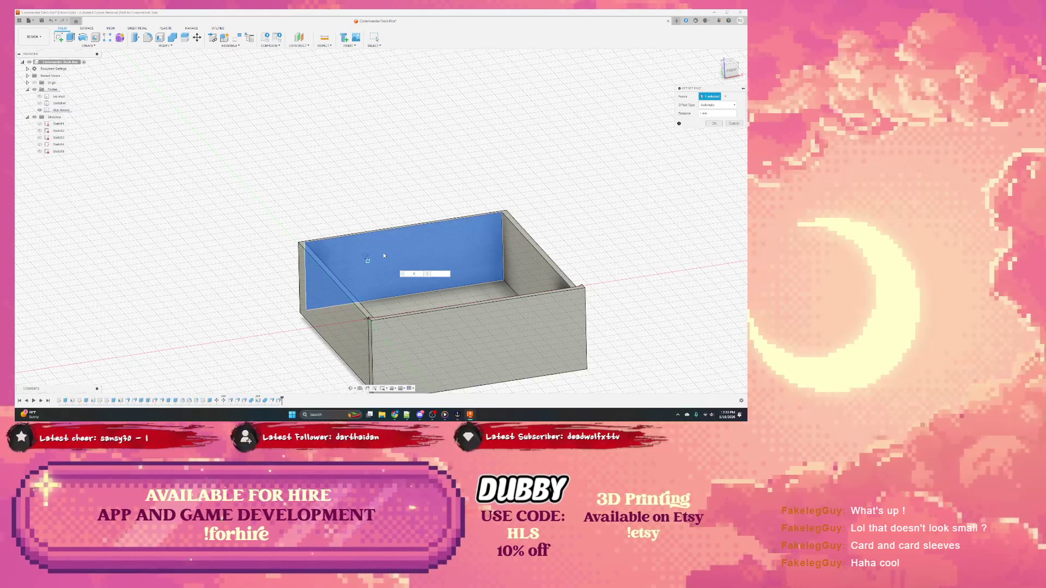
{"action": "key", "text": "Escape"}
{"action": "middle_click_drag", "start_coordinate": [366, 276], "coordinate": [364, 260], "text": "shift"}
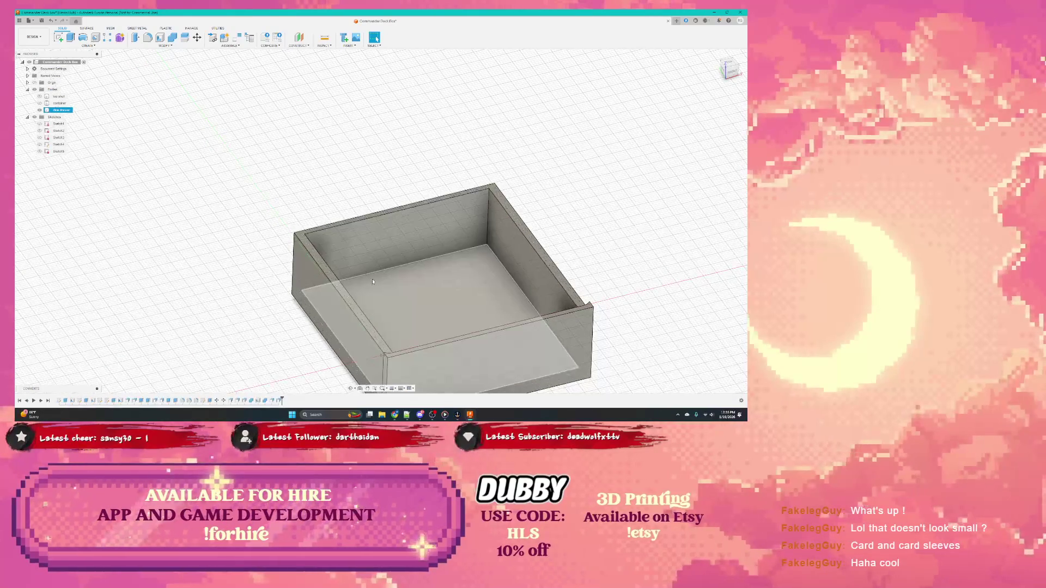
{"action": "left_click", "coordinate": [364, 260]}
{"action": "right_click", "coordinate": [365, 261]}
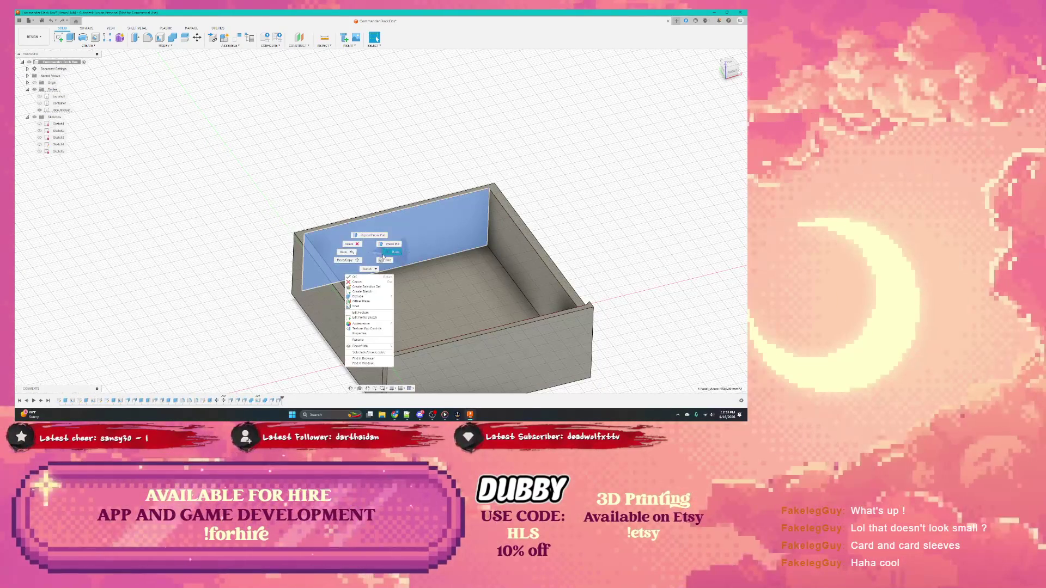
{"action": "left_click", "coordinate": [376, 253]}
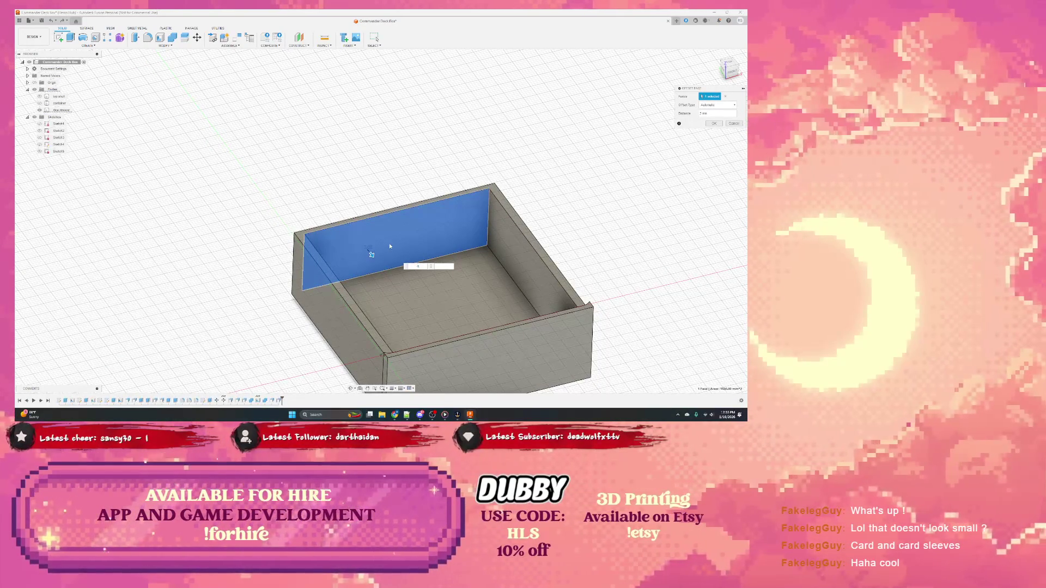
{"action": "key", "text": "Return"}
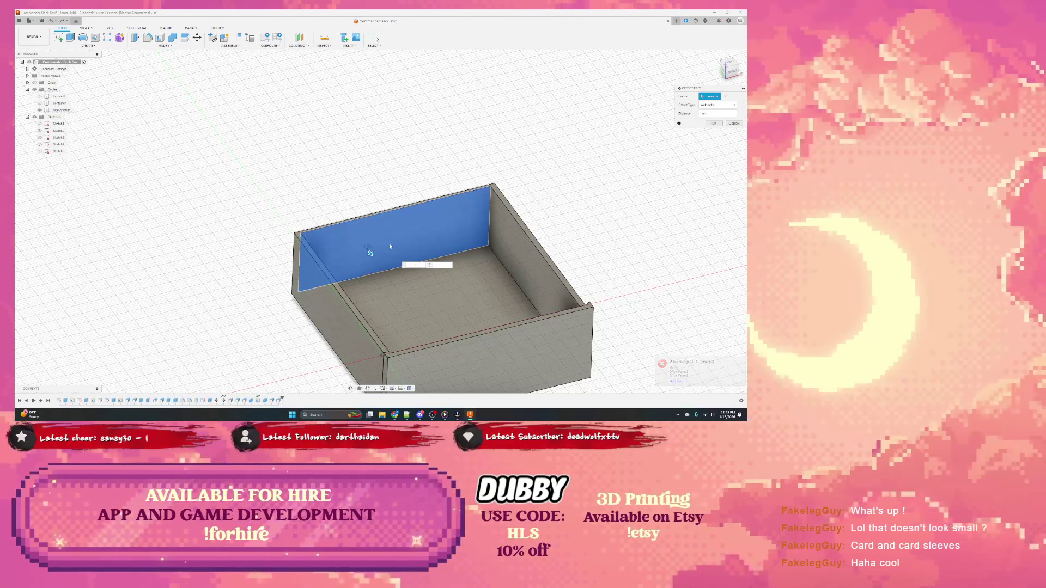
{"action": "type", "text": "2"}
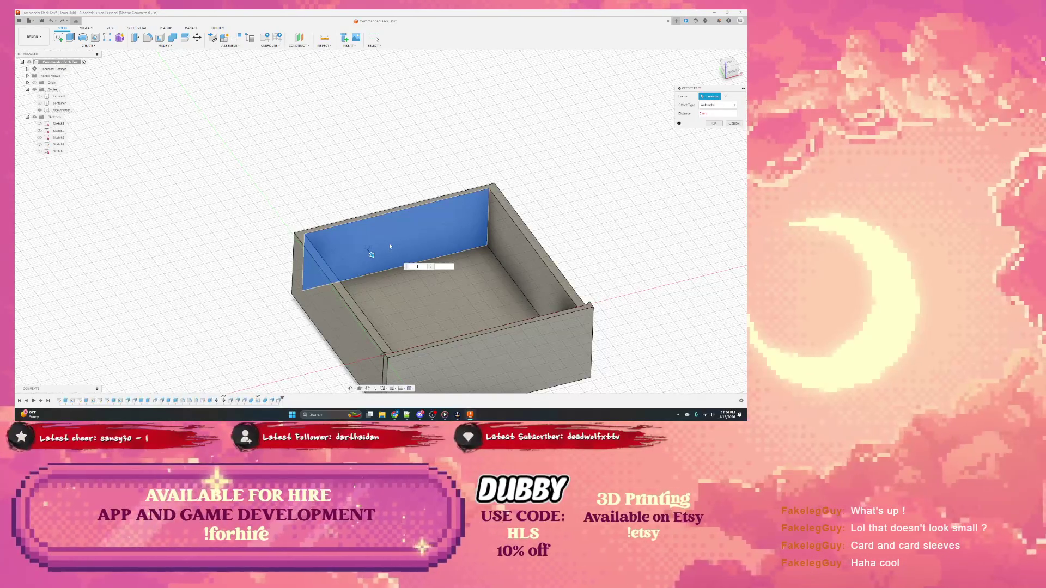
{"action": "type", "text": "5"}
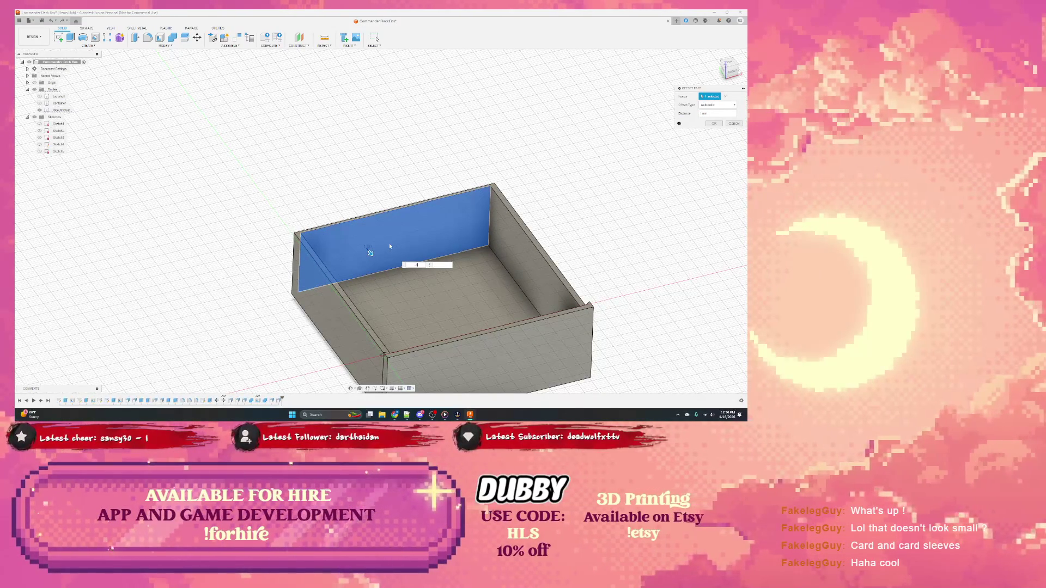
{"action": "key", "text": "Return"}
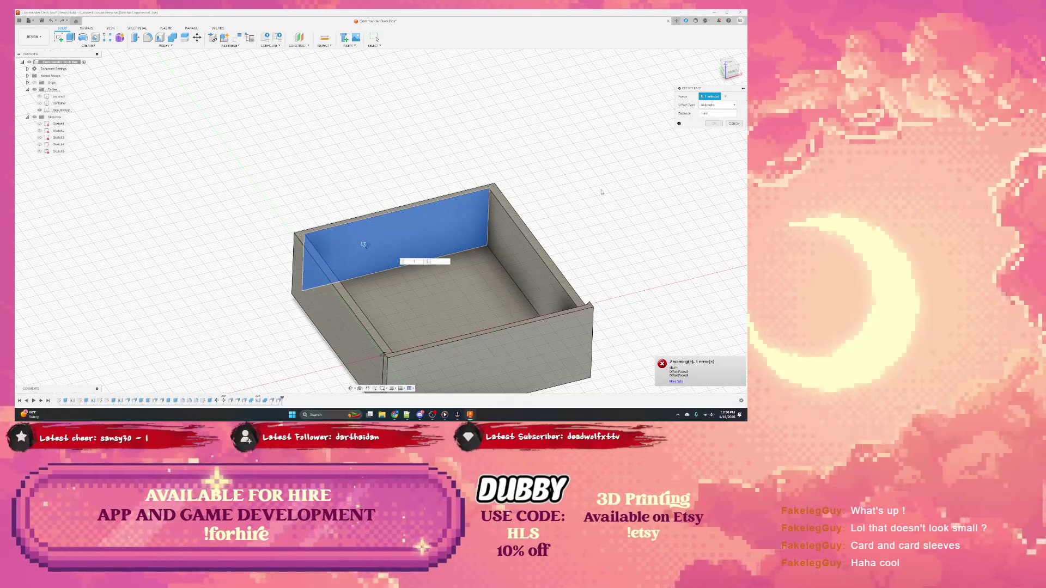
{"action": "middle_click_drag", "start_coordinate": [364, 244], "coordinate": [425, 213], "text": "shift"}
{"action": "key", "text": "Return"}
{"action": "left_click", "coordinate": [434, 208]}
{"action": "right_click", "coordinate": [412, 215]}
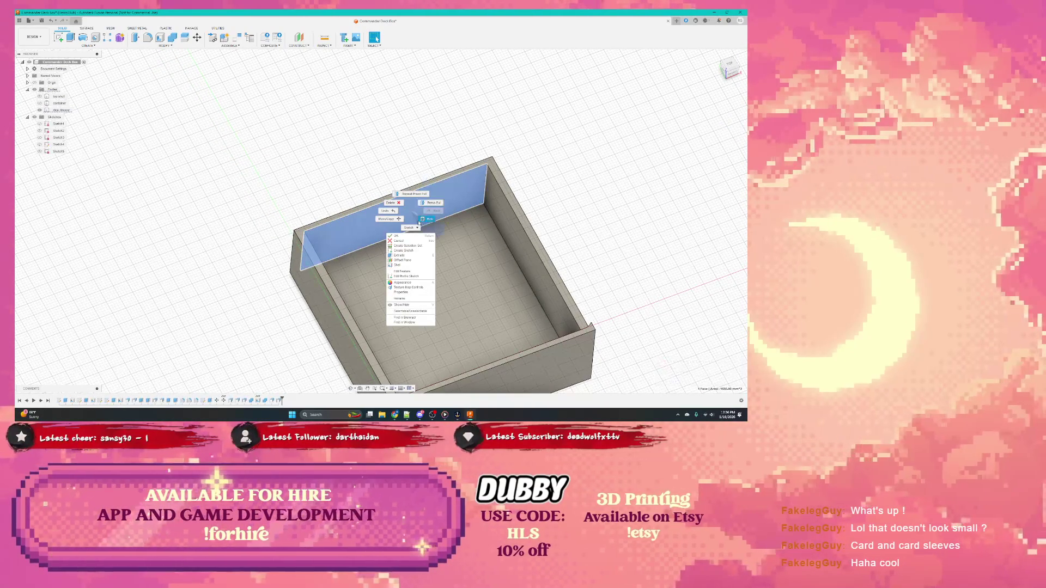
{"action": "left_click", "coordinate": [401, 255]}
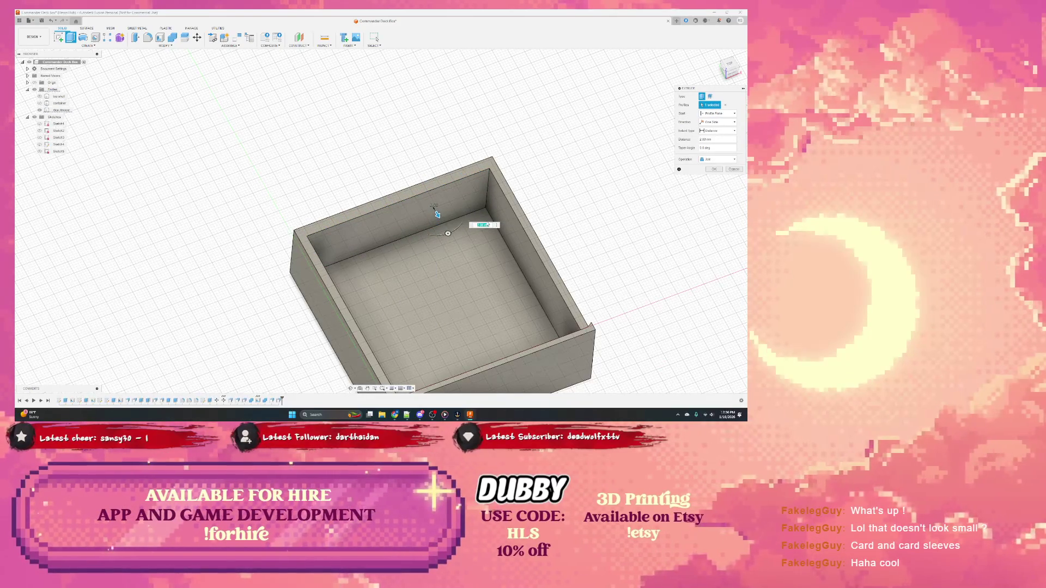
{"action": "left_click", "coordinate": [436, 215]}
{"action": "key", "text": "Escape"}
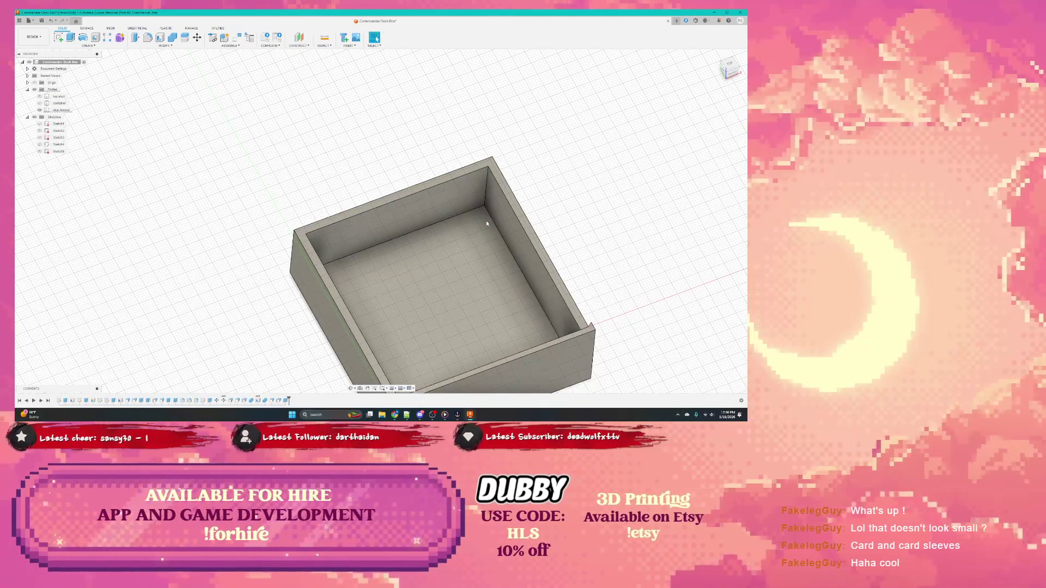
Offset the container's top rim face upward by 2 mm using Press Pull
{"action": "mouse_move", "coordinate": [436, 212]}
{"action": "middle_mouse_down", "text": "shift"}
{"action": "mouse_move", "coordinate": [342, 246]}
{"action": "mouse_move", "coordinate": [349, 238]}
{"action": "middle_mouse_up", "text": "shift"}
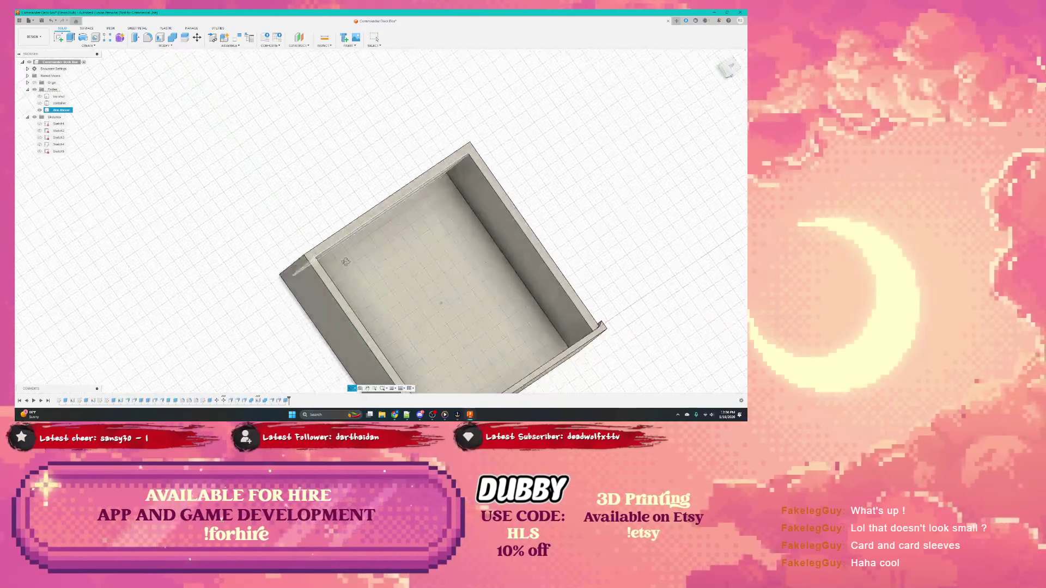
{"action": "left_click", "coordinate": [350, 238]}
{"action": "right_click", "coordinate": [350, 239]}
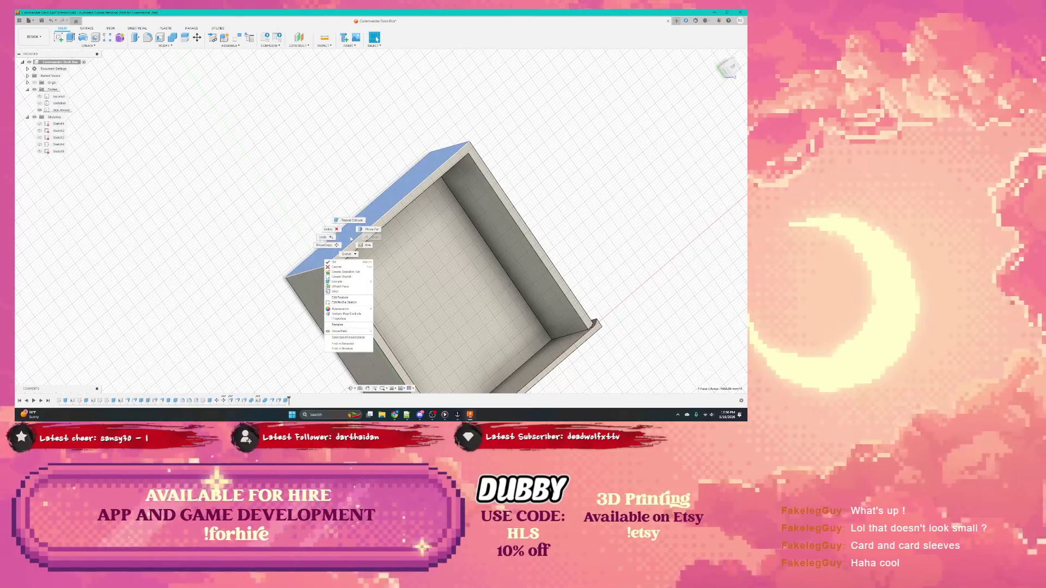
{"action": "left_click", "coordinate": [360, 233]}
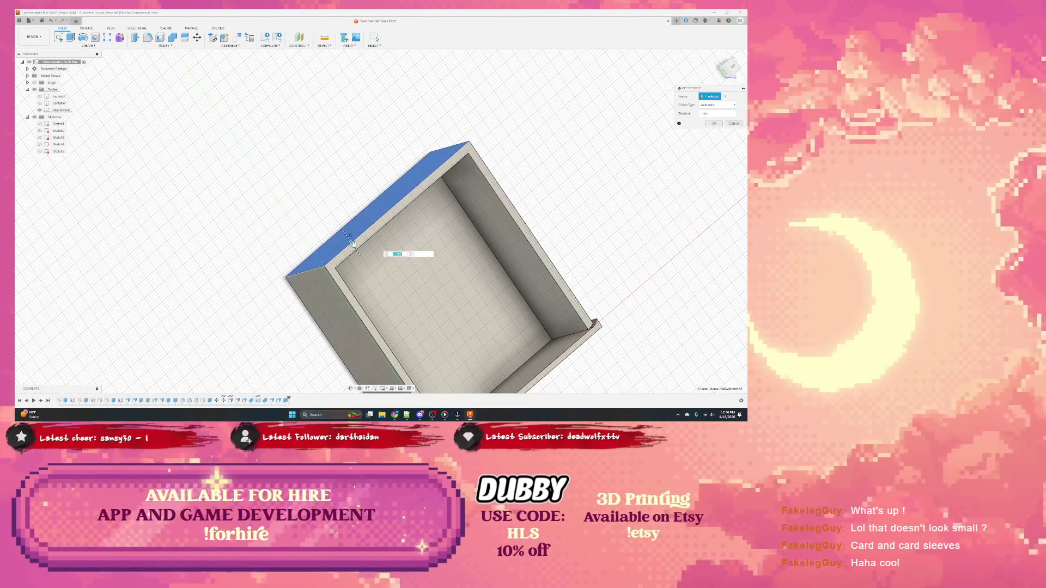
{"action": "type", "text": "2"}
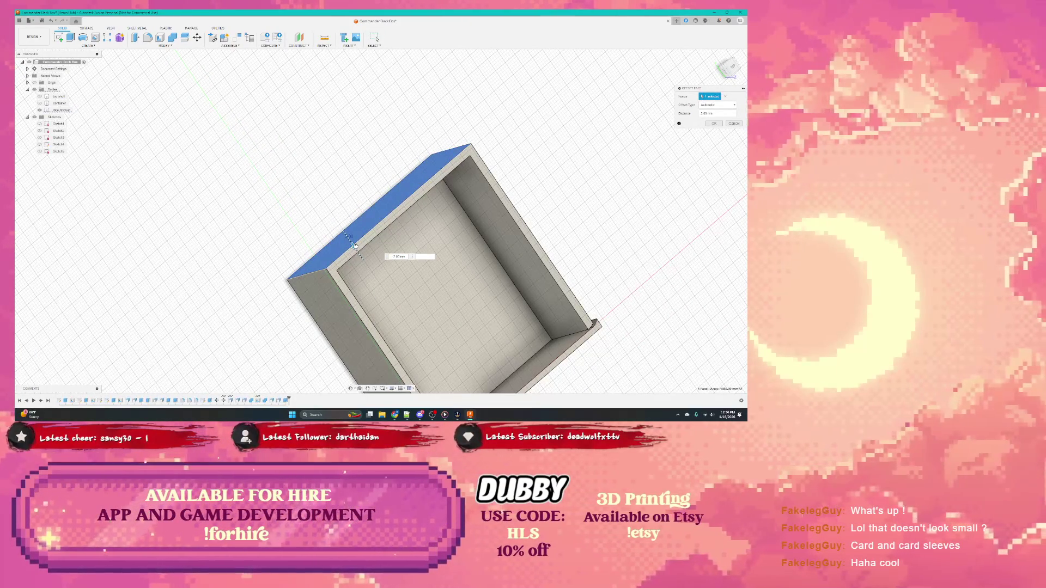
{"action": "key", "text": "Return"}
{"action": "middle_click_drag", "start_coordinate": [351, 244], "coordinate": [394, 269], "text": "shift"}
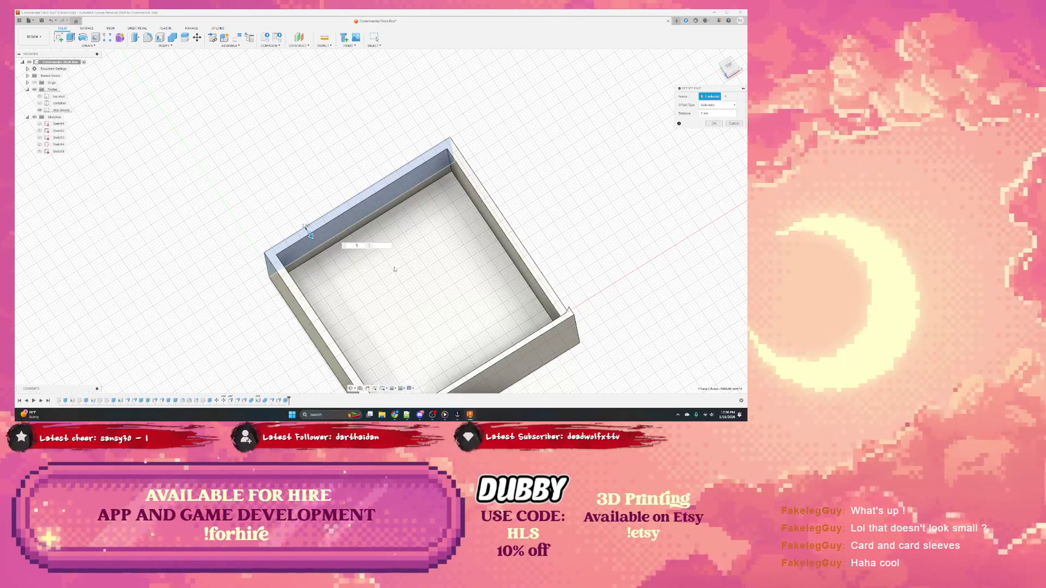
{"action": "key", "text": "Return"}
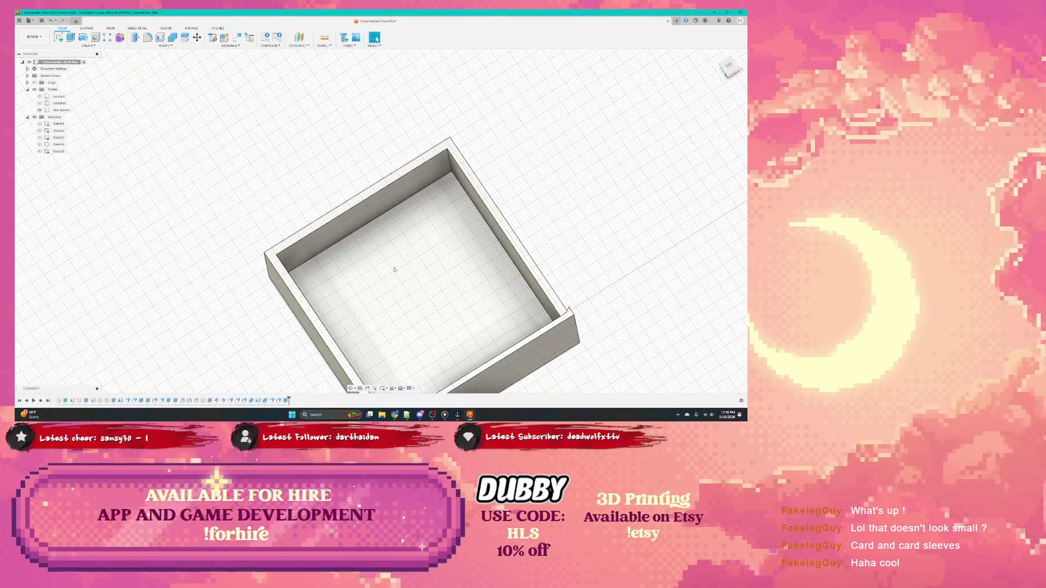
{"action": "middle_click_drag", "start_coordinate": [395, 269], "coordinate": [350, 295], "text": "shift"}
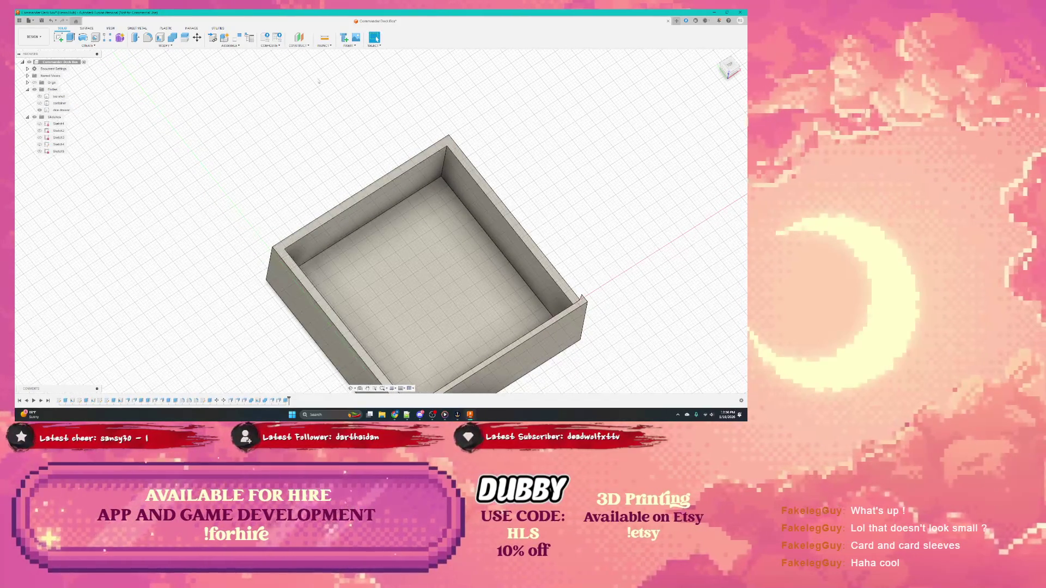
{"action": "left_click", "coordinate": [325, 38]}
{"action": "left_click", "coordinate": [366, 195]}
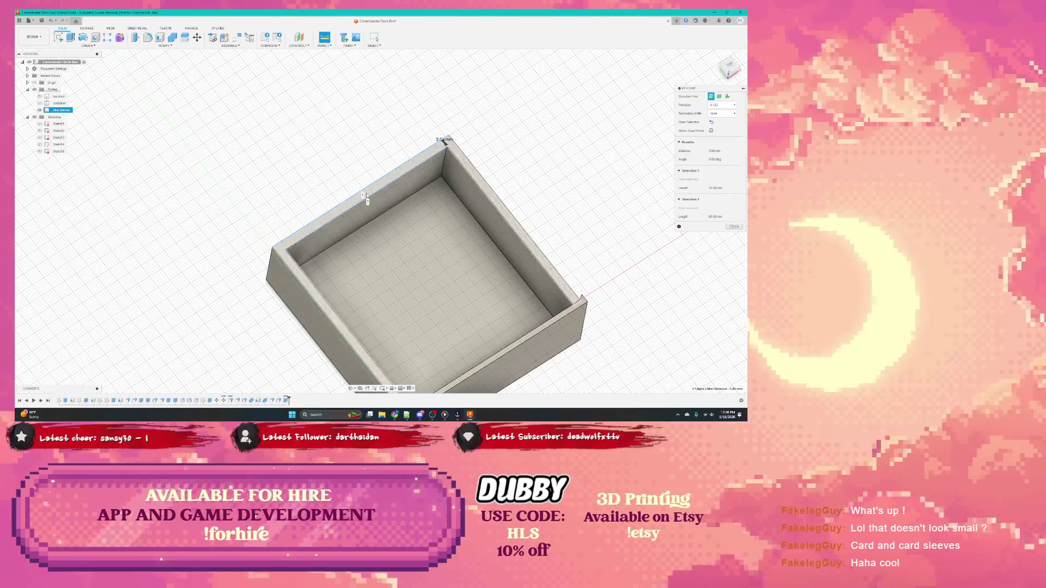
{"action": "left_click", "coordinate": [366, 196]}
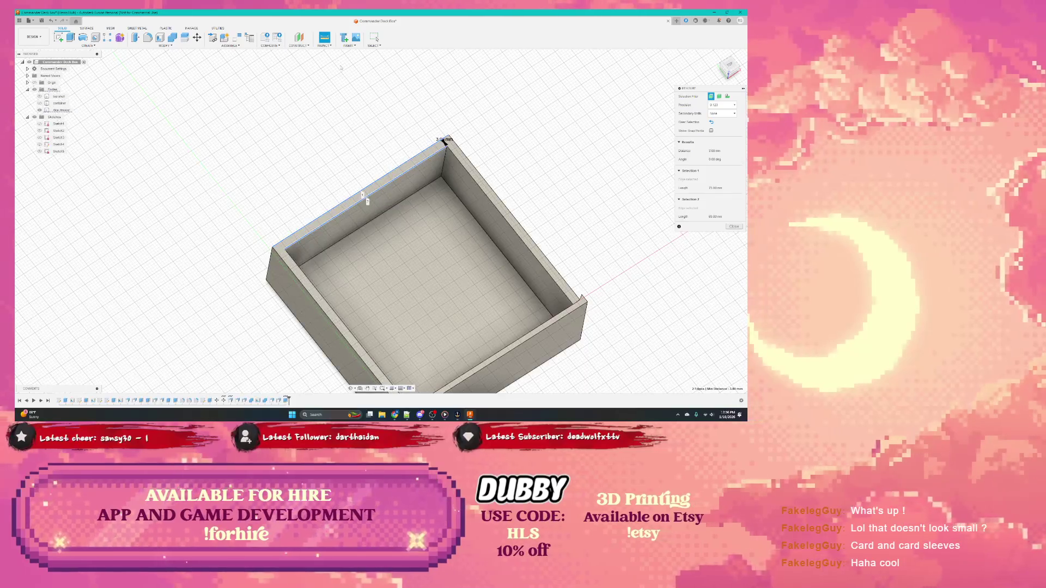
{"action": "left_click", "coordinate": [733, 227]}
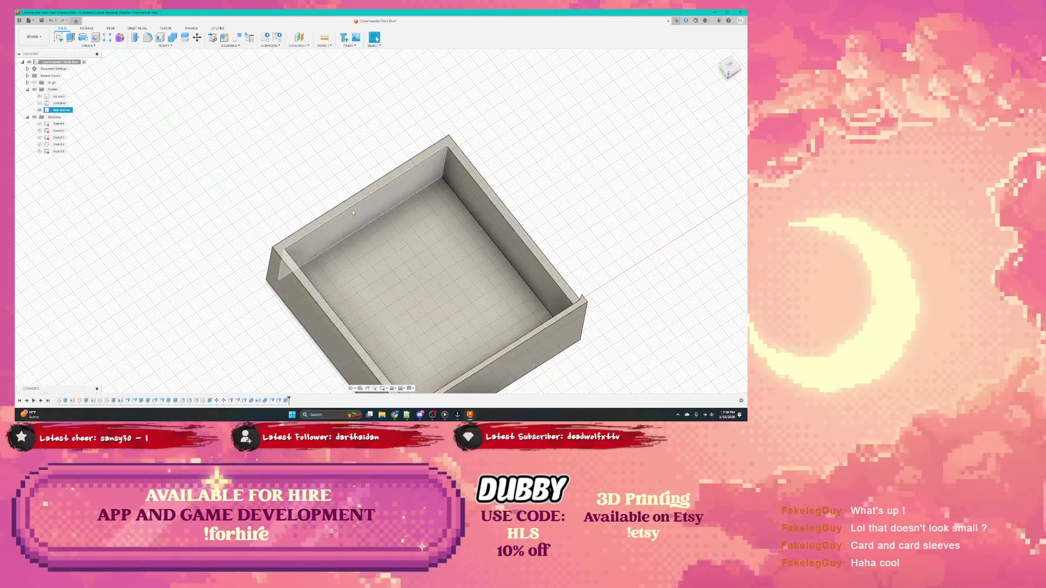
{"action": "key", "text": "Escape"}
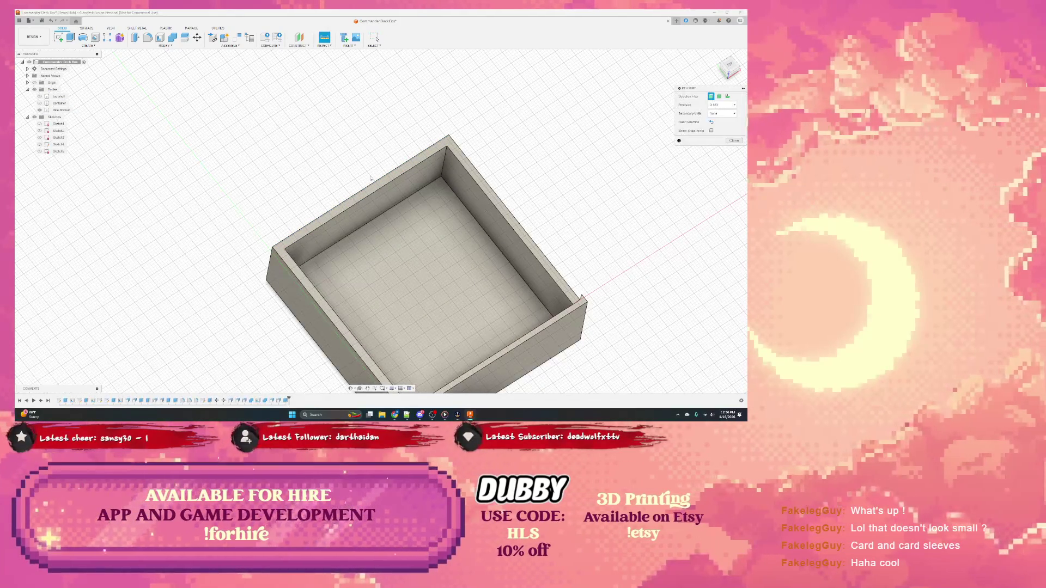
{"action": "key", "text": "i"}
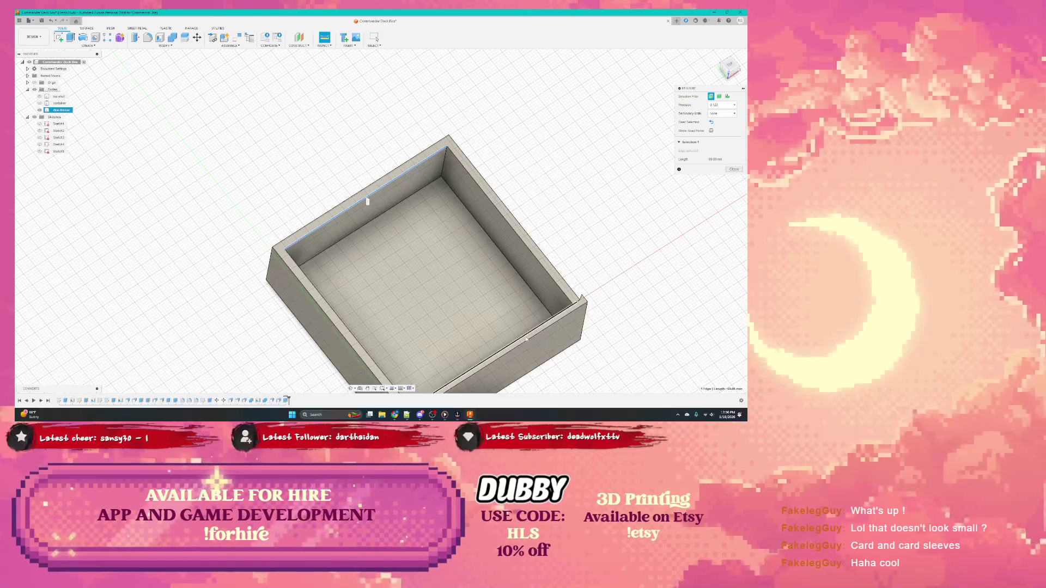
{"action": "left_click", "coordinate": [530, 341]}
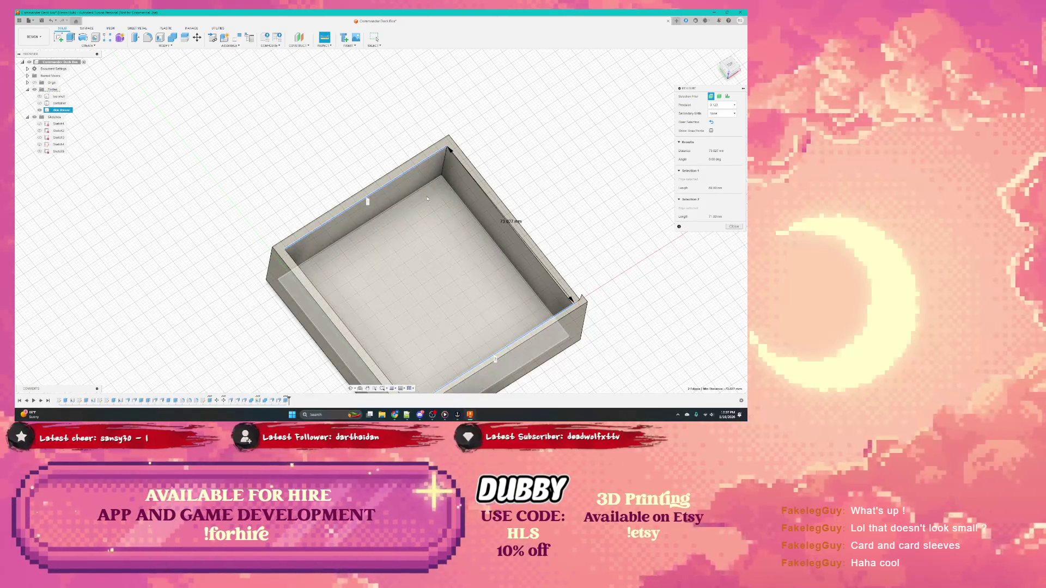
{"action": "left_click", "coordinate": [733, 226]}
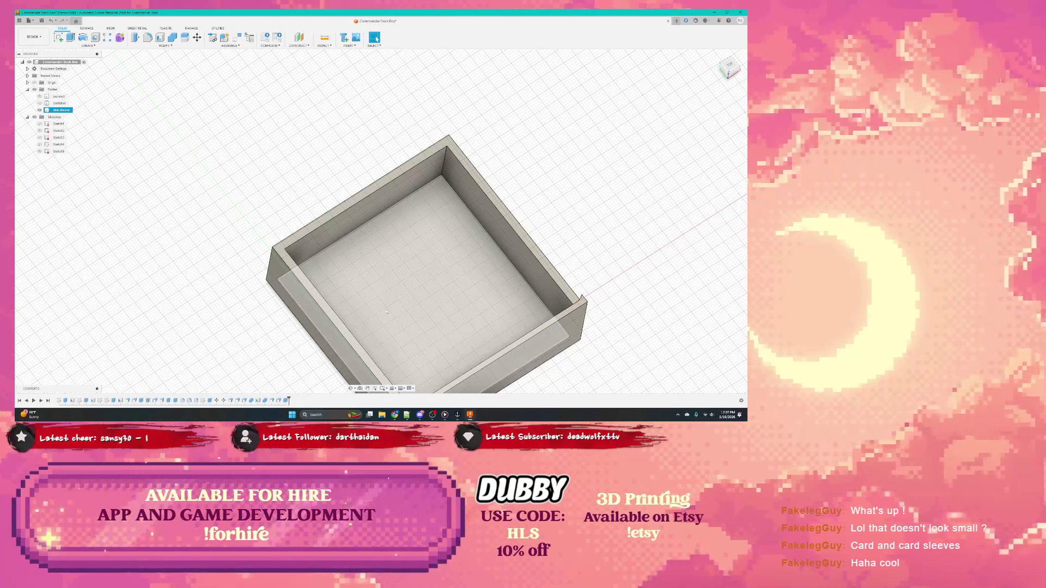
{"action": "left_click", "coordinate": [328, 334]}
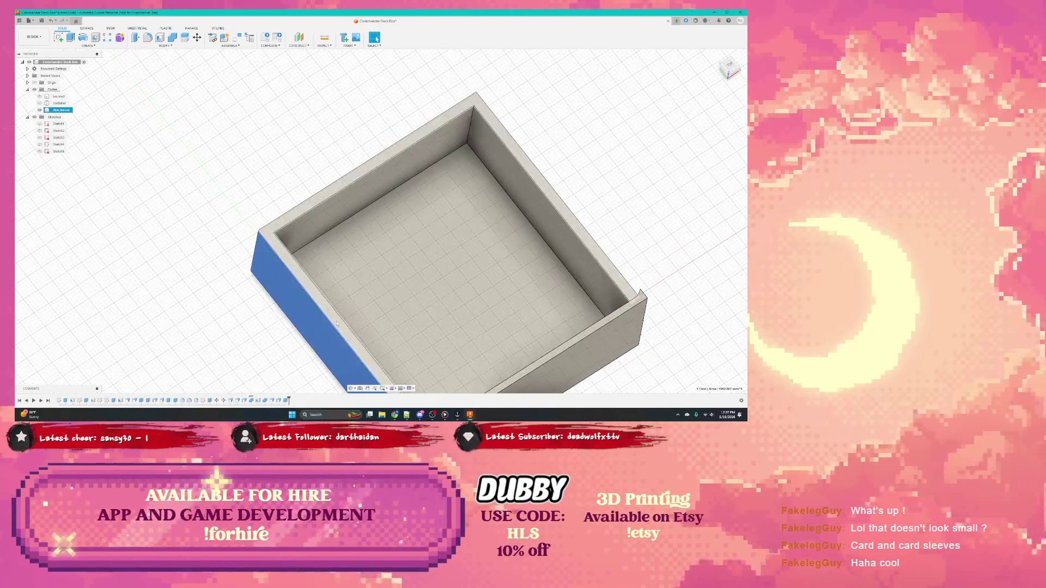
Push the outer left wall face inward with a negative extrusion, after briefly toggling it see-through
{"action": "middle_click_drag", "start_coordinate": [328, 335], "coordinate": [349, 316], "text": "shift"}
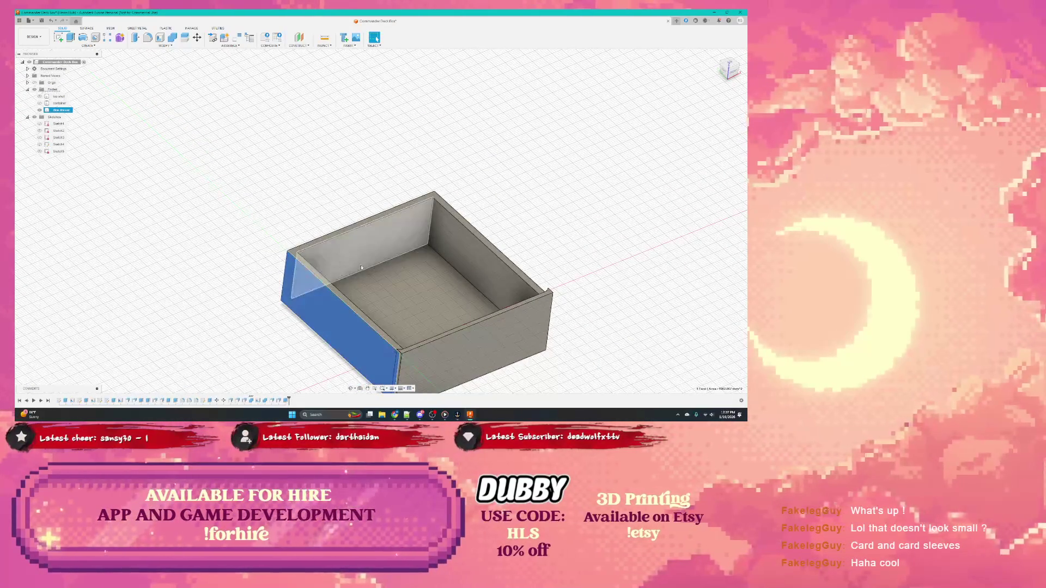
{"action": "key", "text": "v"}
{"action": "middle_click_drag", "start_coordinate": [350, 316], "coordinate": [351, 278], "text": "shift"}
{"action": "key", "text": "ctrl+z"}
{"action": "left_click", "coordinate": [321, 308]}
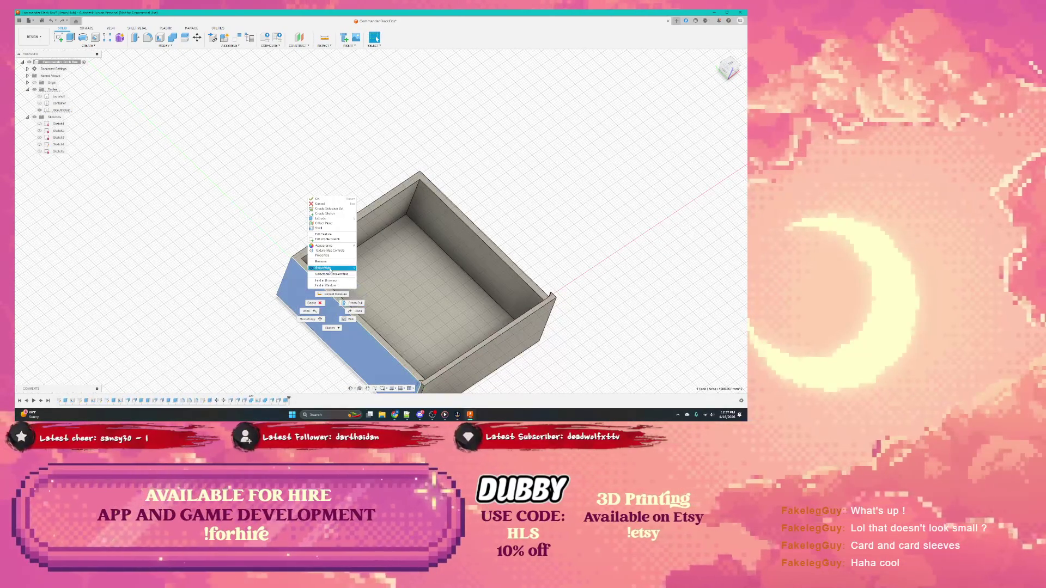
{"action": "left_click", "coordinate": [327, 219]}
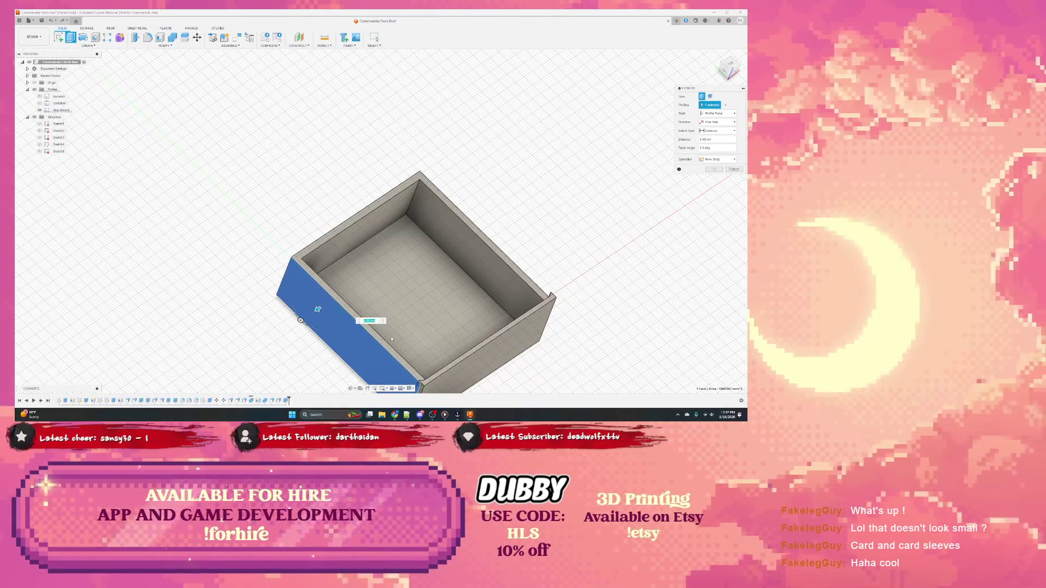
{"action": "mouse_move", "coordinate": [345, 314]}
{"action": "middle_mouse_down", "text": "shift"}
{"action": "mouse_move", "coordinate": [397, 356]}
{"action": "mouse_move", "coordinate": [343, 311]}
{"action": "middle_mouse_up", "text": "shift"}
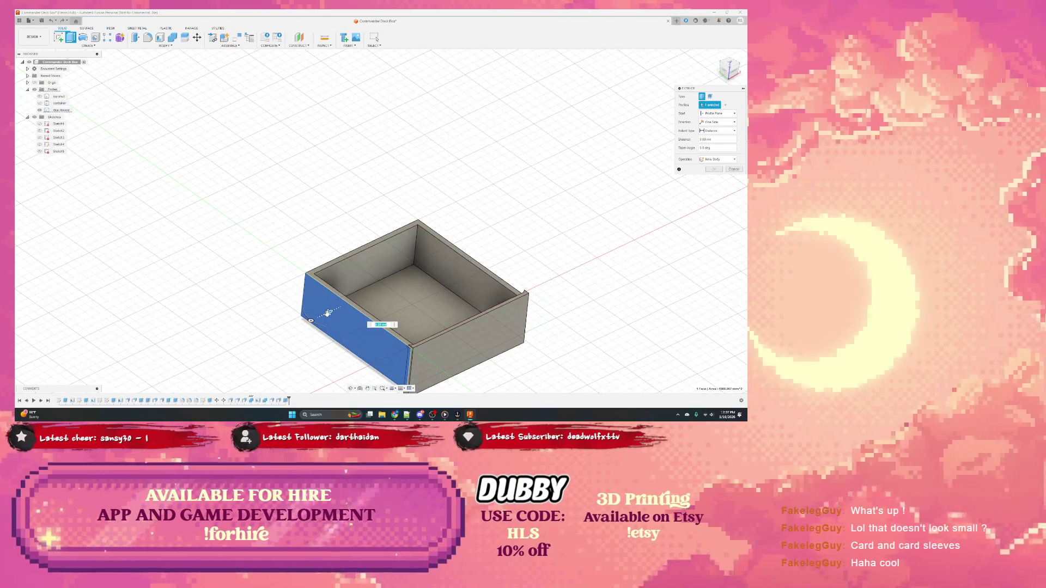
{"action": "type", "text": "-"}
{"action": "key", "text": "Return"}
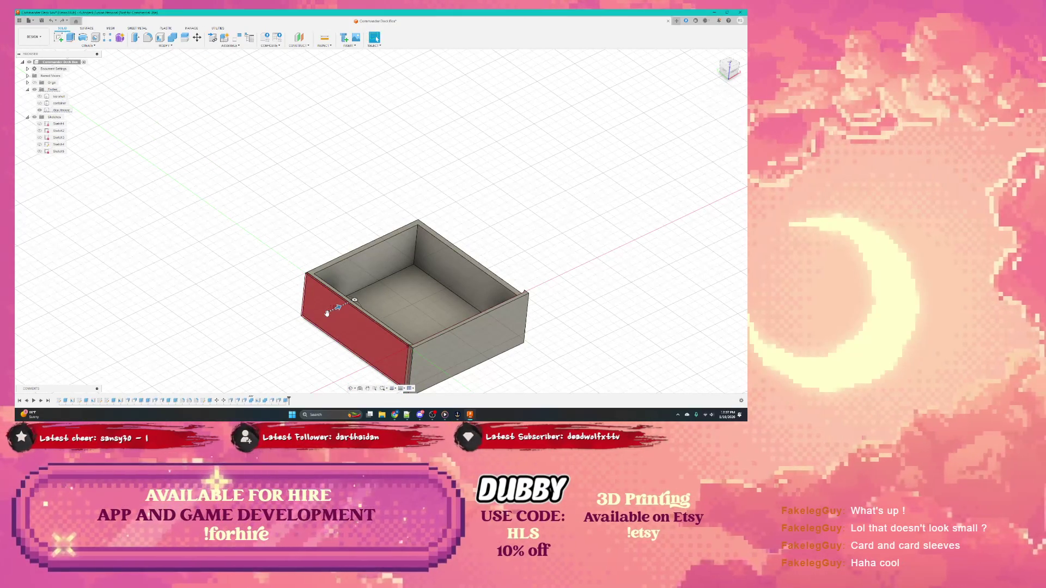
Push the other side face and the top face inward with negative extrusions, lowering the top
{"action": "middle_click_drag", "start_coordinate": [400, 321], "coordinate": [441, 287], "text": "shift"}
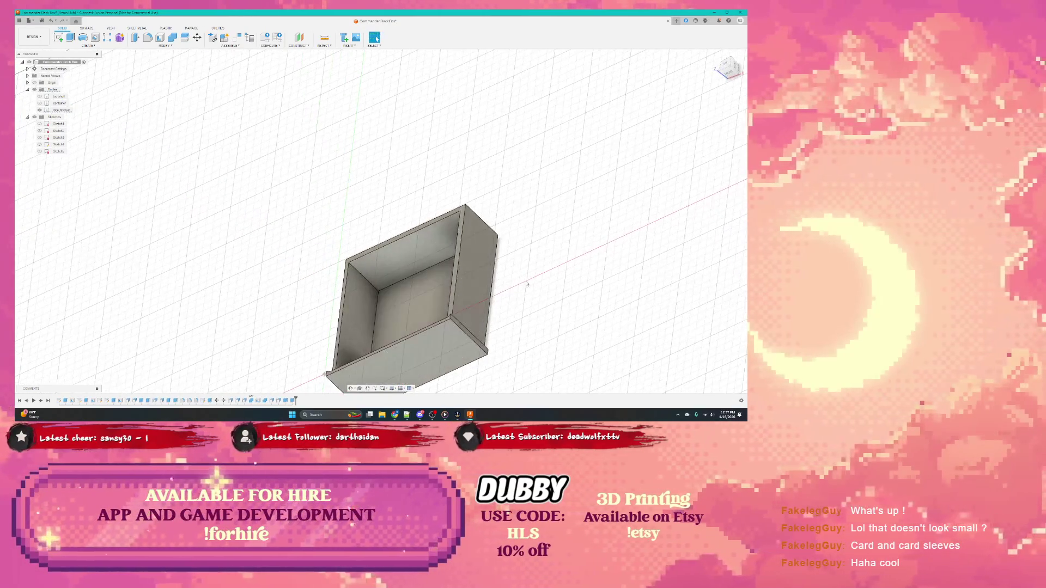
{"action": "right_click", "coordinate": [485, 280]}
{"action": "left_click", "coordinate": [484, 326]}
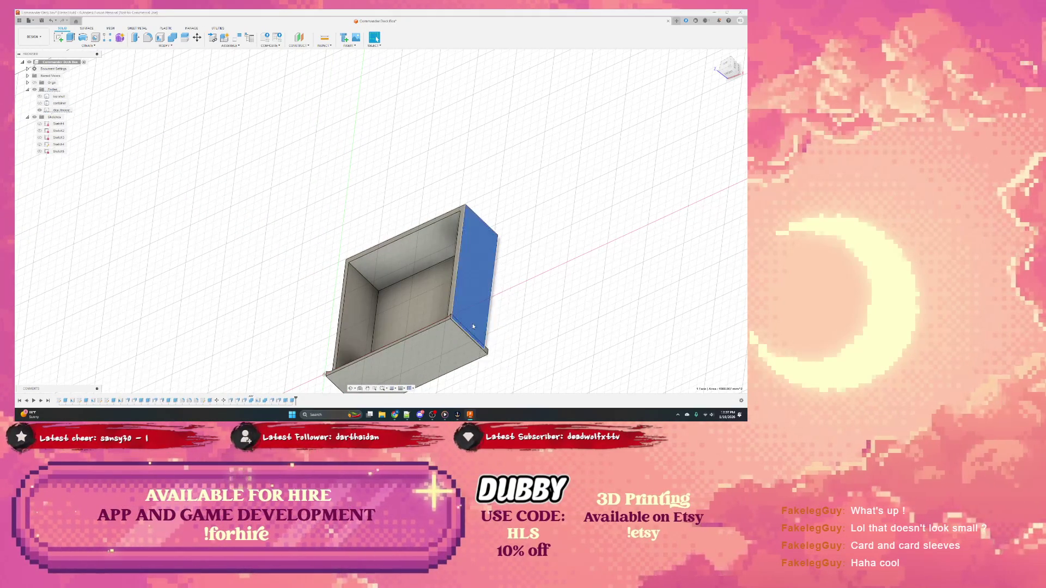
{"action": "type", "text": "-1"}
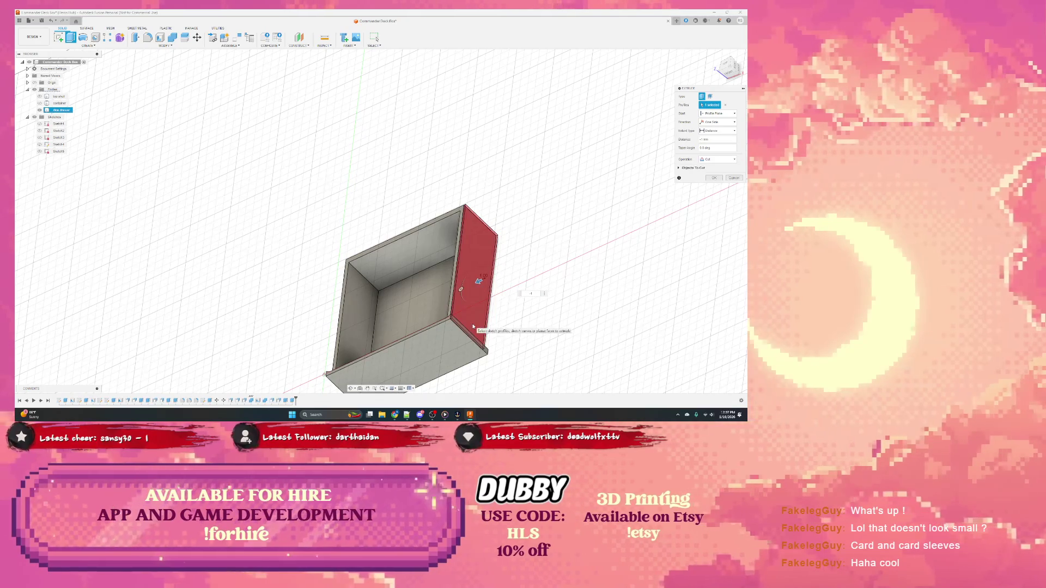
{"action": "key", "text": "Return"}
{"action": "middle_click_drag", "start_coordinate": [406, 215], "coordinate": [407, 254], "text": "shift"}
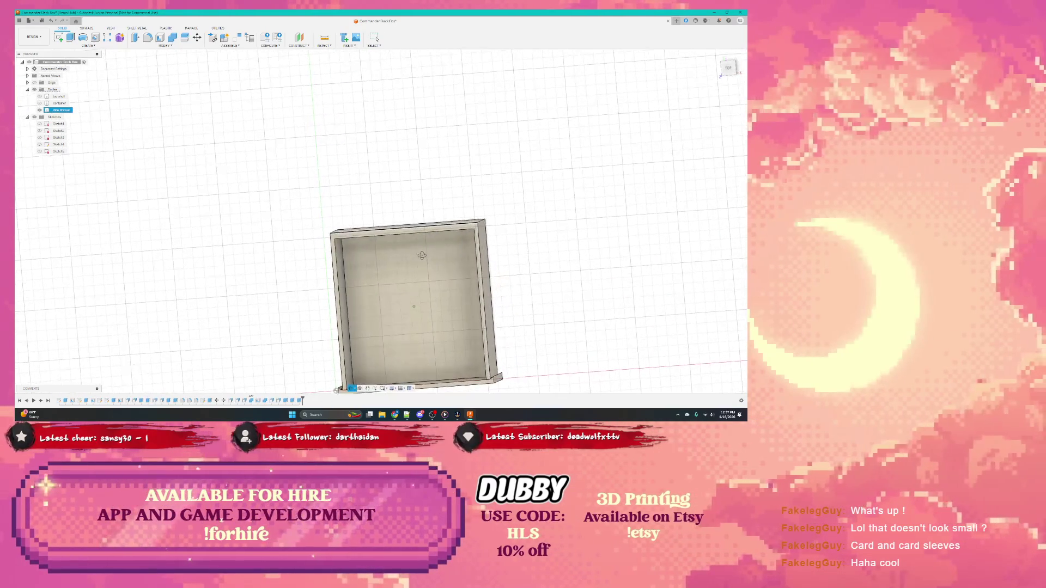
{"action": "left_click", "coordinate": [408, 231]}
{"action": "right_click", "coordinate": [410, 232]}
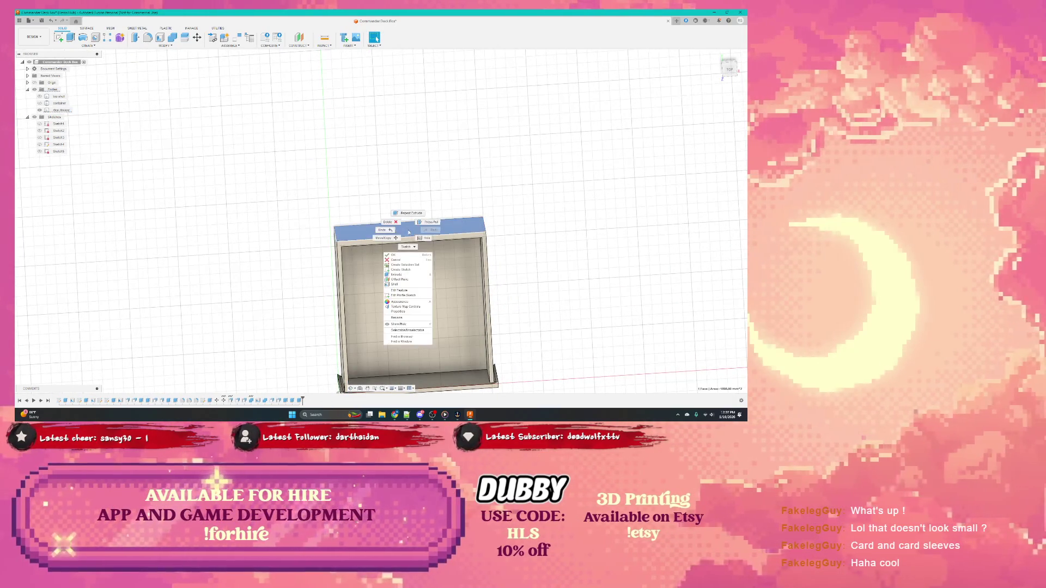
{"action": "left_click", "coordinate": [409, 269]}
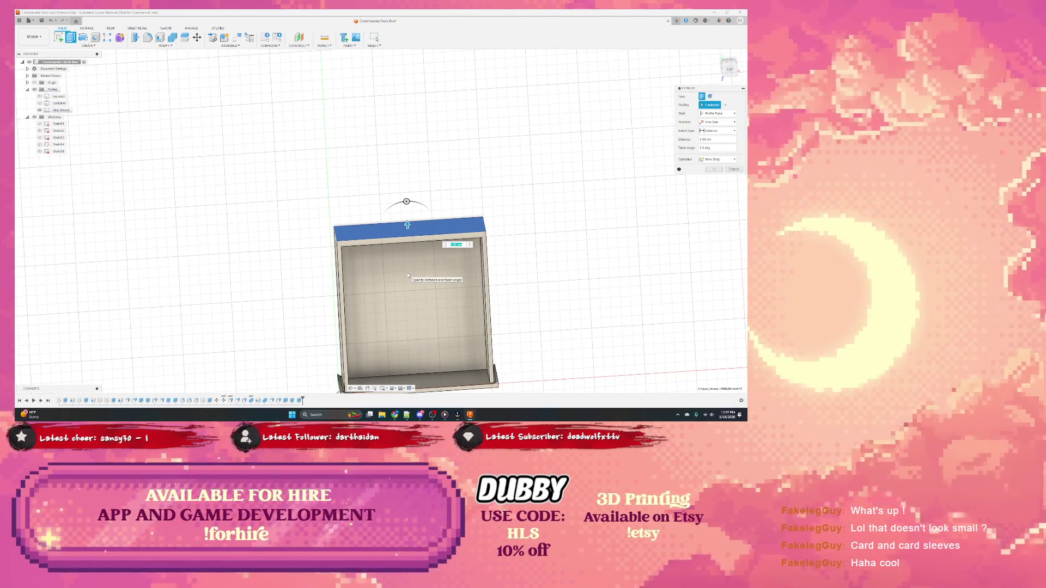
{"action": "type", "text": "-1"}
{"action": "key", "text": "Return"}
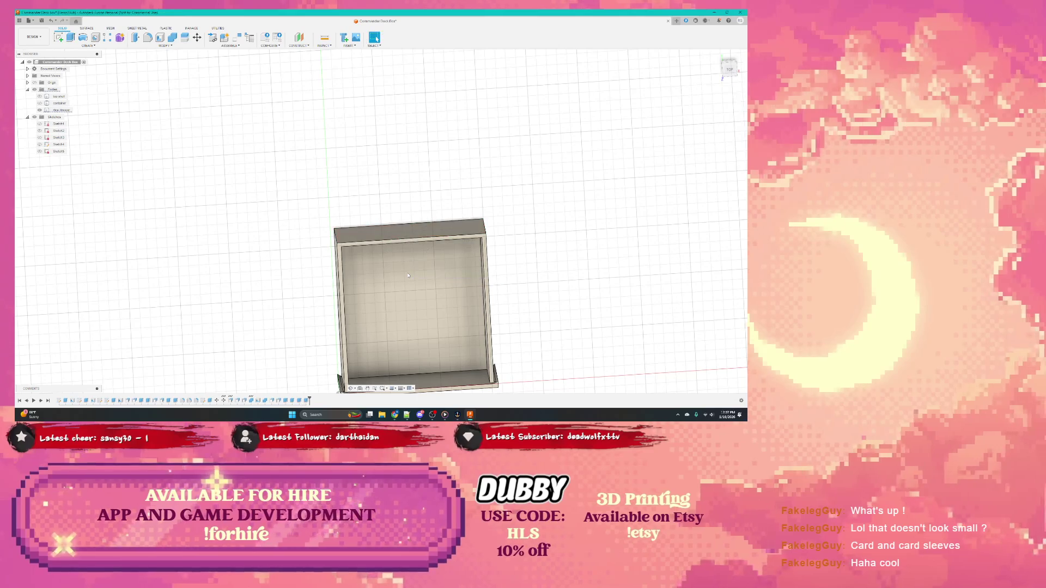
{"action": "middle_click_drag", "start_coordinate": [391, 269], "coordinate": [351, 242], "text": "shift"}
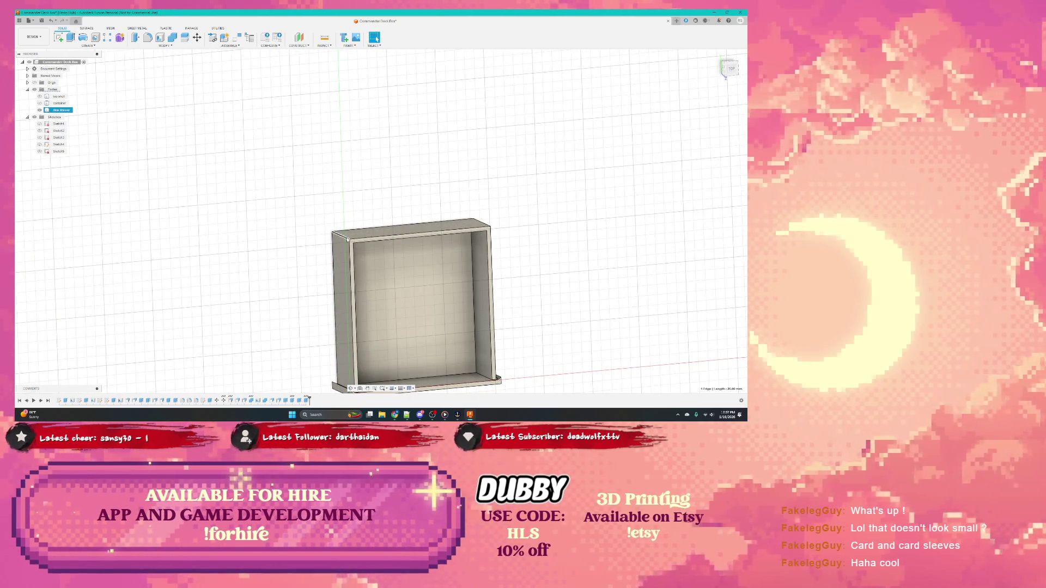
{"action": "middle_click_drag", "start_coordinate": [348, 241], "coordinate": [471, 238], "text": "shift"}
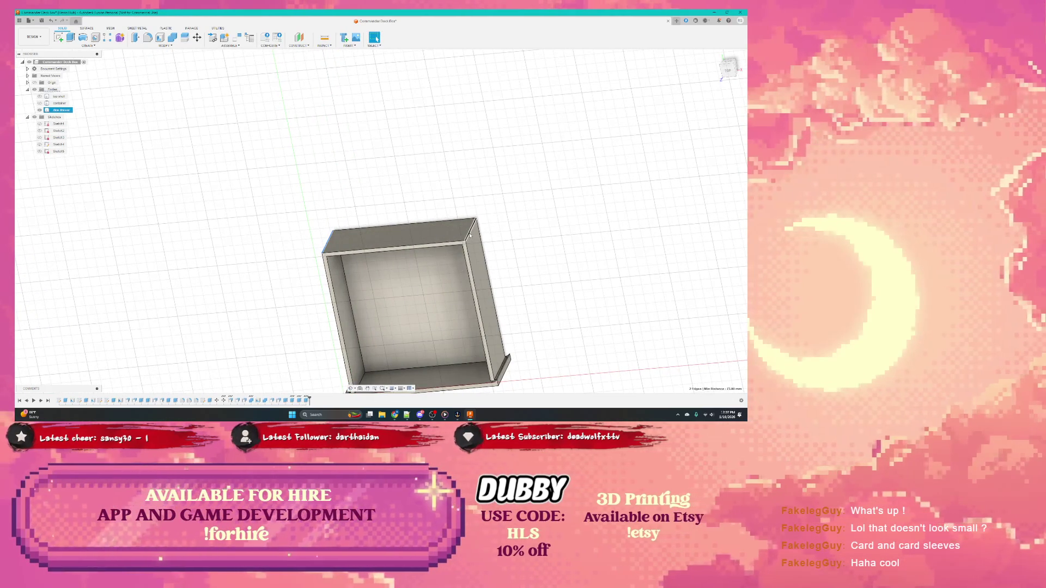
Round one vertical corner edge of the box with a small fillet
{"action": "right_click", "coordinate": [471, 237]}
{"action": "left_click", "coordinate": [465, 266]}
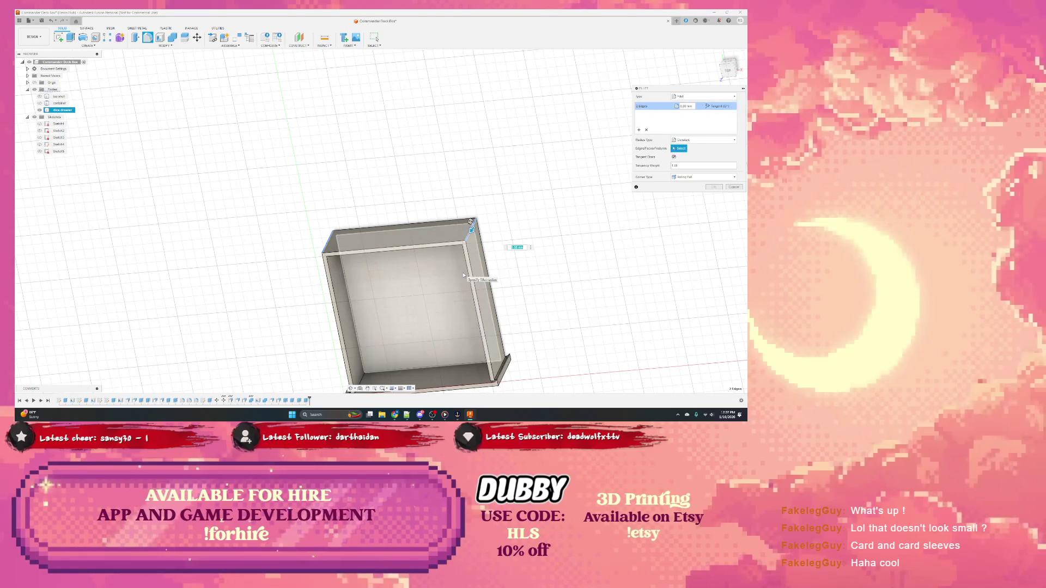
{"action": "type", "text": "2"}
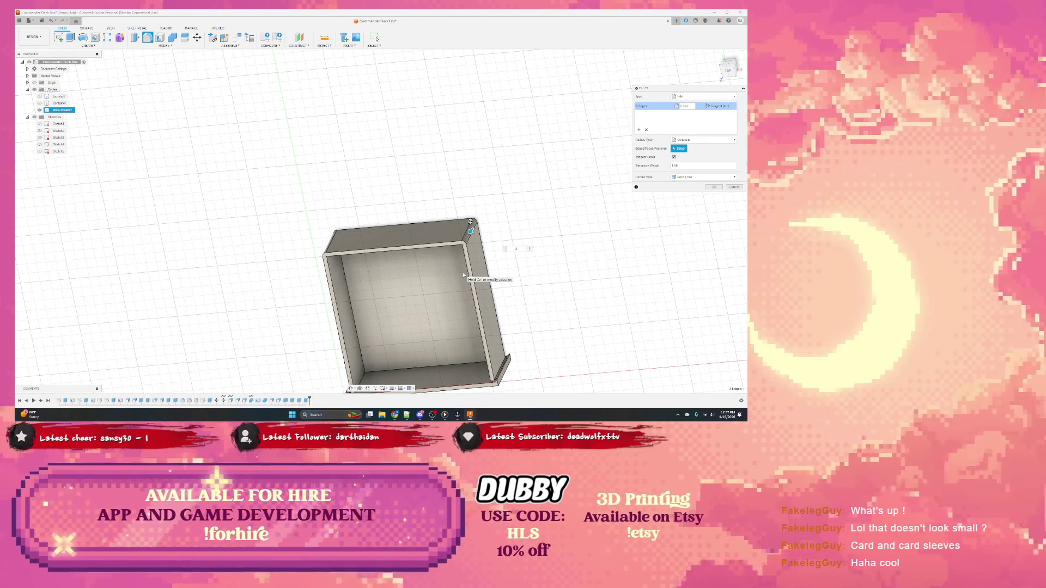
{"action": "key", "text": "Return"}
{"action": "mouse_move", "coordinate": [463, 276]}
{"action": "middle_mouse_down", "text": "shift"}
{"action": "mouse_move", "coordinate": [402, 224]}
{"action": "mouse_move", "coordinate": [408, 325]}
{"action": "middle_mouse_up", "text": "shift"}
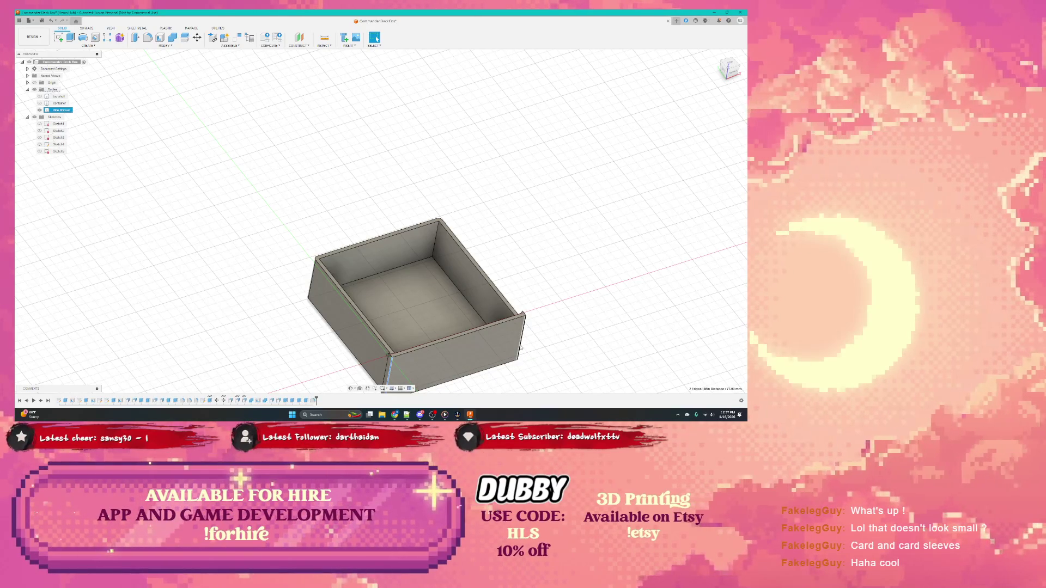
Begin a second fillet on another corner edge and cancel it
{"action": "key", "text": "f"}
{"action": "left_click", "coordinate": [523, 336]}
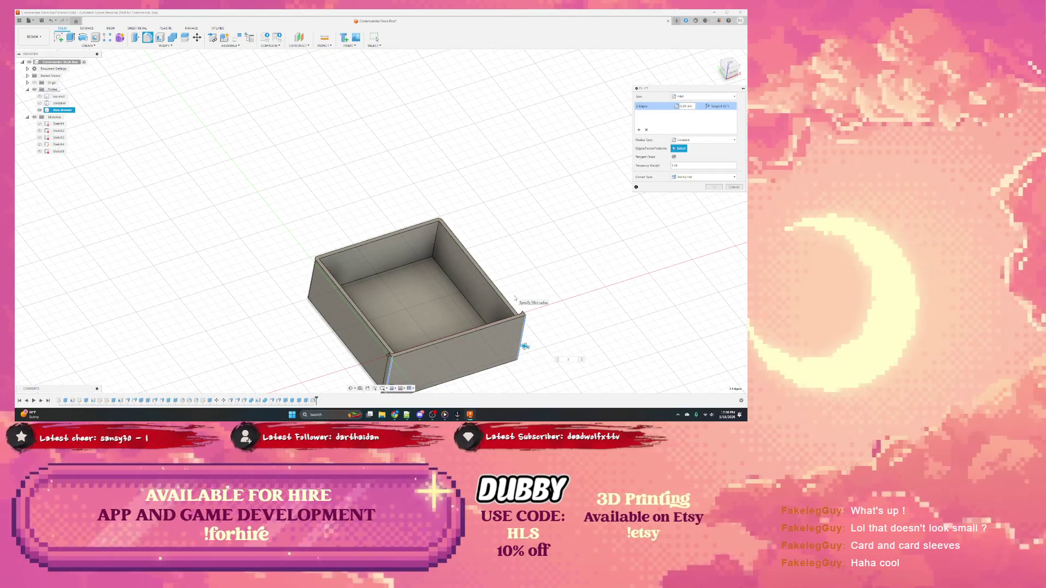
{"action": "key", "text": "Escape"}
{"action": "mouse_move", "coordinate": [515, 299]}
{"action": "middle_mouse_down", "text": "shift"}
{"action": "mouse_move", "coordinate": [436, 327]}
{"action": "mouse_move", "coordinate": [387, 297]}
{"action": "mouse_move", "coordinate": [404, 329]}
{"action": "middle_mouse_up", "text": "shift"}
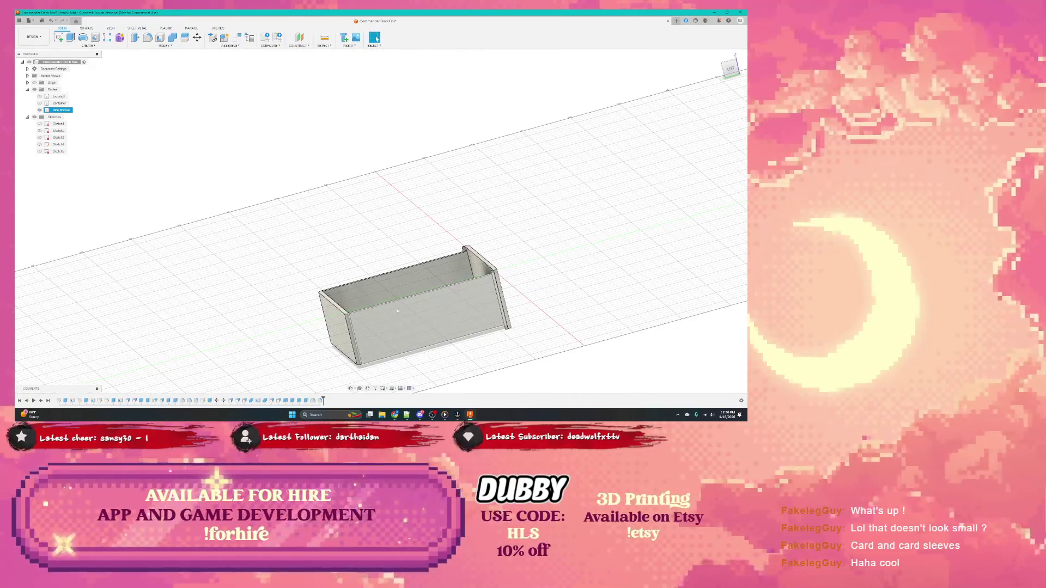
Measure the distance between the box's top and bottom inner edges
{"action": "key", "text": "i"}
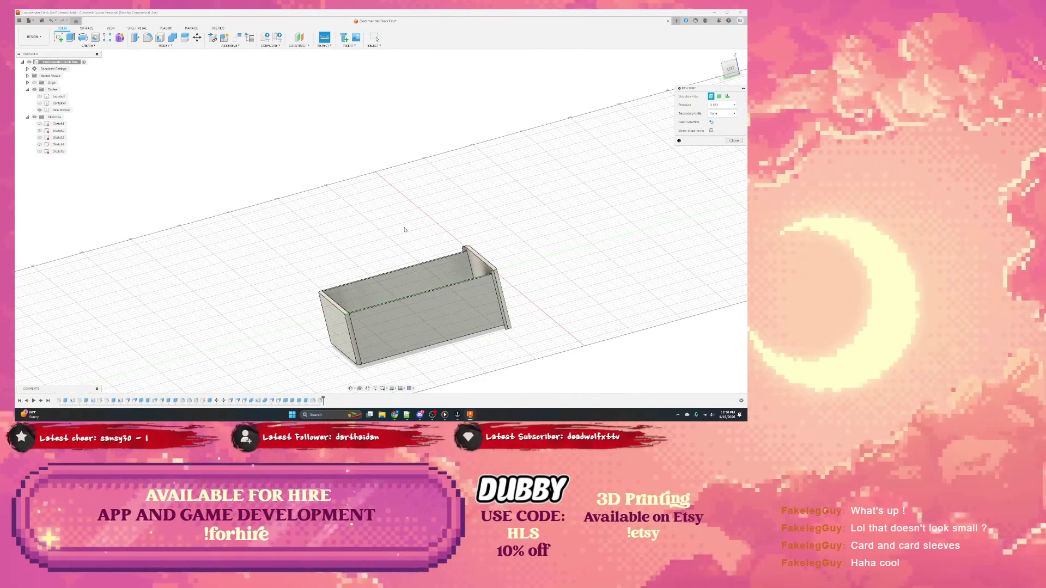
{"action": "left_click", "coordinate": [423, 298]}
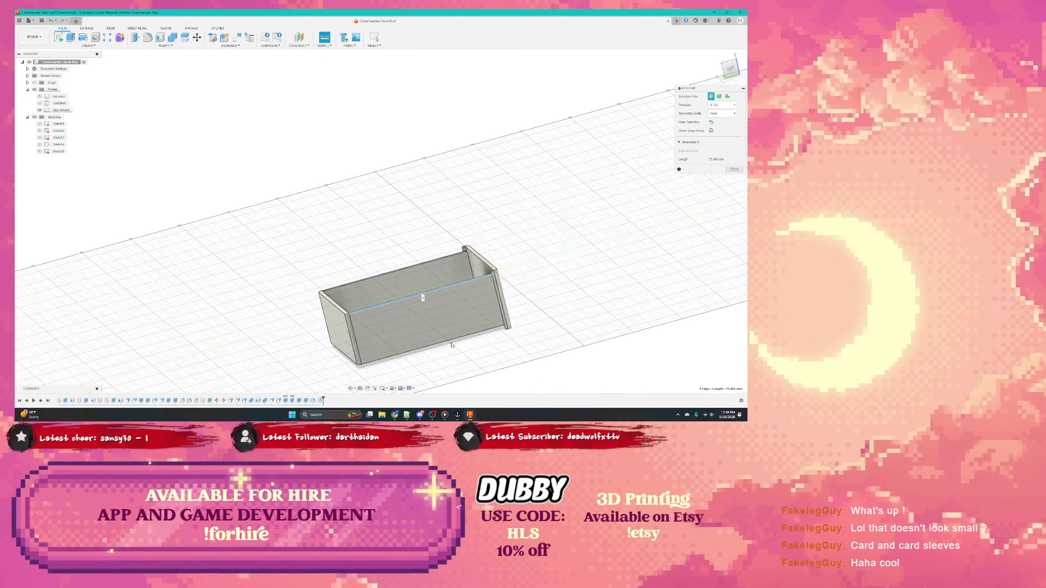
{"action": "left_click", "coordinate": [452, 345]}
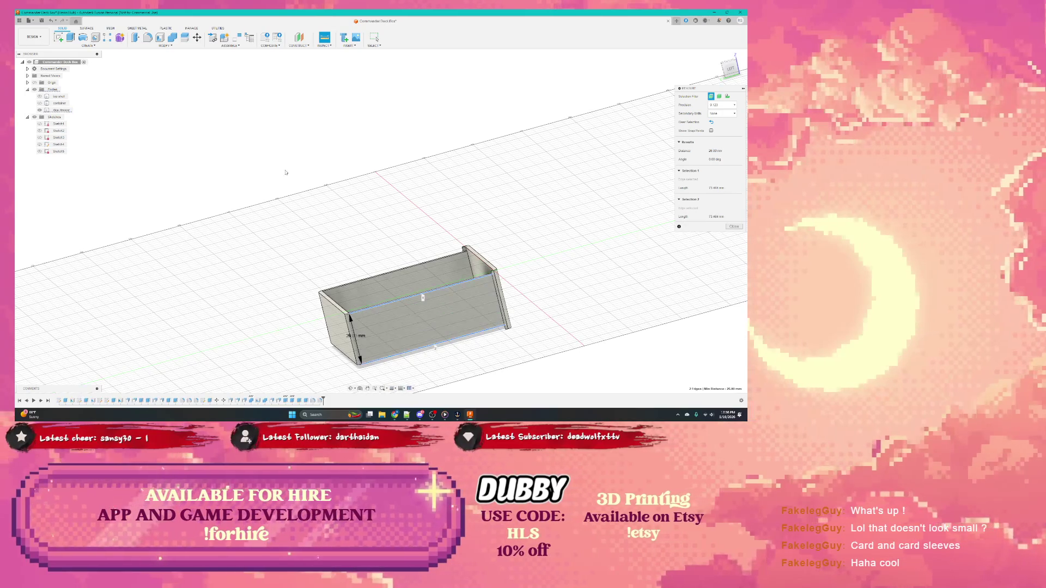
{"action": "left_click", "coordinate": [734, 227]}
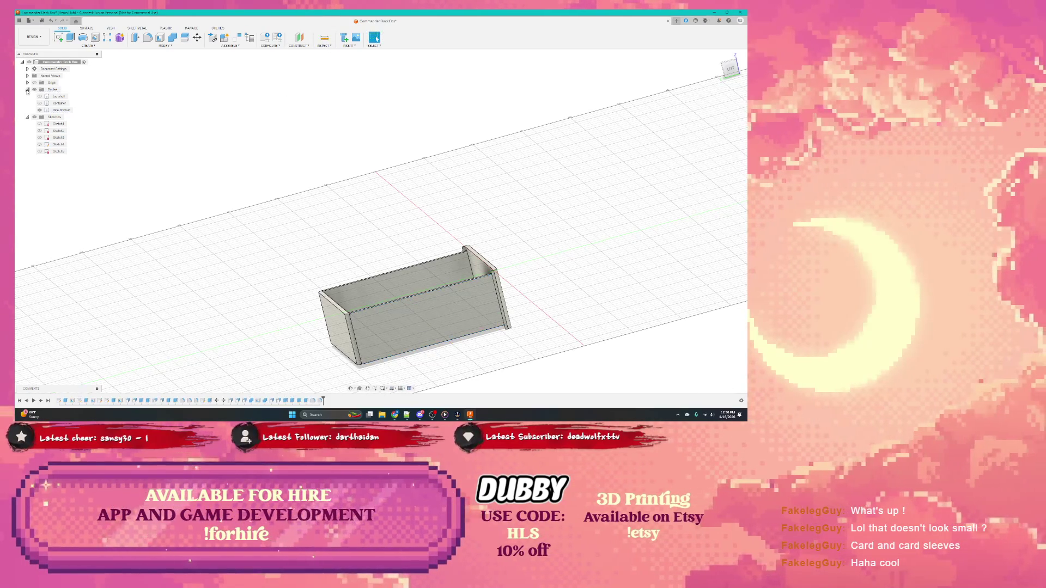
Show the tall box body again and measure between the two bodies' edges
{"action": "left_click", "coordinate": [47, 110]}
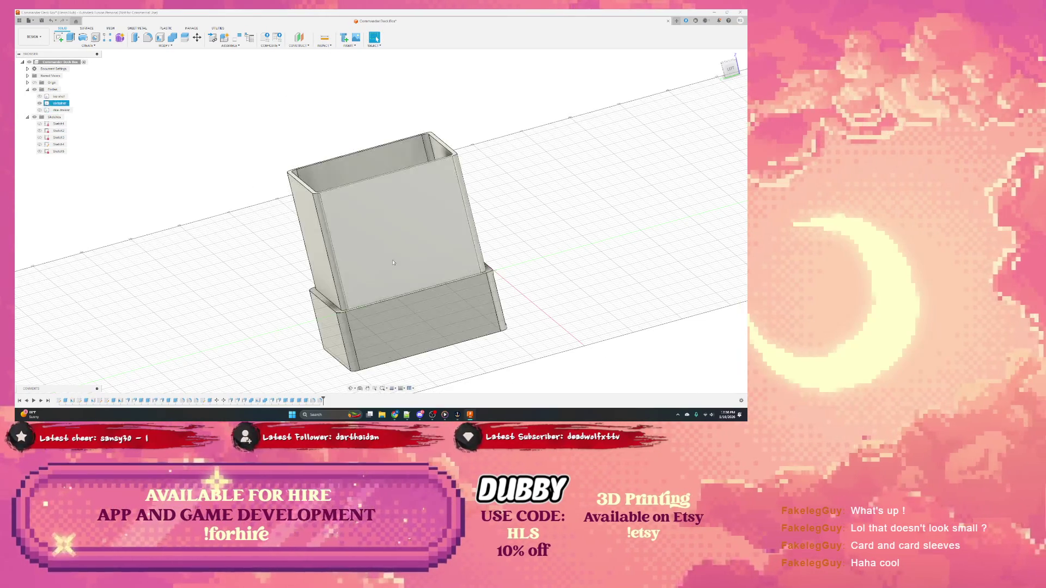
{"action": "mouse_move", "coordinate": [457, 245]}
{"action": "middle_mouse_down", "text": "shift"}
{"action": "mouse_move", "coordinate": [402, 316]}
{"action": "mouse_move", "coordinate": [376, 261]}
{"action": "mouse_move", "coordinate": [327, 204]}
{"action": "middle_mouse_up", "text": "shift"}
{"action": "key", "text": "i"}
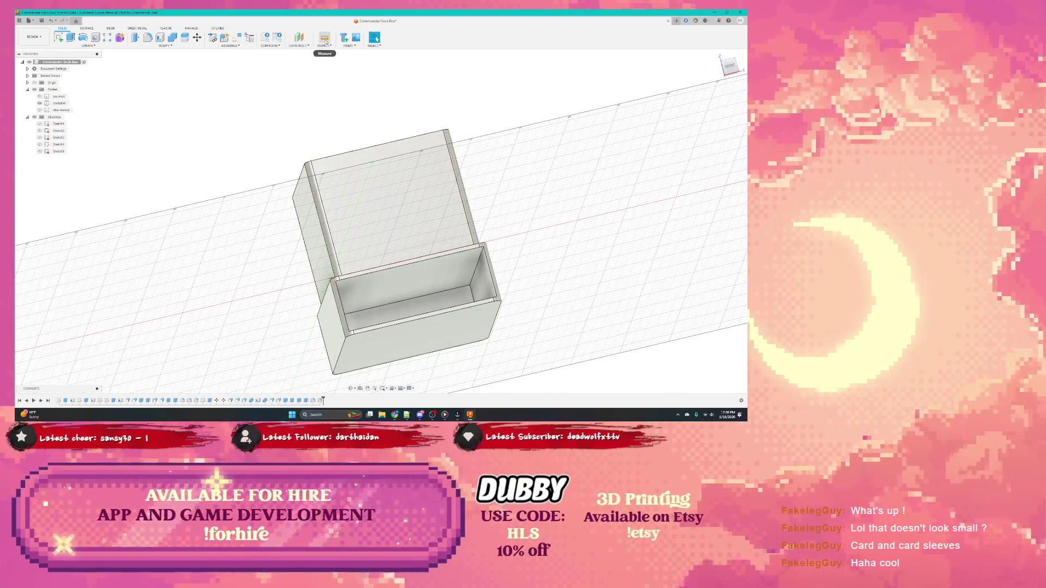
{"action": "left_click", "coordinate": [443, 273]}
{"action": "left_click", "coordinate": [423, 266]}
{"action": "left_click", "coordinate": [441, 319]}
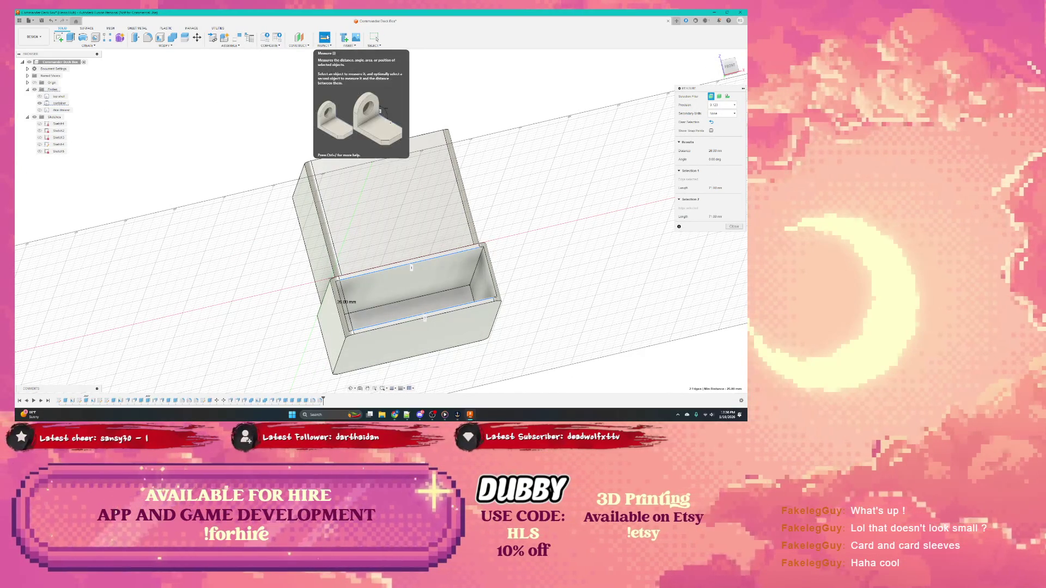
{"action": "key", "text": "Escape"}
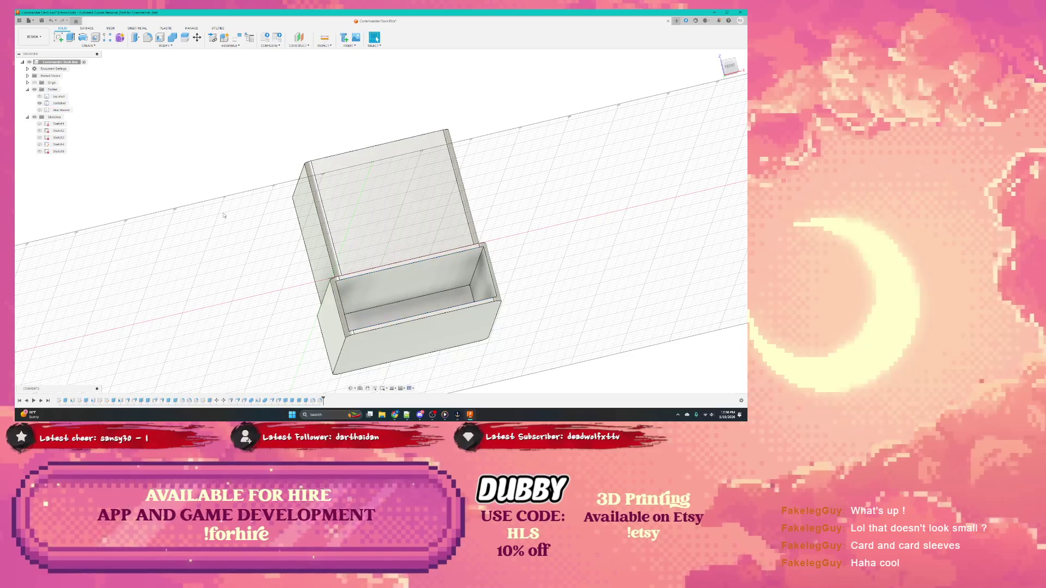
Hide the open box body, leaving the closed outer bodies showing
{"action": "left_click", "coordinate": [437, 307]}
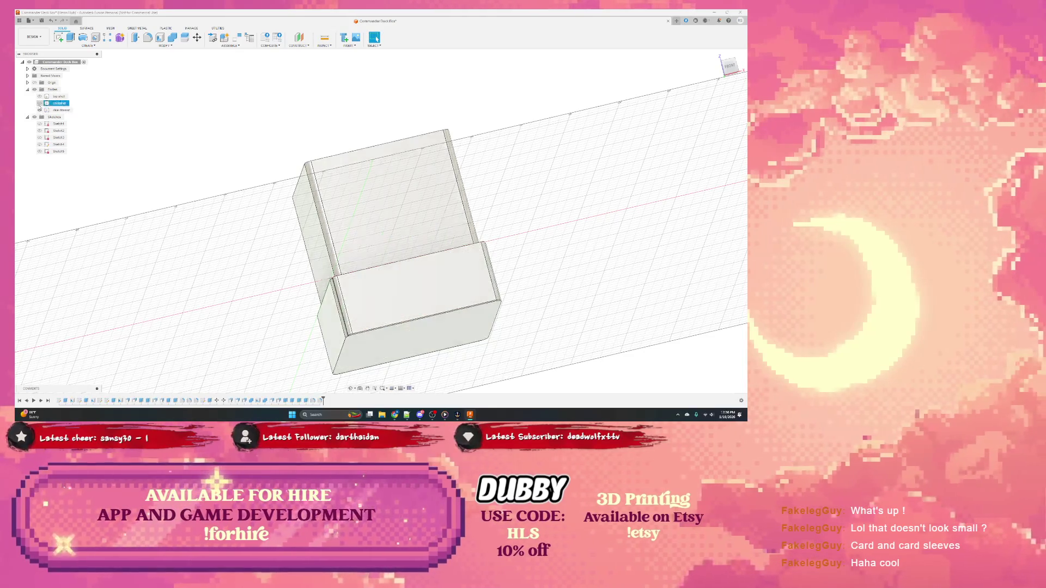
{"action": "key", "text": "v"}
{"action": "middle_click_drag", "start_coordinate": [377, 289], "coordinate": [409, 245], "text": "shift"}
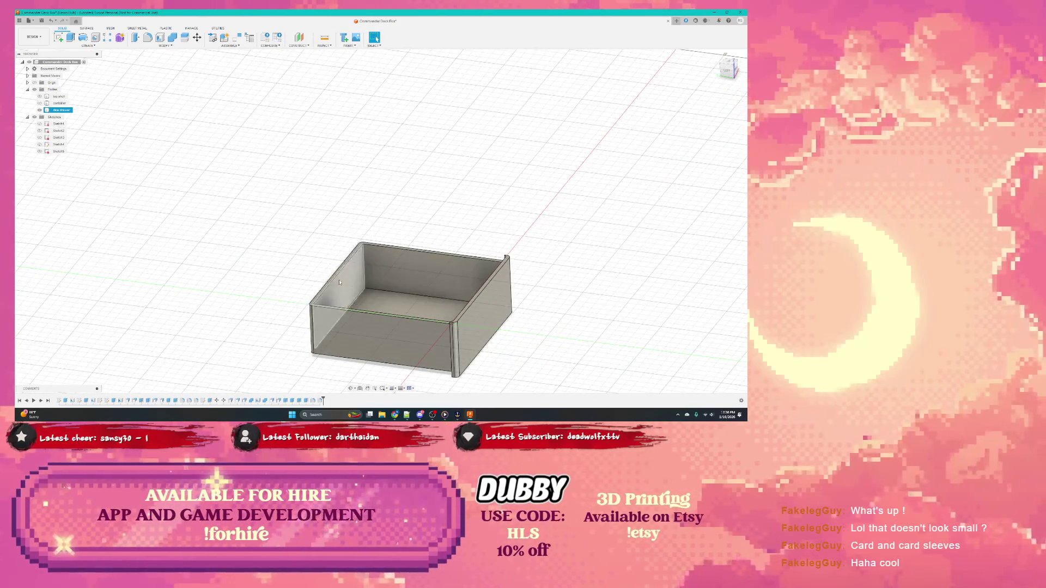
Cut the container's top rim downward with an extrude and apply it
{"action": "middle_click_drag", "start_coordinate": [335, 277], "coordinate": [384, 261], "text": "shift"}
{"action": "middle_click_drag", "start_coordinate": [352, 294], "coordinate": [325, 282], "text": "shift"}
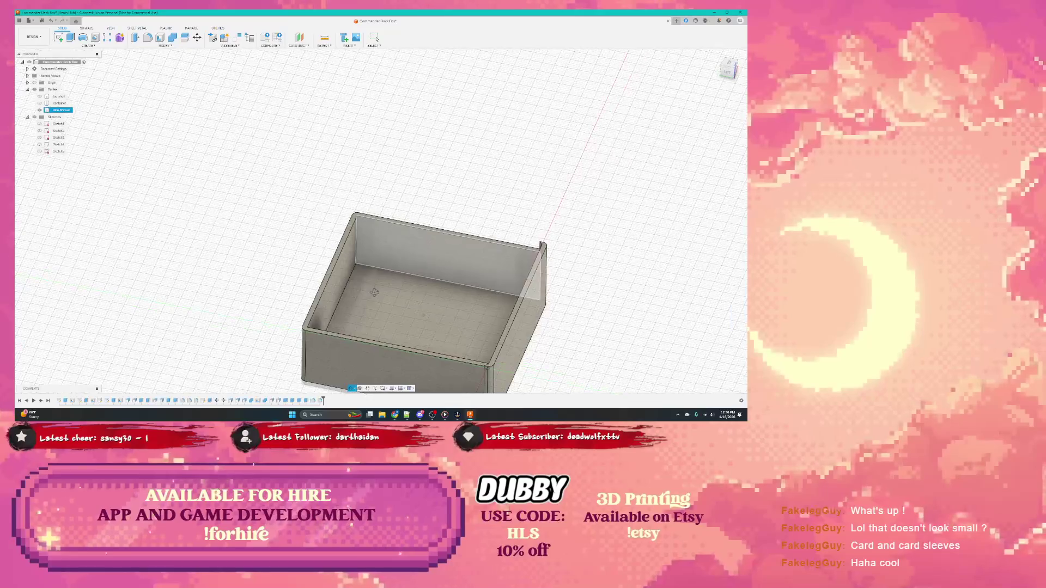
{"action": "left_click", "coordinate": [325, 281]}
{"action": "right_click", "coordinate": [326, 281]}
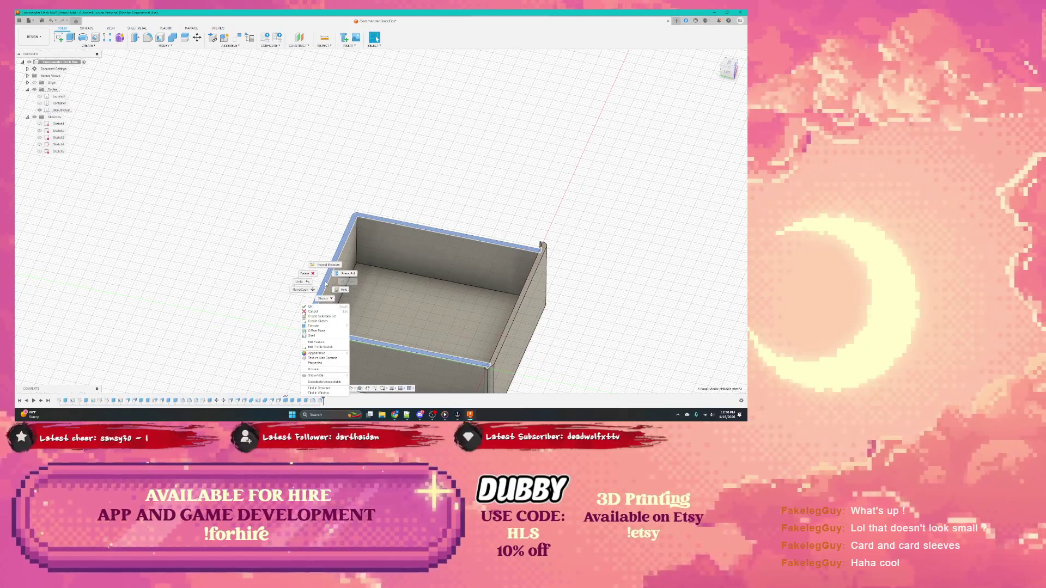
{"action": "left_click", "coordinate": [320, 325]}
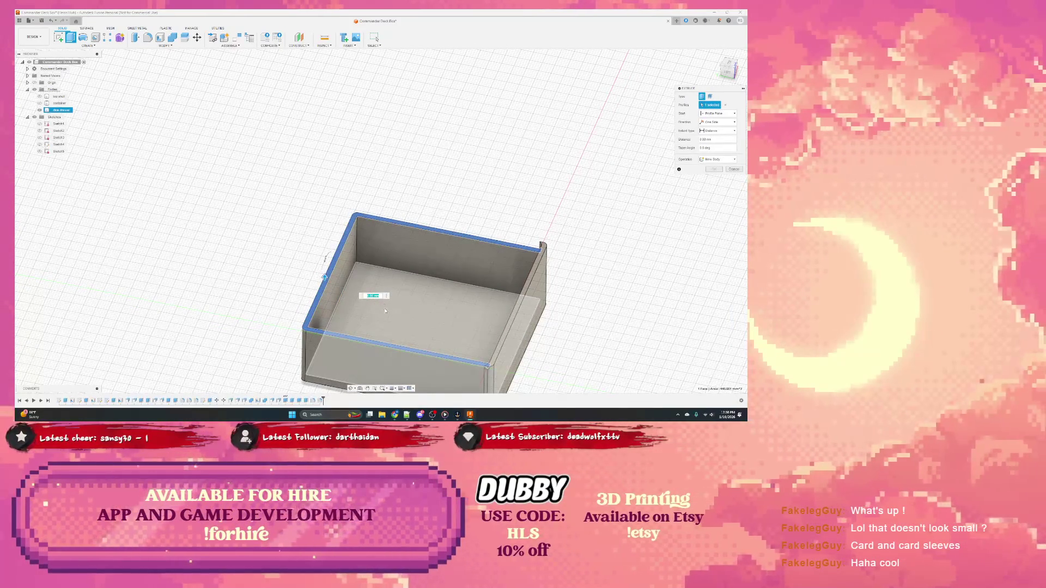
{"action": "middle_click_drag", "start_coordinate": [386, 310], "coordinate": [326, 277], "text": "shift"}
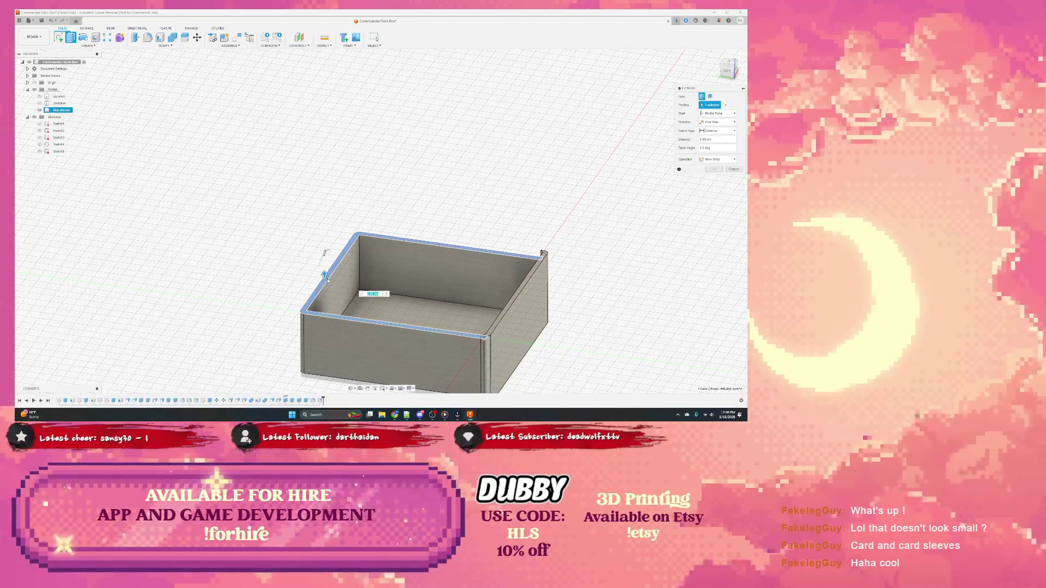
{"action": "left_click_drag", "start_coordinate": [325, 276], "coordinate": [325, 288]}
{"action": "key", "text": "Return"}
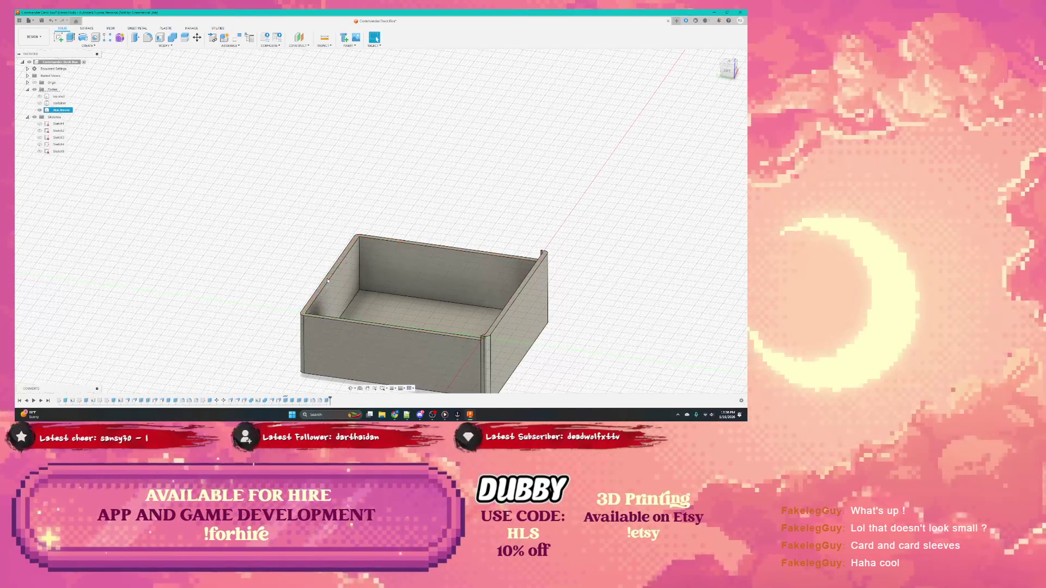
{"action": "mouse_move", "coordinate": [325, 283]}
{"action": "middle_mouse_down", "text": "shift"}
{"action": "mouse_move", "coordinate": [375, 311]}
{"action": "mouse_move", "coordinate": [341, 290]}
{"action": "mouse_move", "coordinate": [343, 267]}
{"action": "middle_mouse_up", "text": "shift"}
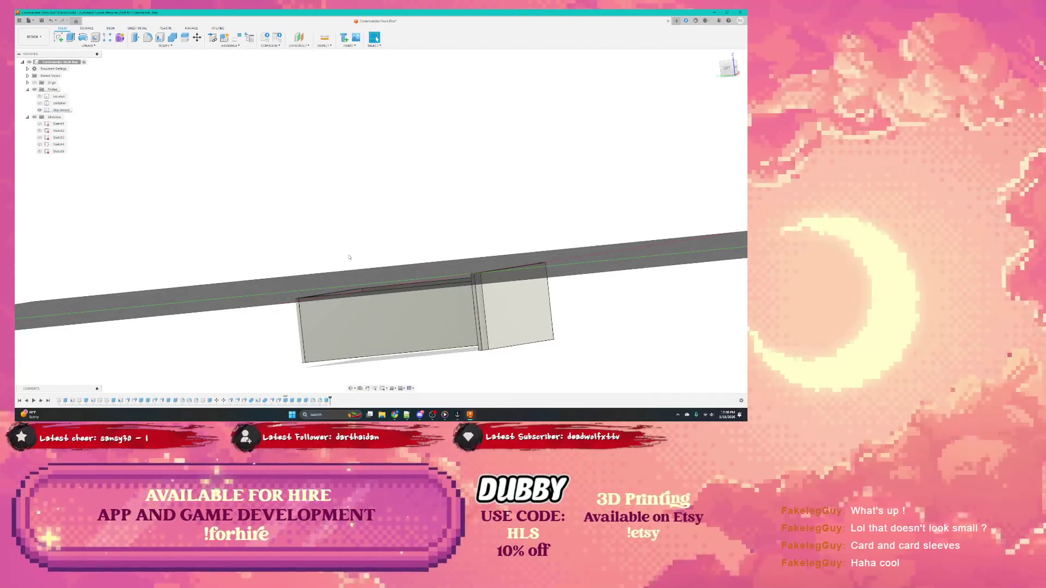
Show the top shell body seated over the container and inspect the fit around it
{"action": "left_click", "coordinate": [47, 96]}
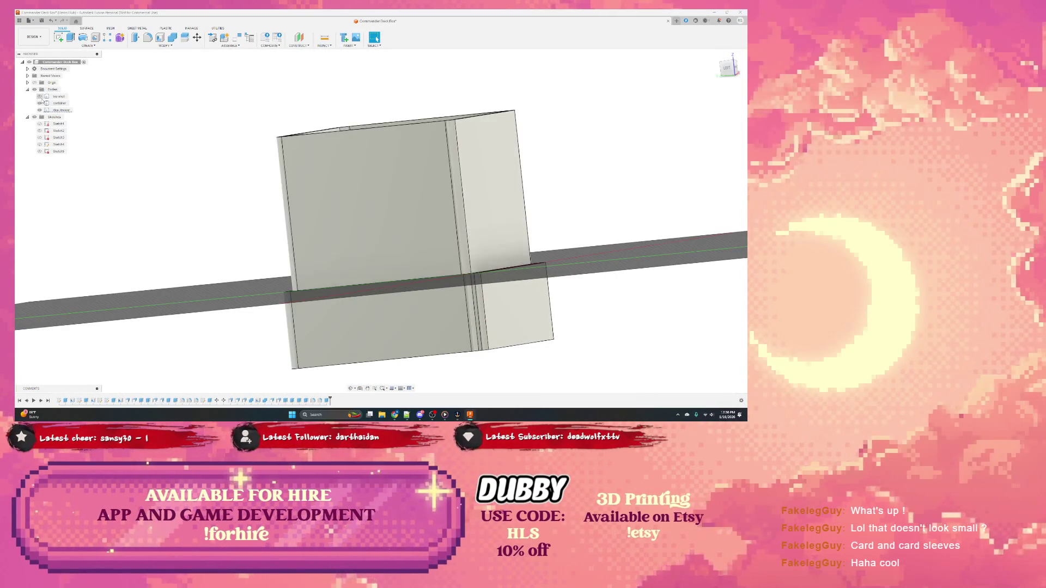
{"action": "scroll", "coordinate": [392, 205], "scroll_direction": "up", "scroll_amount": 3}
{"action": "middle_click_drag", "start_coordinate": [409, 229], "coordinate": [442, 243], "text": "shift"}
{"action": "scroll", "coordinate": [443, 242], "scroll_direction": "down", "scroll_amount": 3}
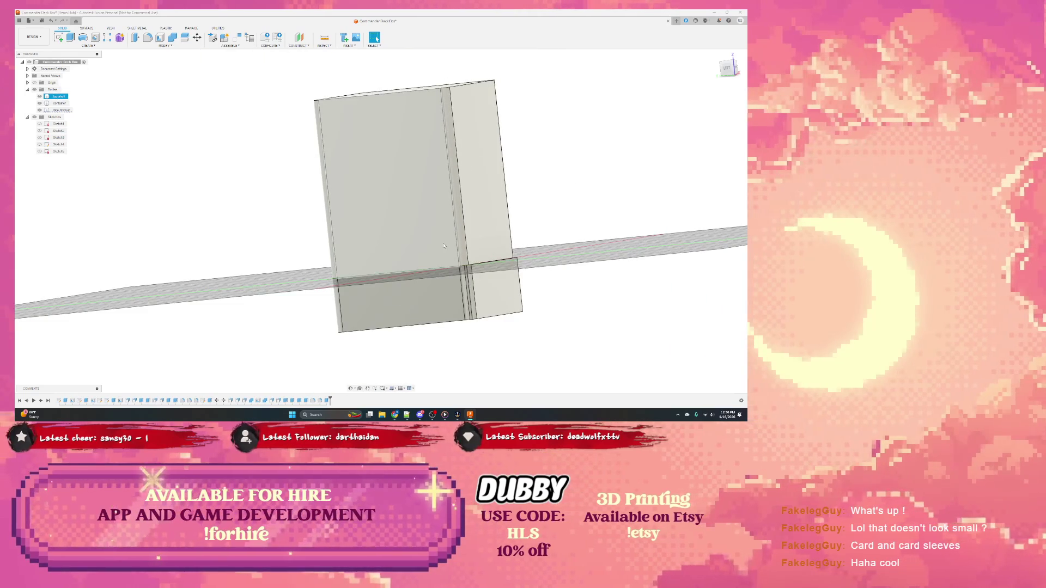
{"action": "left_click", "coordinate": [495, 278]}
{"action": "middle_click_drag", "start_coordinate": [504, 290], "coordinate": [468, 325], "text": "shift"}
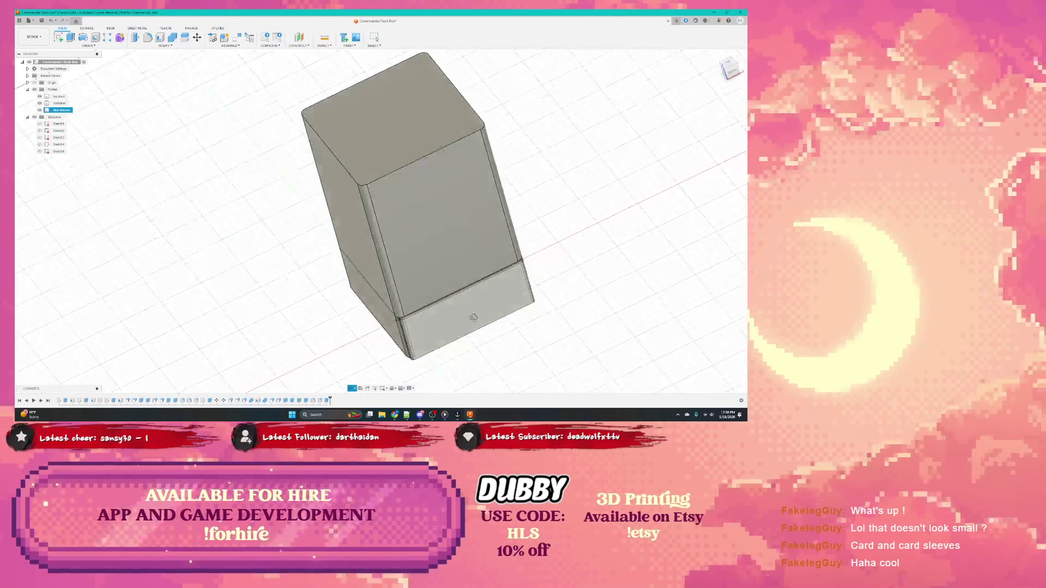
{"action": "left_click", "coordinate": [438, 315]}
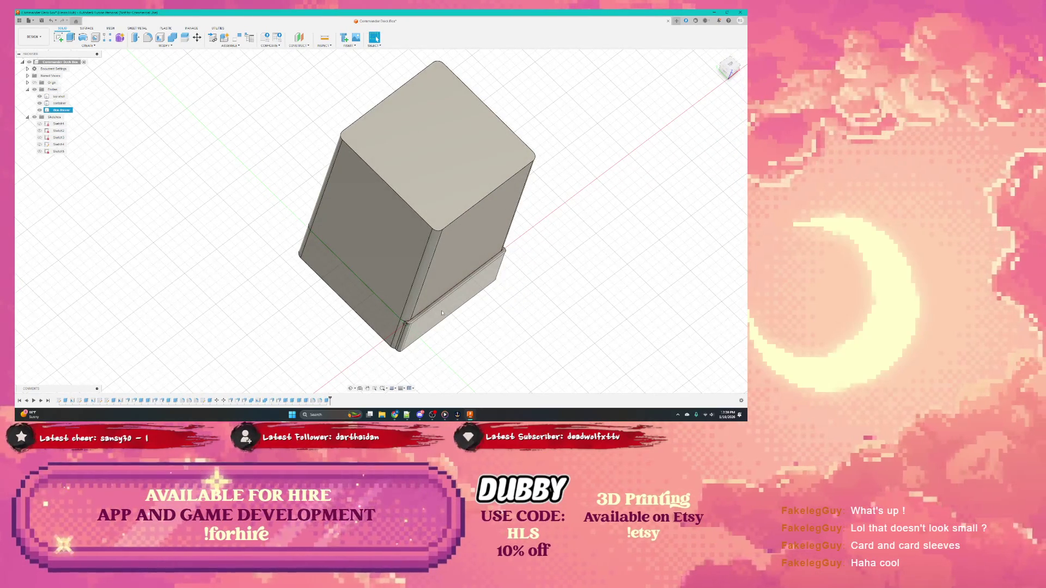
{"action": "scroll", "coordinate": [442, 314], "scroll_direction": "down", "scroll_amount": 1}
{"action": "scroll", "coordinate": [441, 314], "scroll_direction": "up", "scroll_amount": 5}
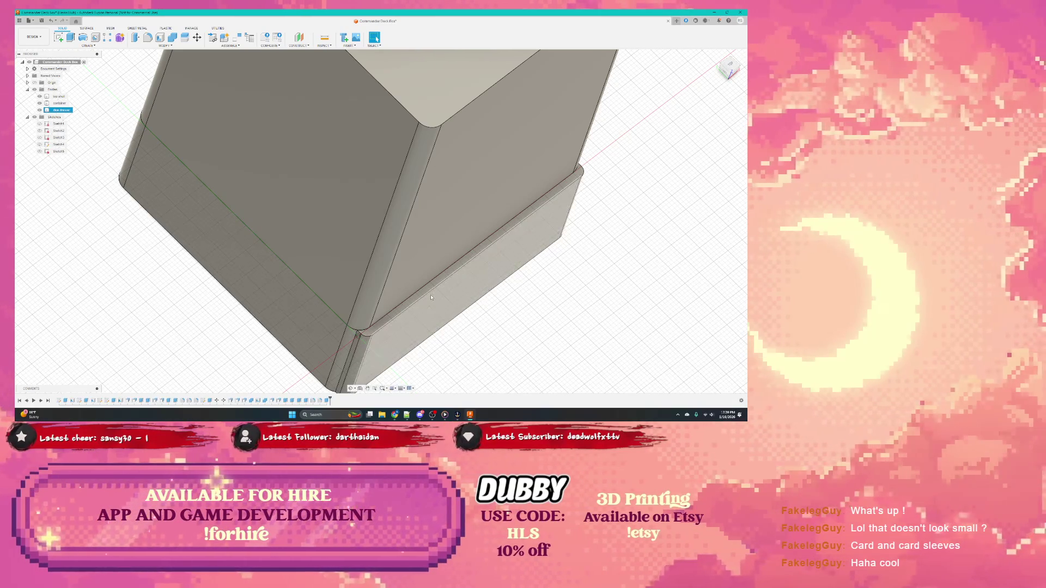
{"action": "left_click", "coordinate": [453, 277]}
{"action": "mouse_move", "coordinate": [319, 275]}
{"action": "middle_mouse_down", "text": "shift"}
{"action": "mouse_move", "coordinate": [418, 272]}
{"action": "mouse_move", "coordinate": [459, 254]}
{"action": "mouse_move", "coordinate": [457, 280]}
{"action": "middle_mouse_up", "text": "shift"}
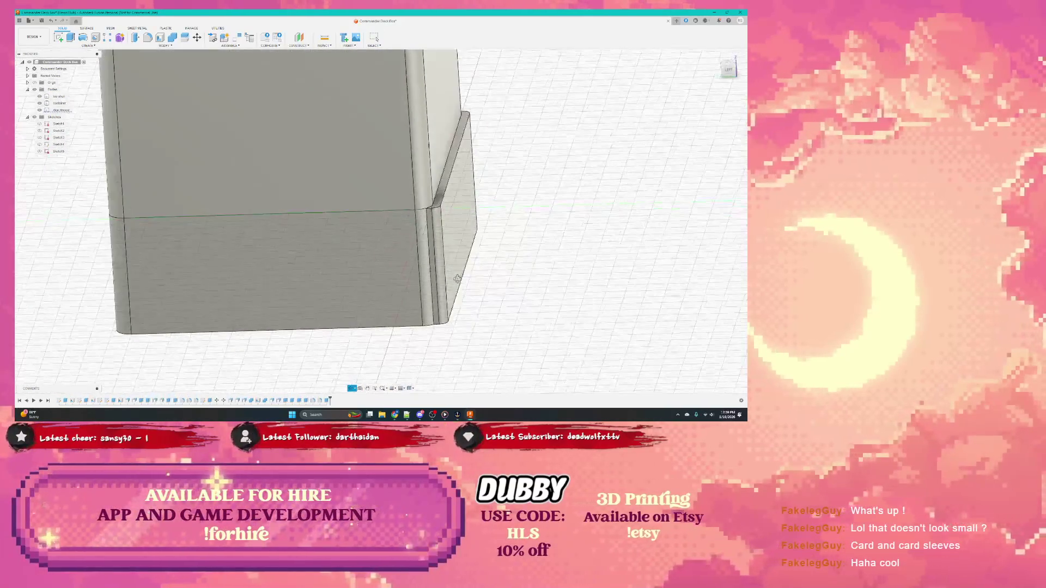
{"action": "left_click", "coordinate": [457, 280]}
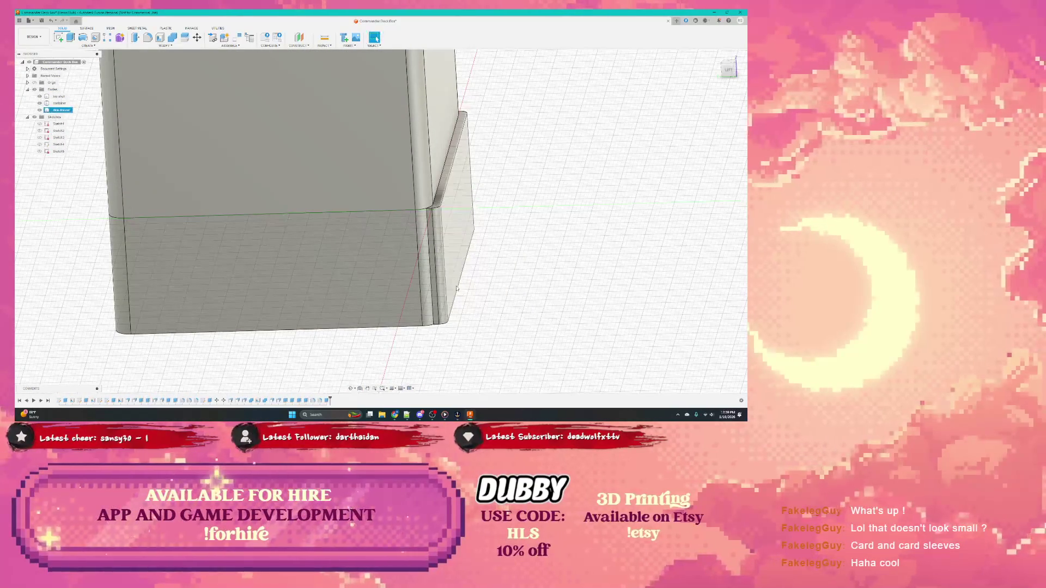
{"action": "mouse_move", "coordinate": [507, 296]}
{"action": "middle_mouse_down", "text": "shift"}
{"action": "mouse_move", "coordinate": [365, 309]}
{"action": "mouse_move", "coordinate": [384, 294]}
{"action": "middle_mouse_up", "text": "shift"}
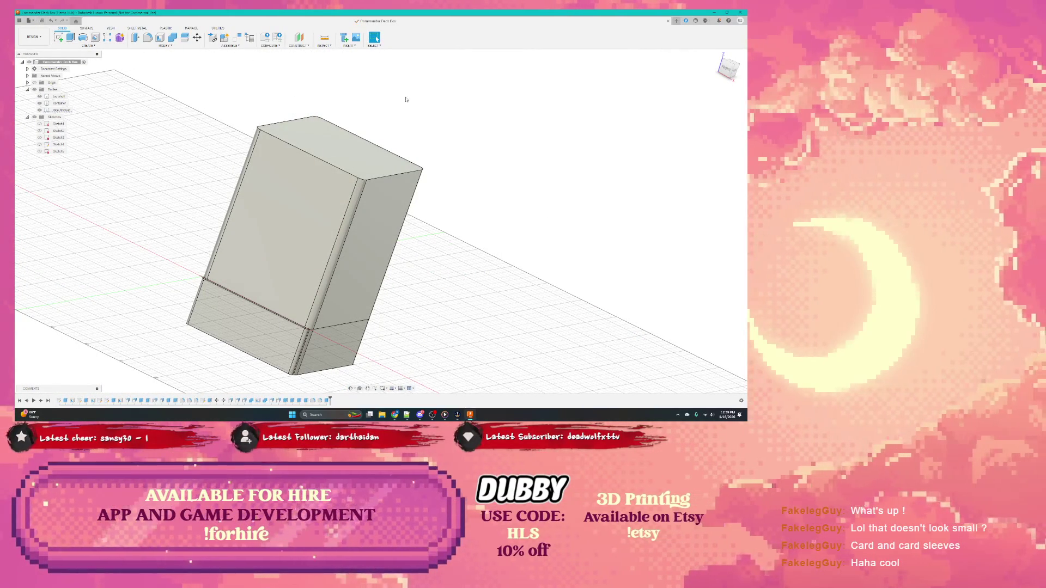
{"action": "left_click", "coordinate": [215, 29]}
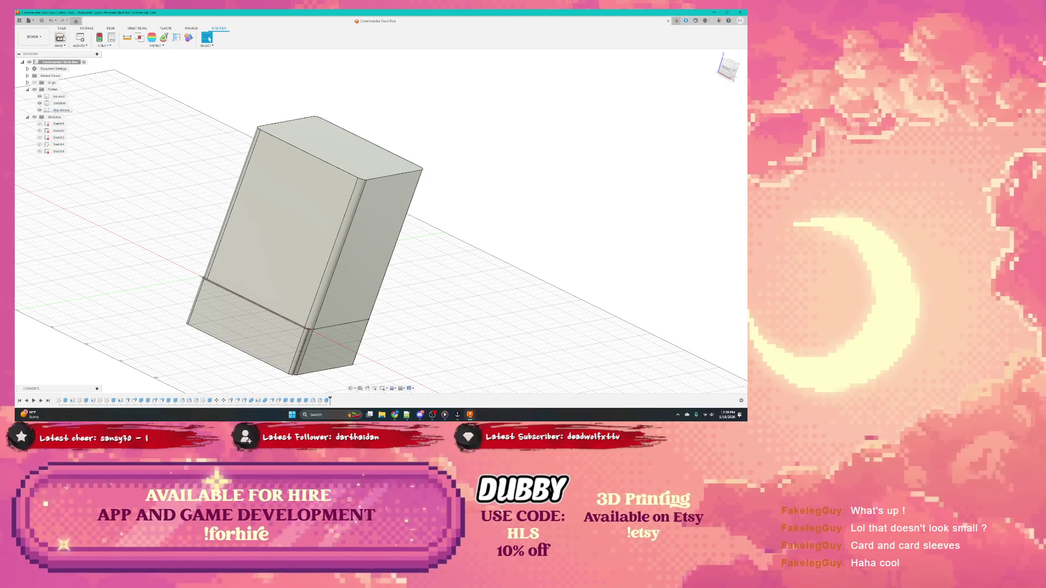
Start a 3D Print export from Utilities with Preparation Type kept as Export
{"action": "left_click", "coordinate": [64, 52]}
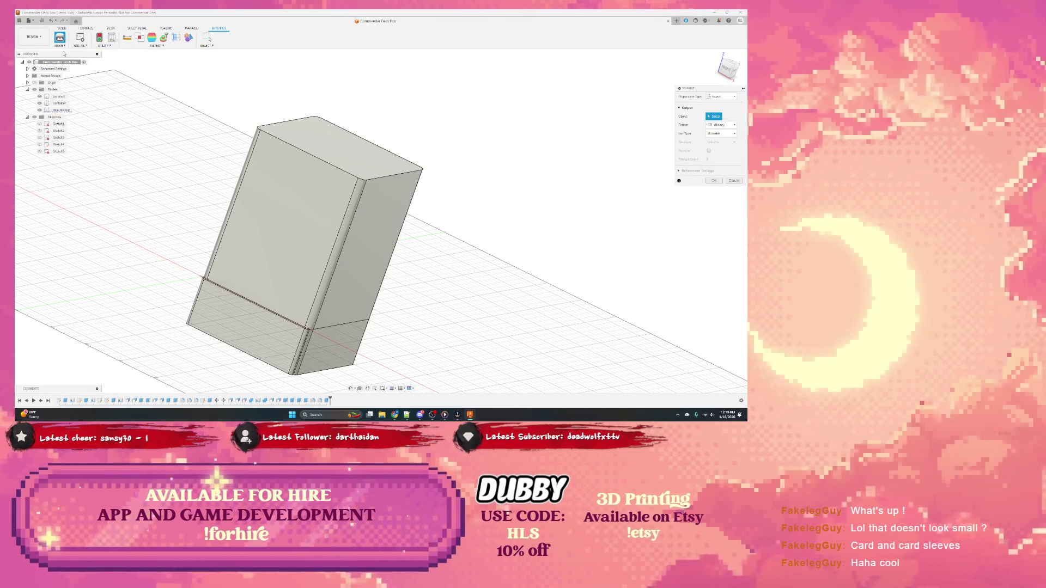
{"action": "left_click", "coordinate": [718, 97]}
{"action": "left_click", "coordinate": [717, 108]}
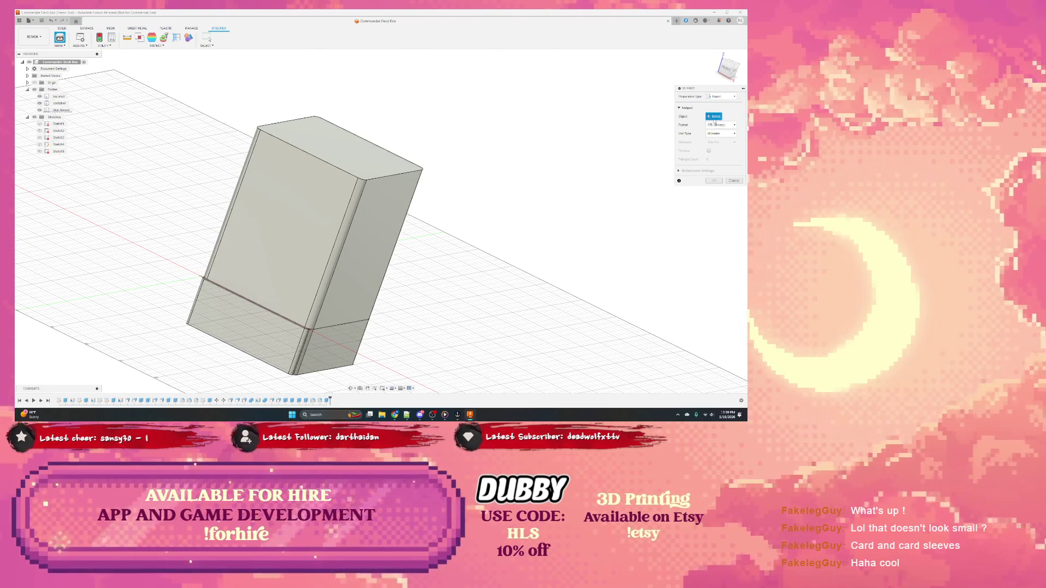
{"action": "left_click", "coordinate": [245, 319]}
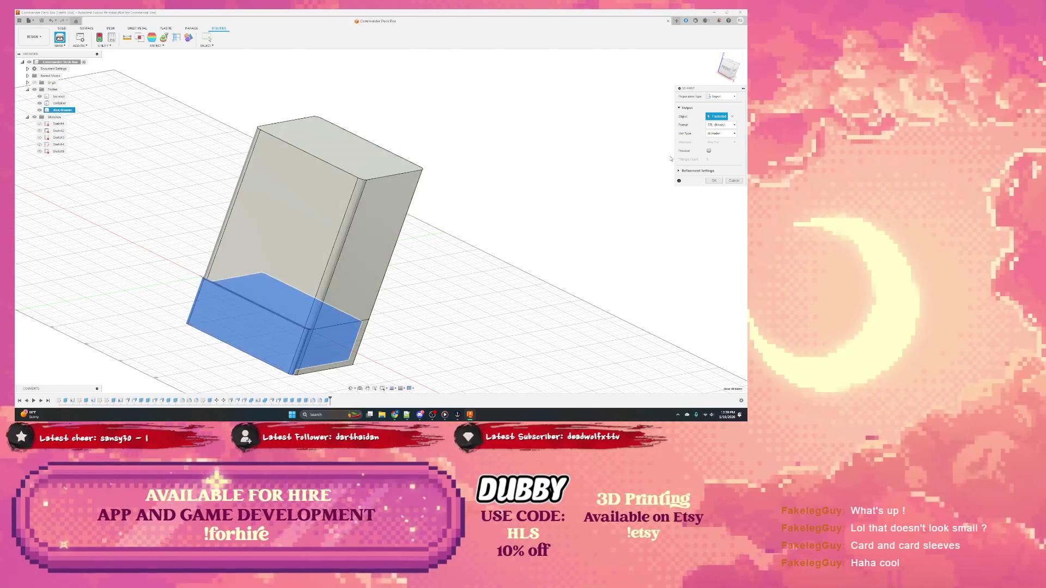
{"action": "left_click", "coordinate": [719, 97]}
{"action": "left_click", "coordinate": [720, 115]}
{"action": "left_click", "coordinate": [374, 175]}
Try the drawer and bottom container bodies as the export object
{"action": "left_click", "coordinate": [326, 245]}
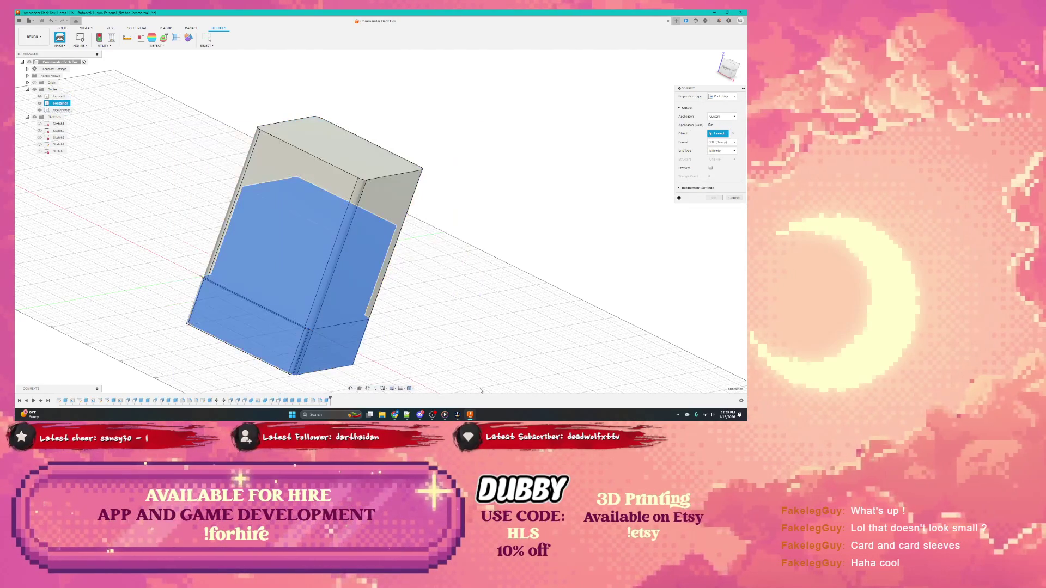
{"action": "scroll", "coordinate": [393, 321], "scroll_direction": "up", "scroll_amount": 3}
{"action": "scroll", "coordinate": [393, 321], "scroll_direction": "down", "scroll_amount": 4}
{"action": "mouse_move", "coordinate": [393, 321]}
{"action": "middle_mouse_down", "text": "shift"}
{"action": "mouse_move", "coordinate": [283, 291]}
{"action": "mouse_move", "coordinate": [311, 278]}
{"action": "middle_mouse_up", "text": "shift"}
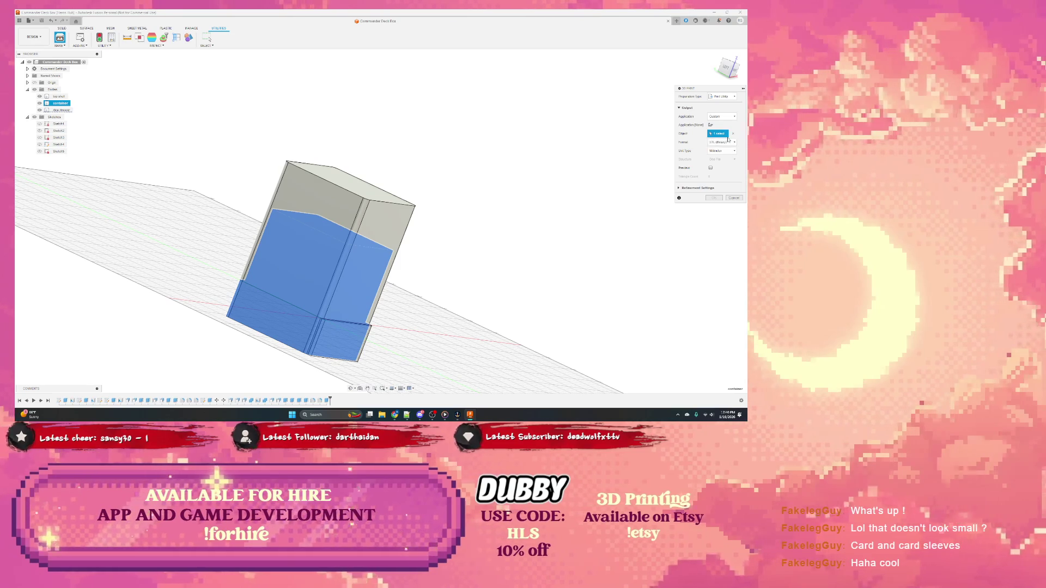
{"action": "left_click", "coordinate": [293, 181]}
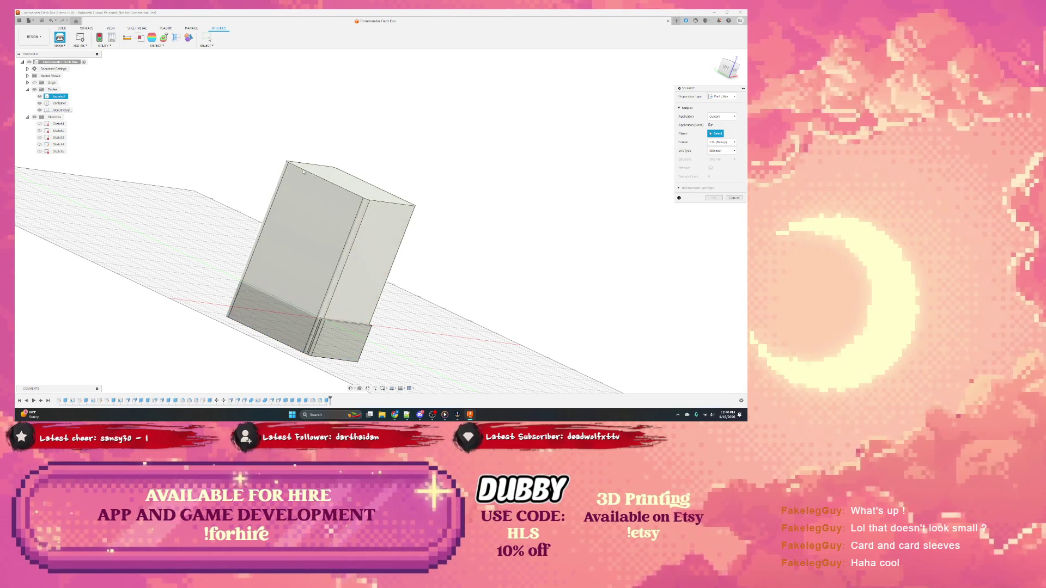
{"action": "scroll", "coordinate": [294, 181], "scroll_direction": "up", "scroll_amount": 3}
{"action": "scroll", "coordinate": [294, 181], "scroll_direction": "down", "scroll_amount": 3}
{"action": "left_click", "coordinate": [323, 306]}
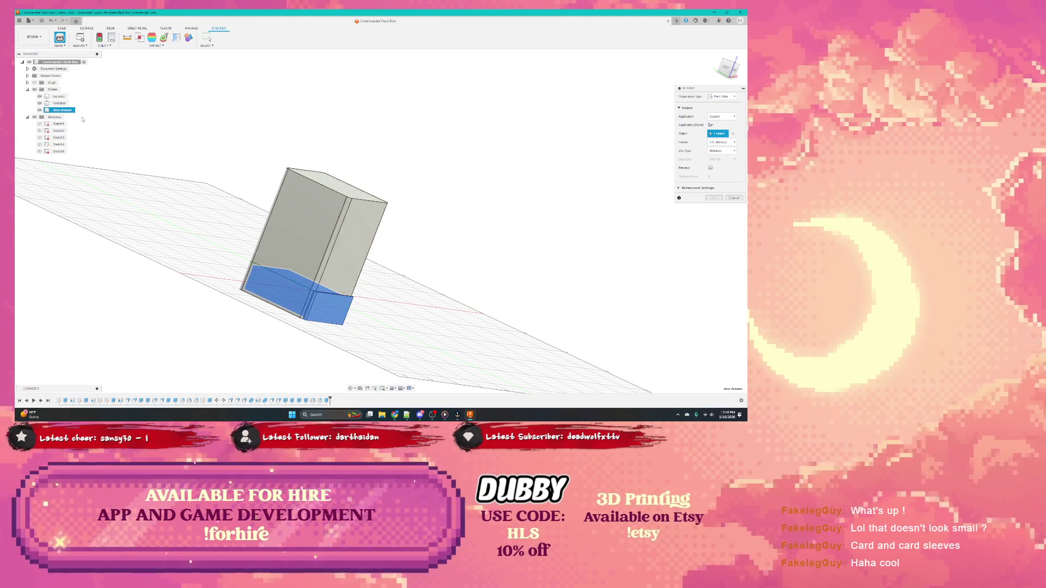
Settle on the top shell body as the object to export as STL
{"action": "left_click", "coordinate": [58, 95]}
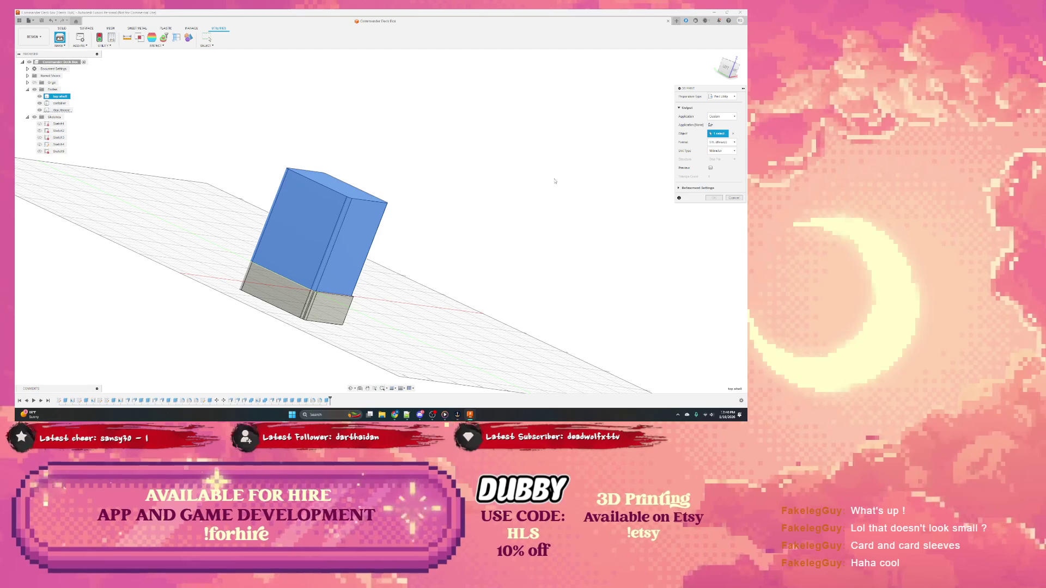
{"action": "left_click", "coordinate": [679, 188]}
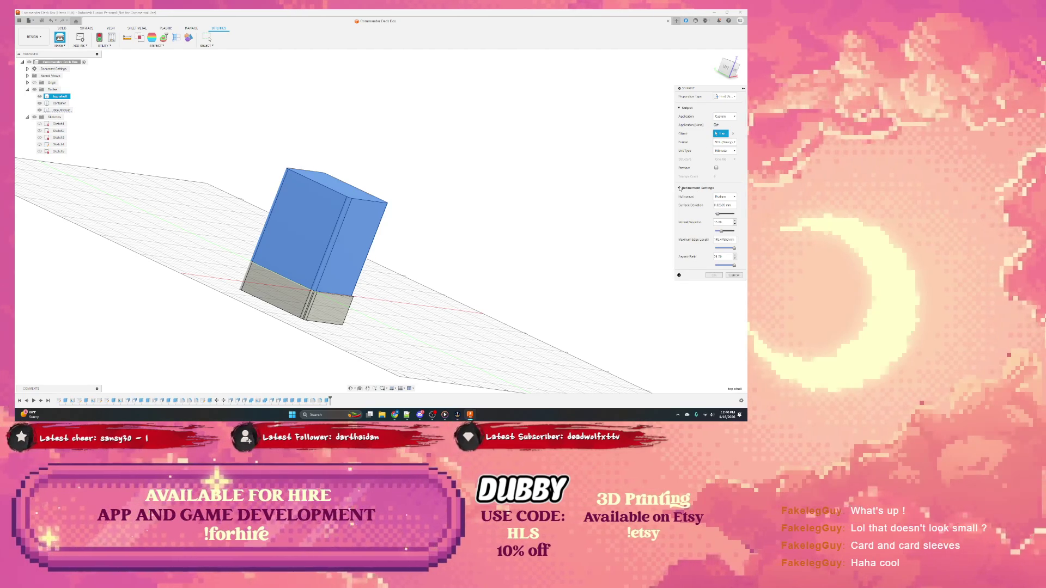
{"action": "left_click", "coordinate": [679, 188]}
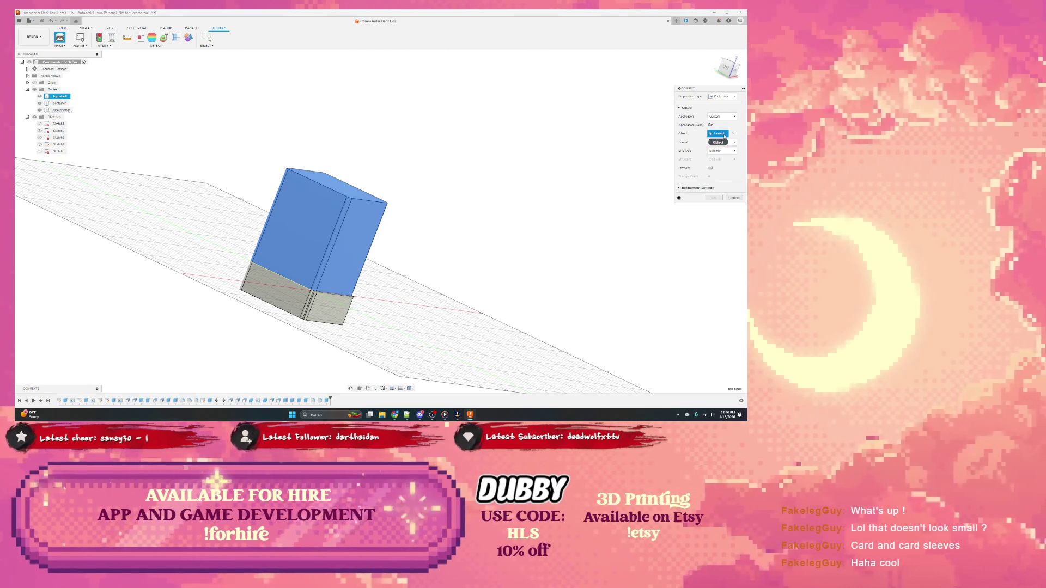
{"action": "left_click", "coordinate": [722, 96]}
{"action": "left_click", "coordinate": [722, 110]}
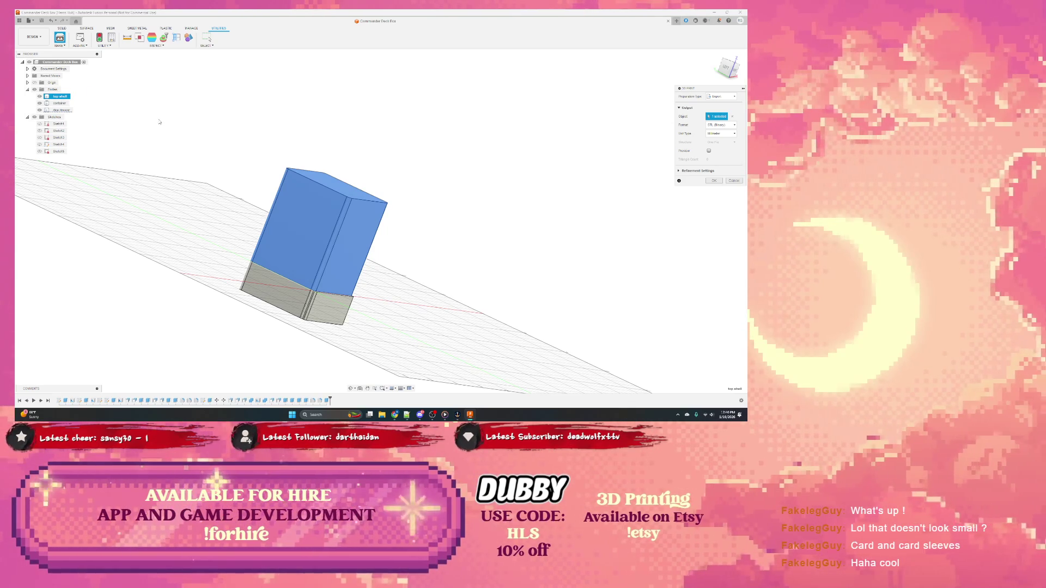
{"action": "left_click_drag", "start_coordinate": [214, 145], "coordinate": [406, 343]}
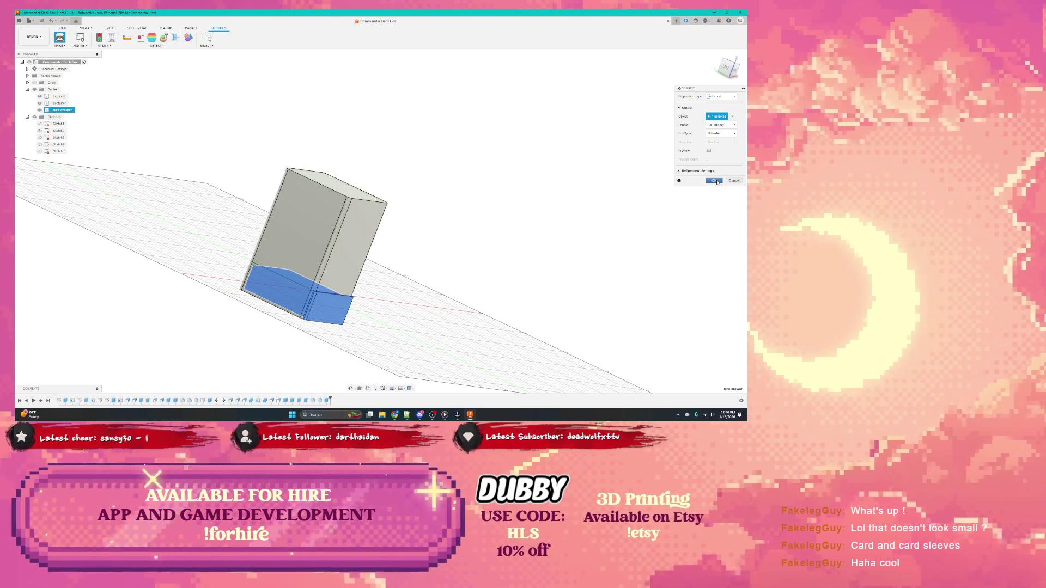
{"action": "left_click", "coordinate": [58, 96]}
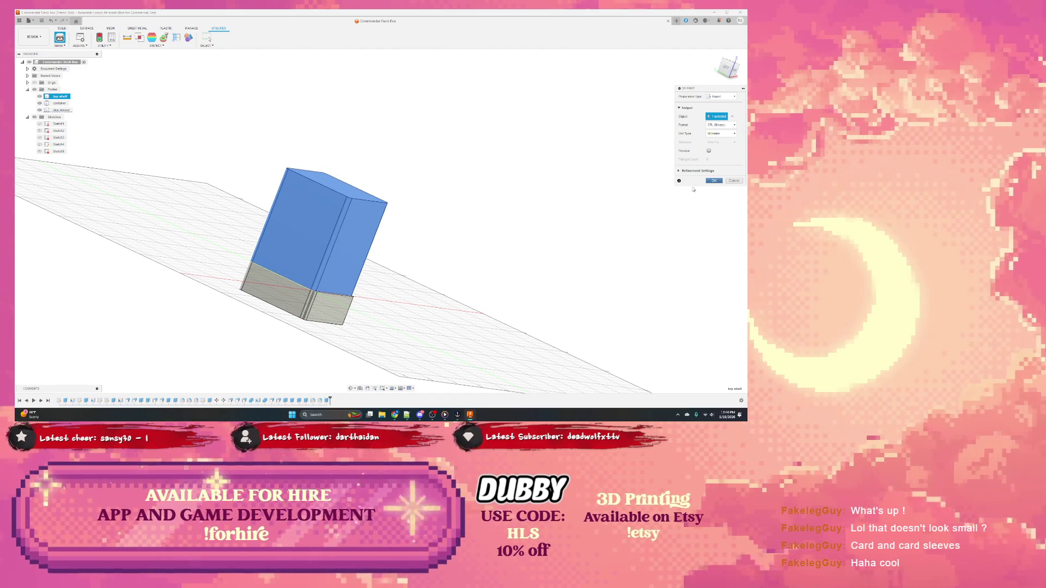
Save the top shell STL into a newly created Commander Deck Box folder
{"action": "left_click", "coordinate": [714, 181]}
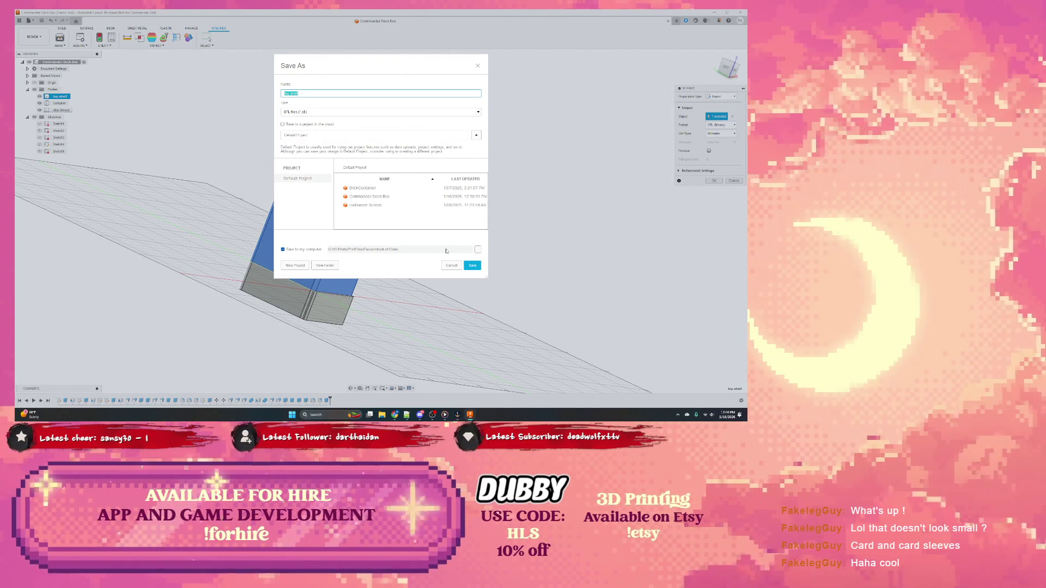
{"action": "left_click", "coordinate": [478, 251]}
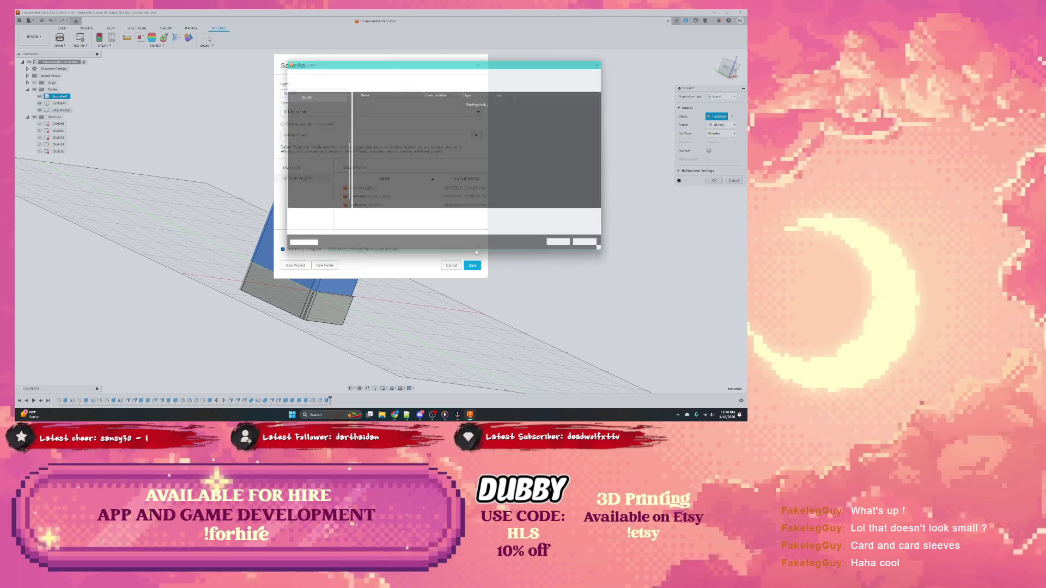
{"action": "left_click", "coordinate": [417, 70]}
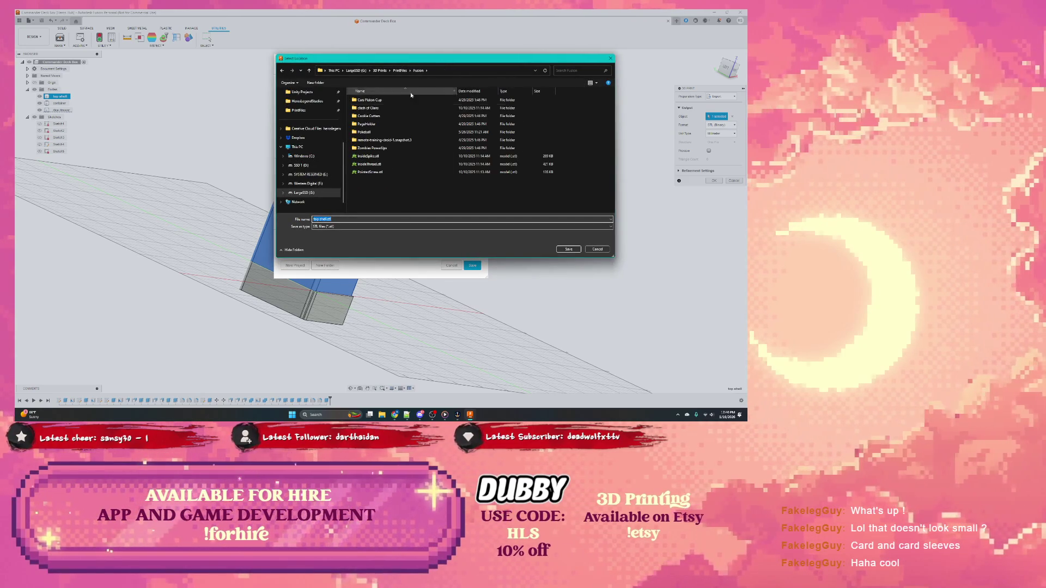
{"action": "left_click", "coordinate": [319, 83]}
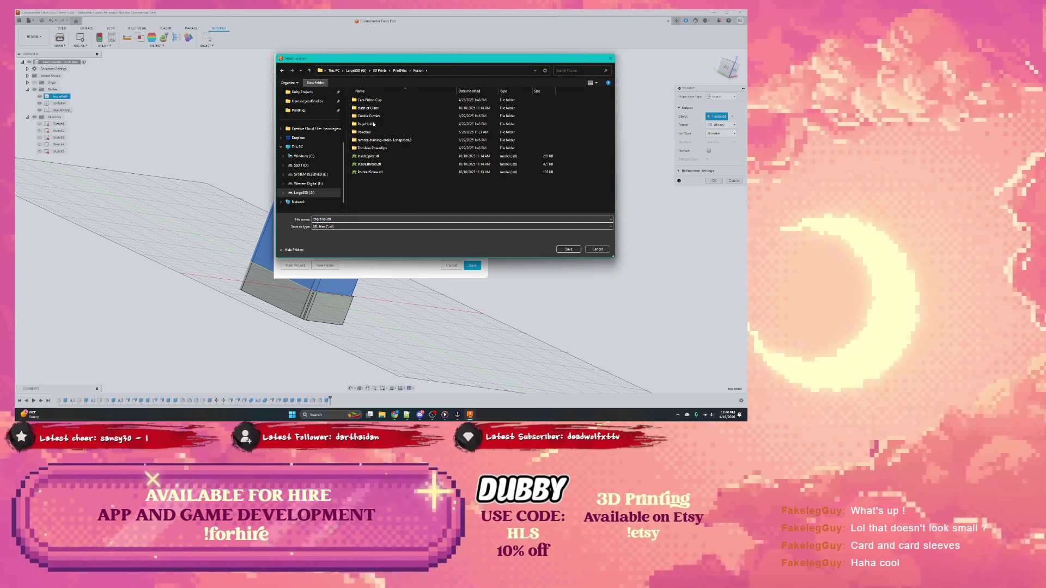
{"action": "type", "text": "Commander Deck"}
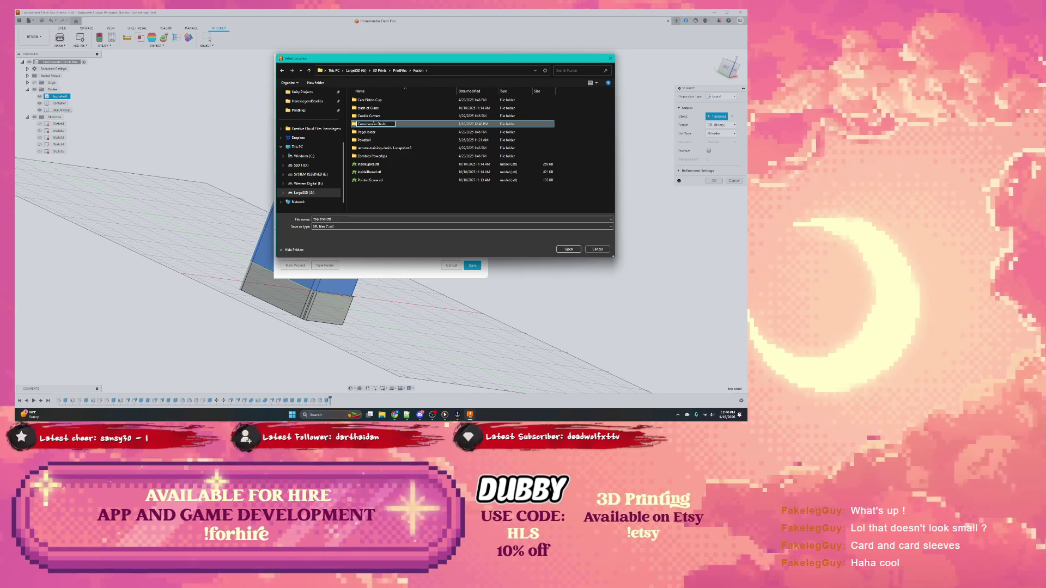
{"action": "type", "text": " Rin"}
{"action": "key", "text": "Return"}
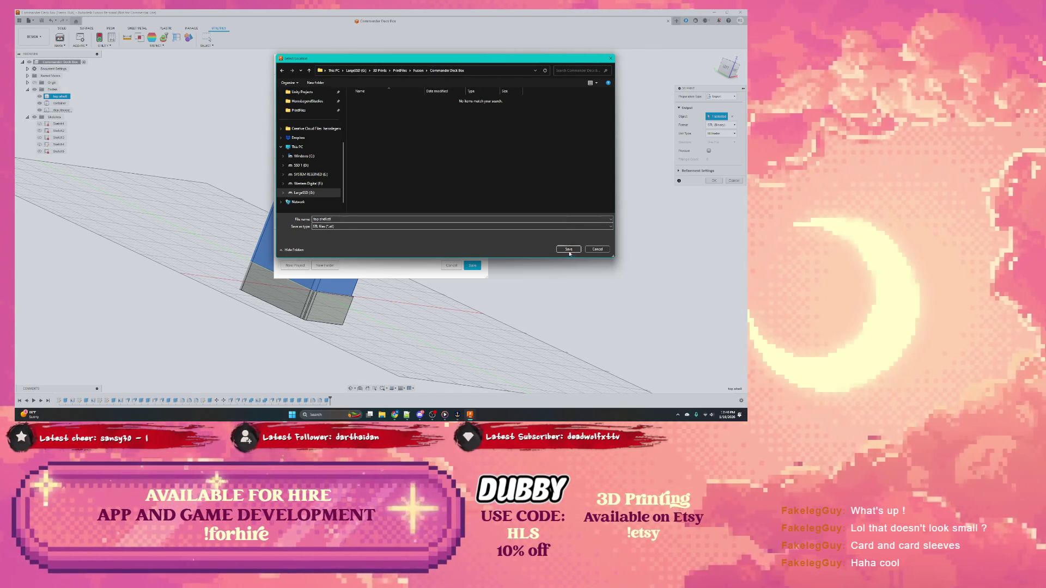
{"action": "left_click", "coordinate": [569, 249]}
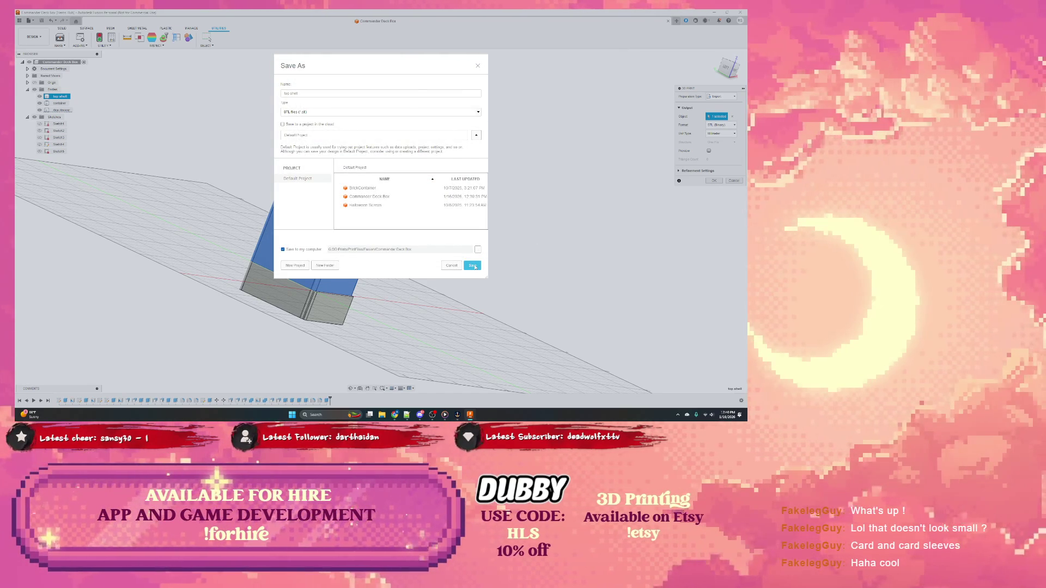
{"action": "left_click", "coordinate": [473, 266]}
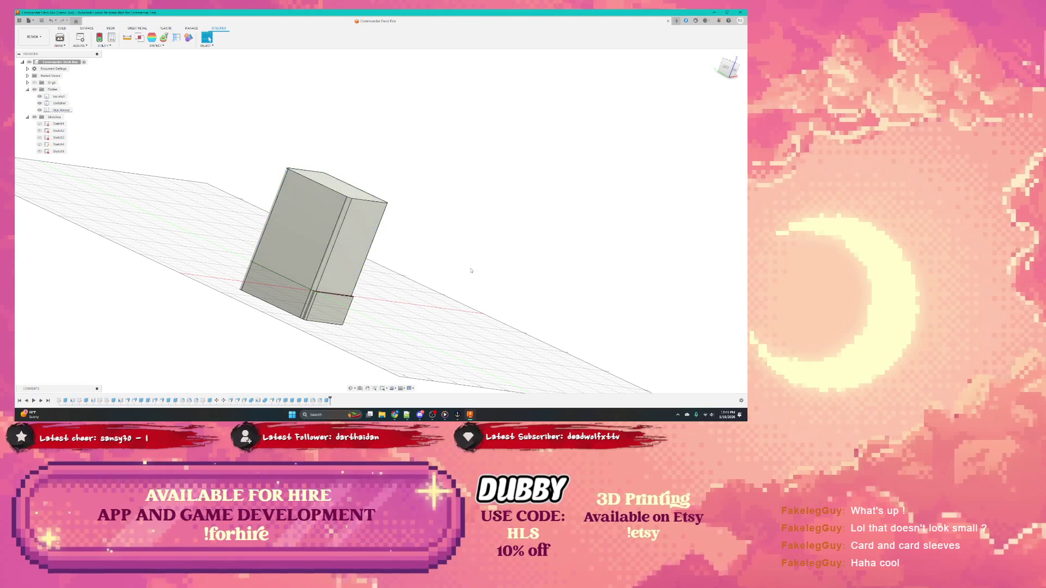
Export the container body as a renamed STL into the Commander Deck Box folder
{"action": "left_click", "coordinate": [278, 287]}
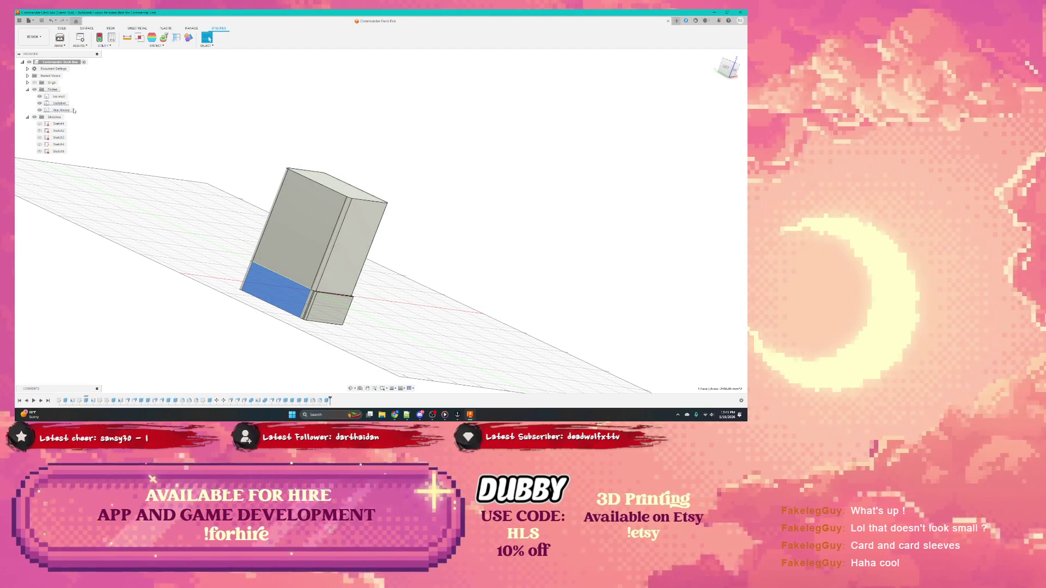
{"action": "left_click", "coordinate": [60, 38]}
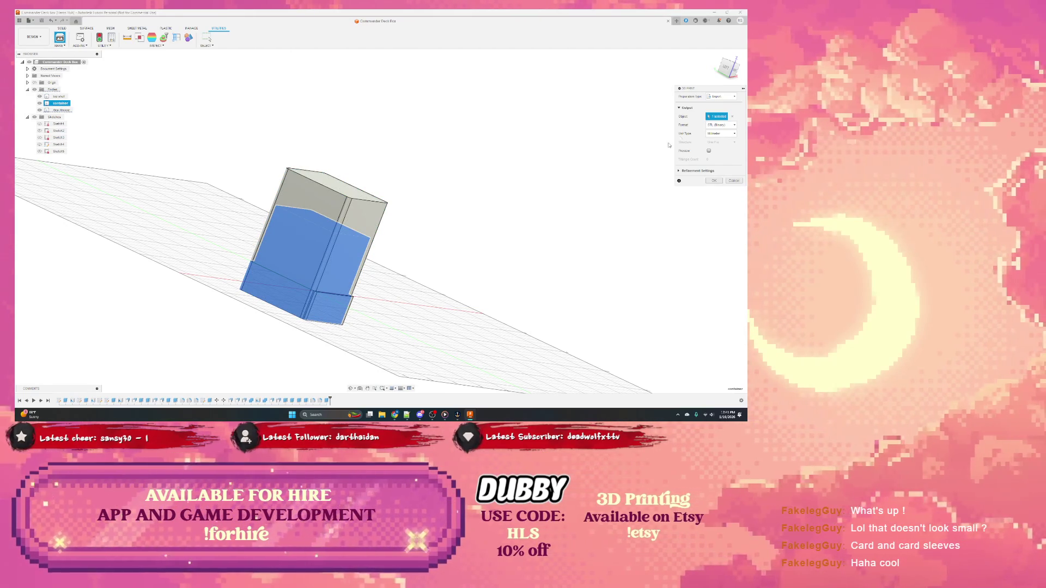
{"action": "left_click", "coordinate": [715, 180]}
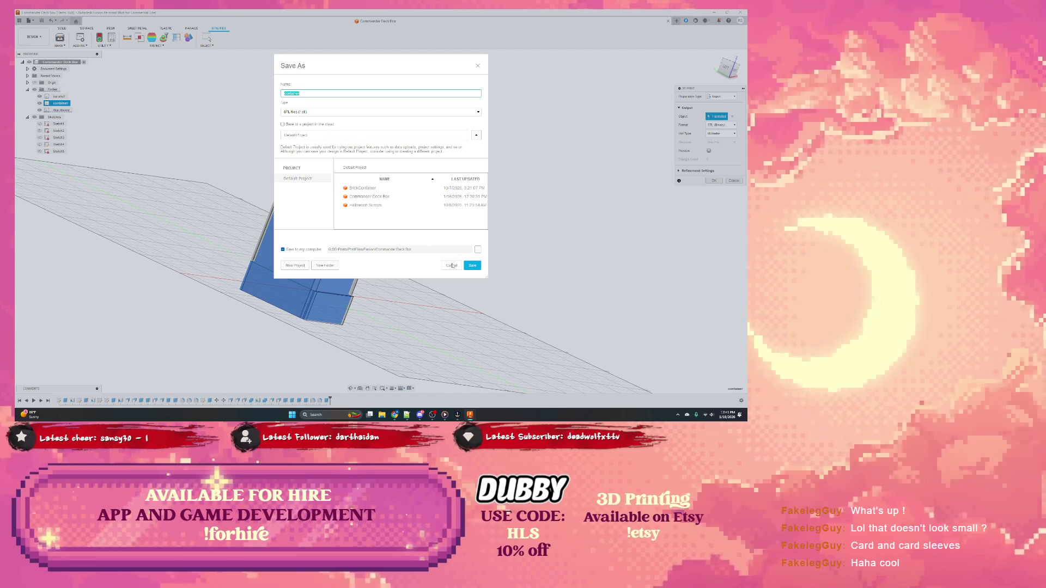
{"action": "left_click", "coordinate": [368, 196]}
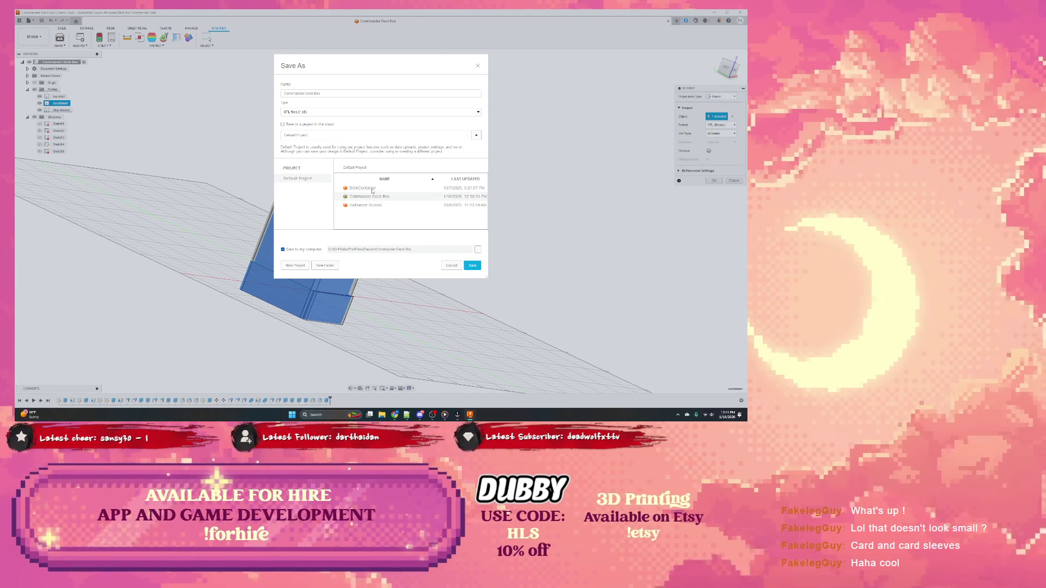
{"action": "triple_click", "coordinate": [318, 93]}
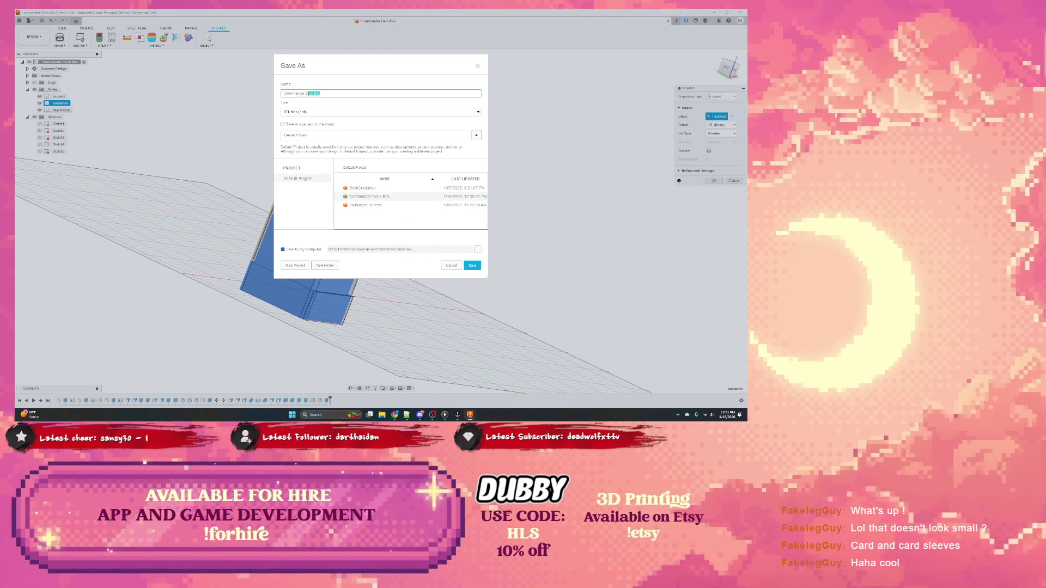
{"action": "type", "text": "Con"}
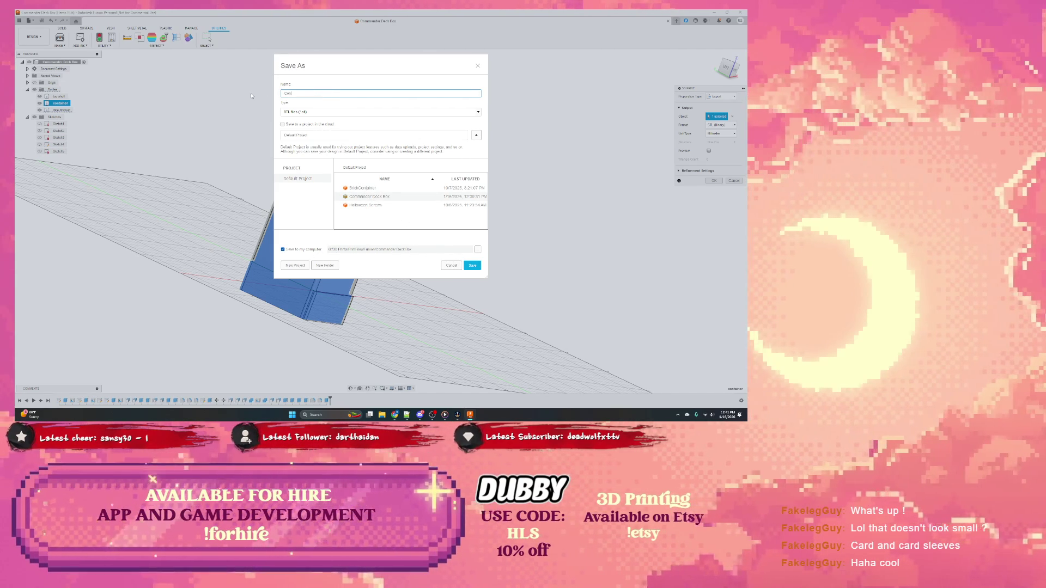
{"action": "type", "text": "tainer"}
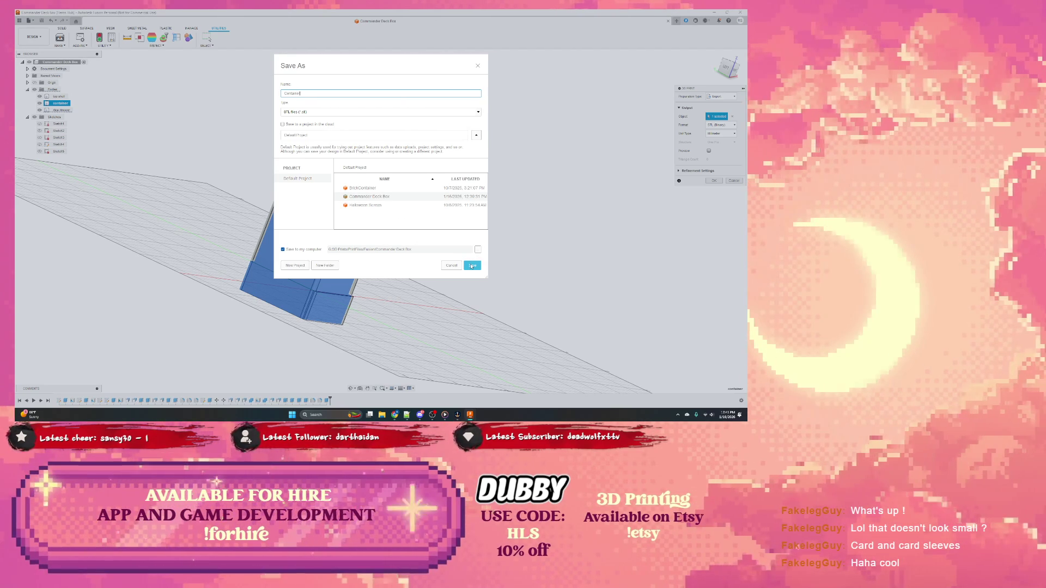
{"action": "left_click", "coordinate": [472, 266]}
Export the drawer body as an STL as well, then close Fusion 360
{"action": "left_click", "coordinate": [61, 110]}
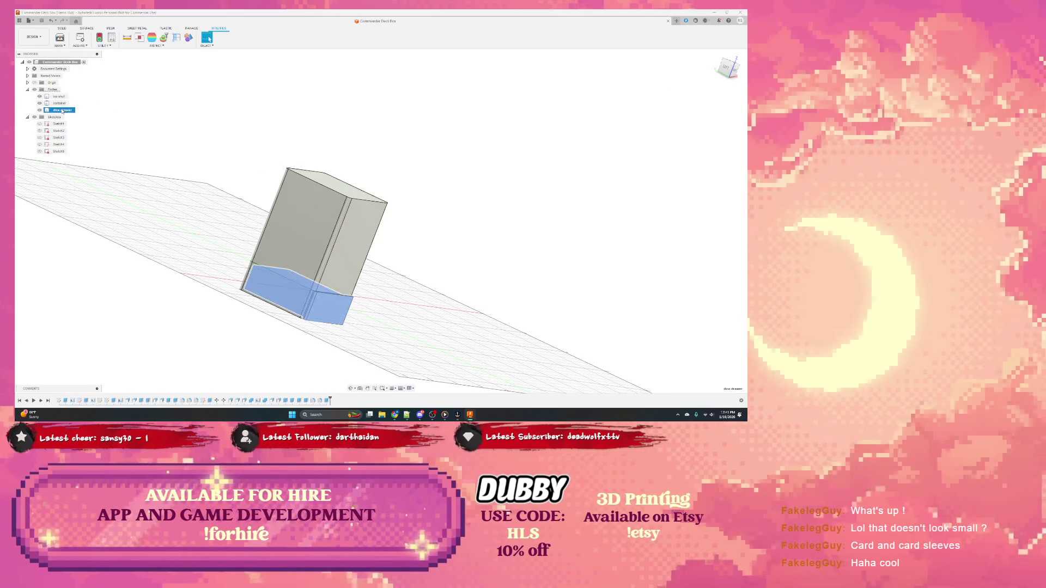
{"action": "left_click", "coordinate": [60, 38]}
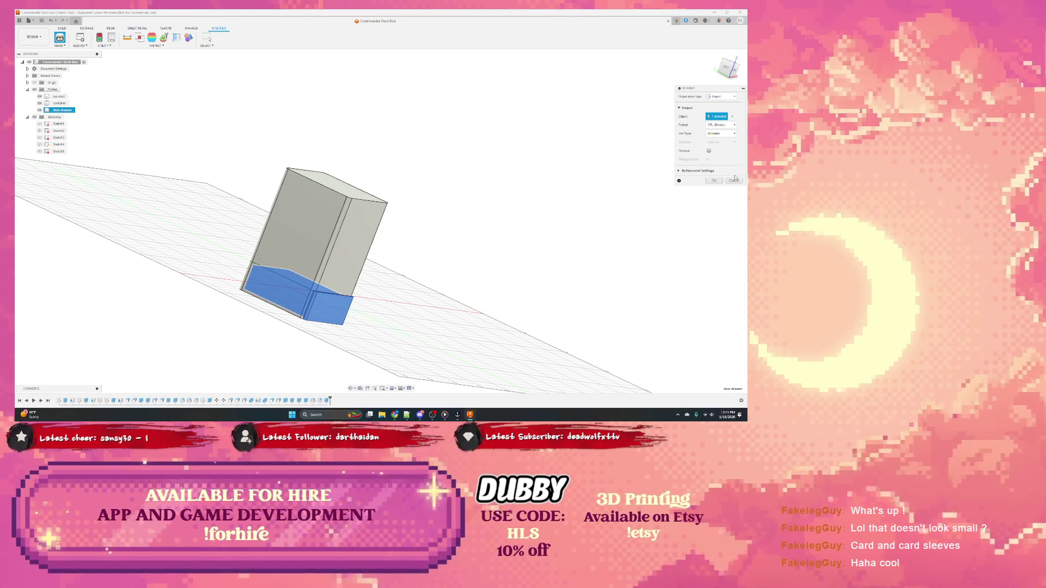
{"action": "left_click", "coordinate": [715, 180]}
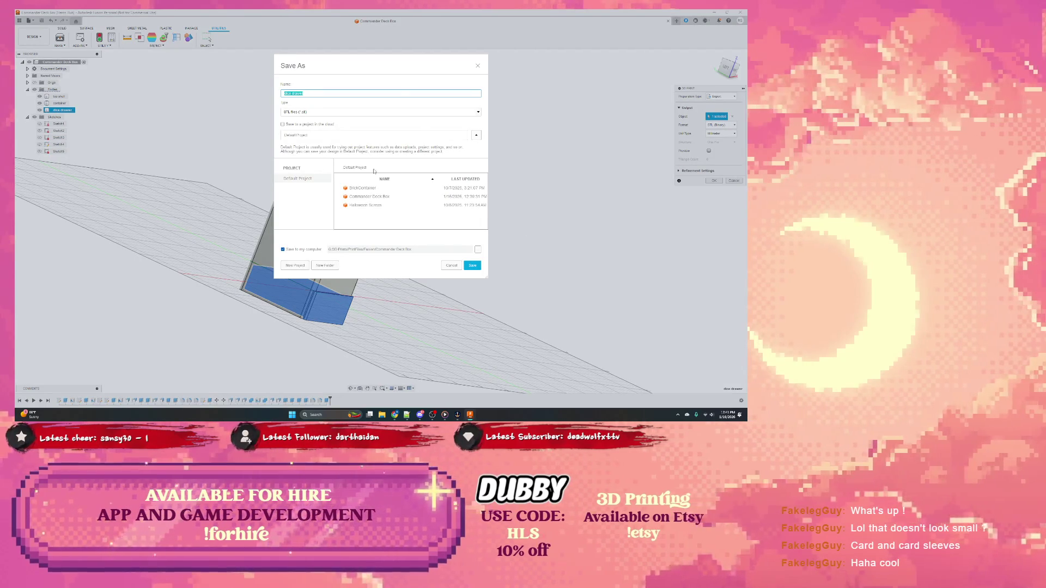
{"action": "left_click", "coordinate": [468, 264]}
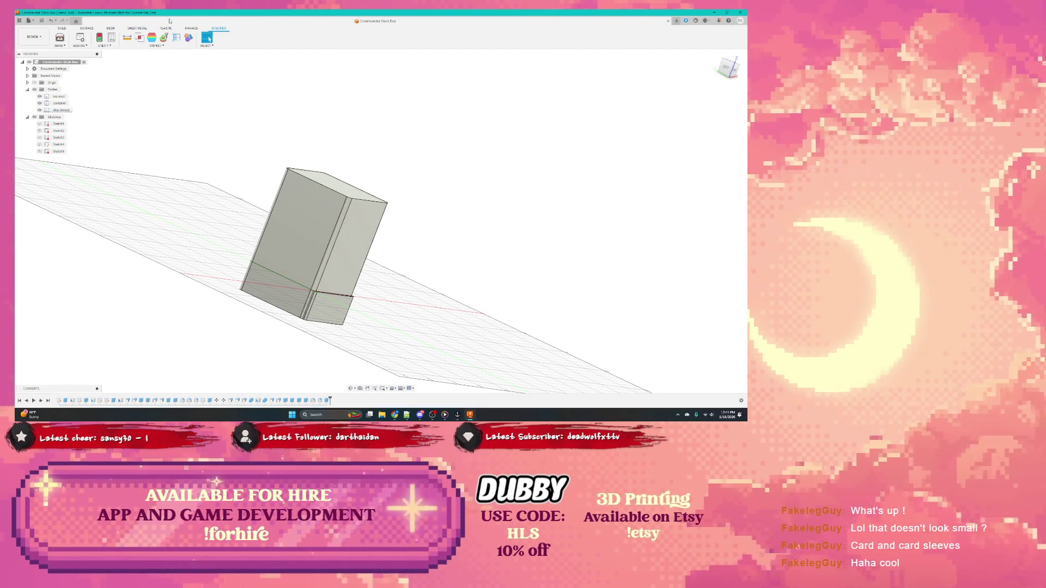
{"action": "left_click", "coordinate": [740, 12]}
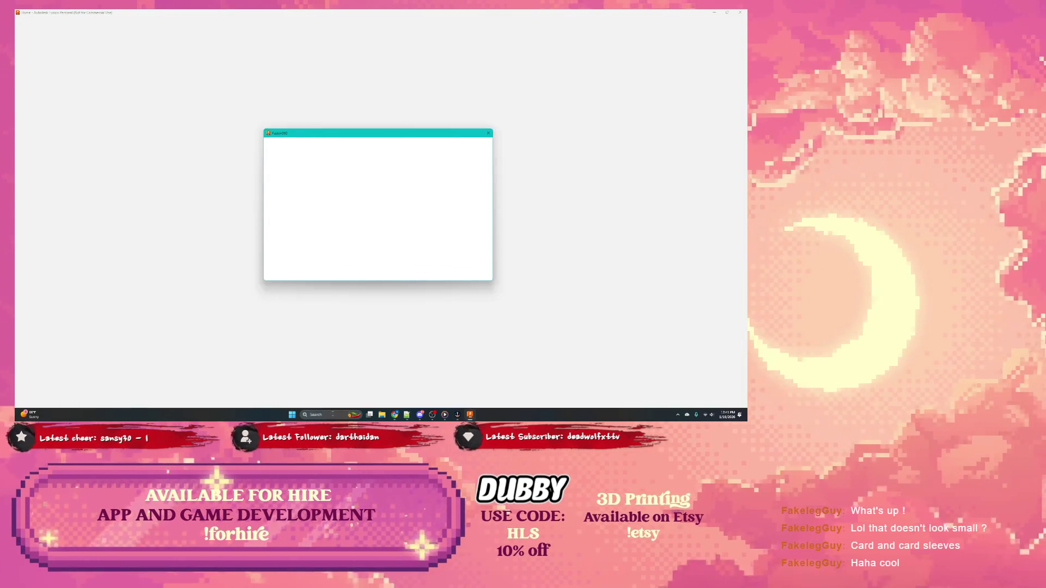
Browse File Explorer to PrintFiles > Fusion > Commander Deck Box
{"action": "key", "text": "super"}
{"action": "left_click", "coordinate": [435, 309]}
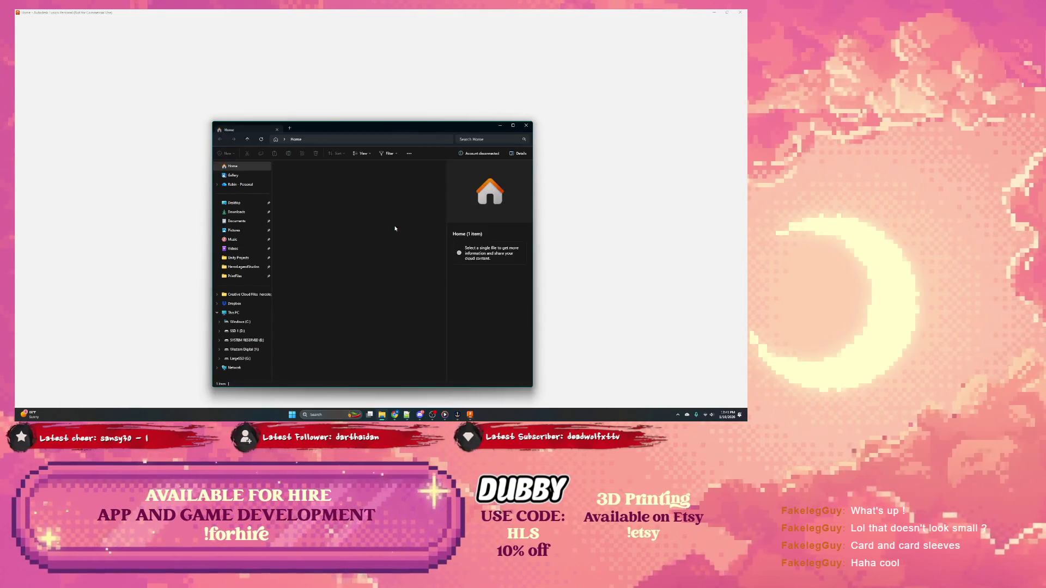
{"action": "left_click", "coordinate": [240, 276]}
{"action": "double_click", "coordinate": [311, 212]}
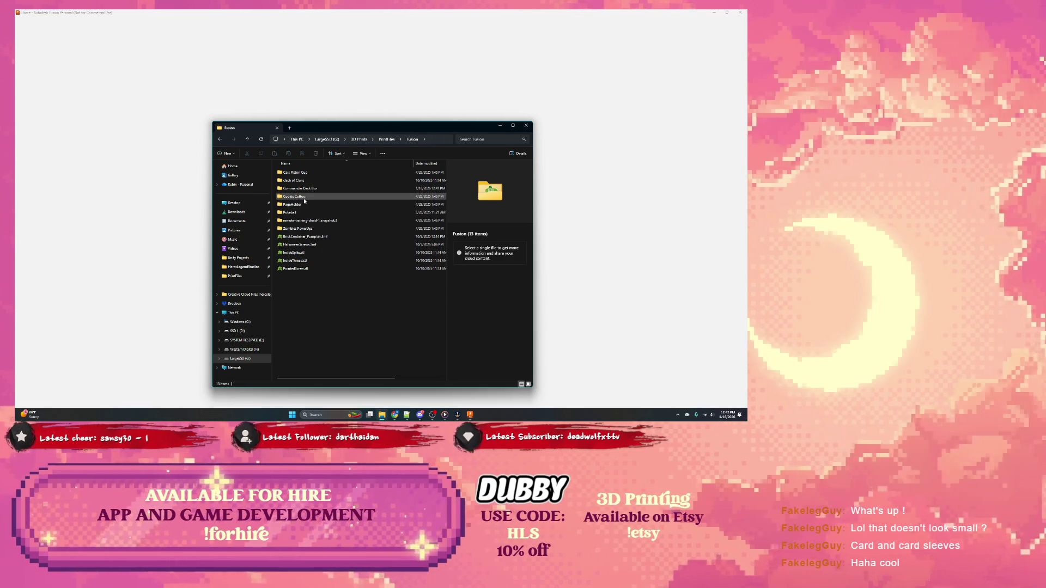
{"action": "double_click", "coordinate": [304, 189]}
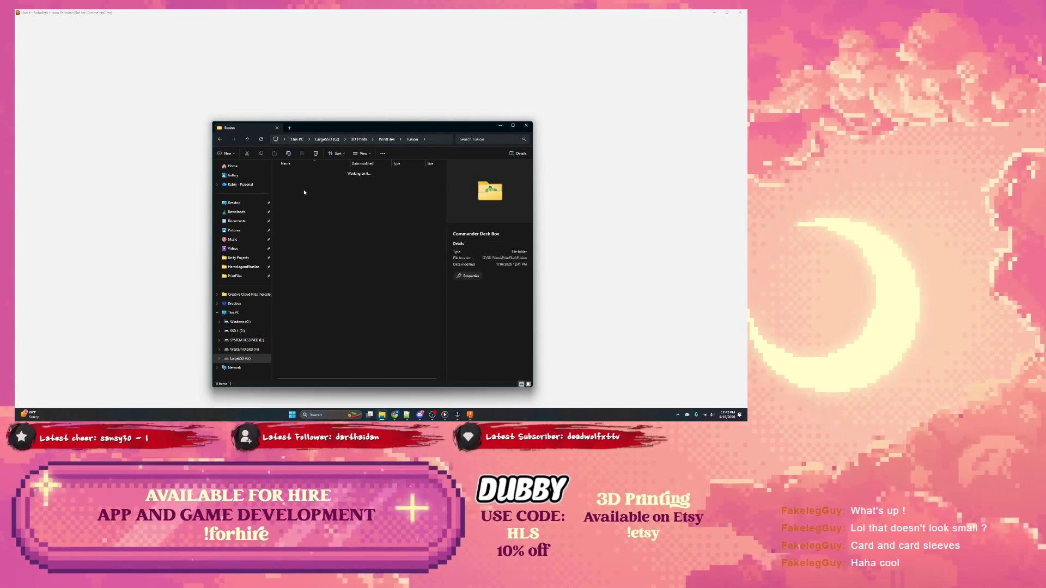
Load Container.stl in the slicer and dismiss the Fusion feedback survey
{"action": "left_click", "coordinate": [297, 174]}
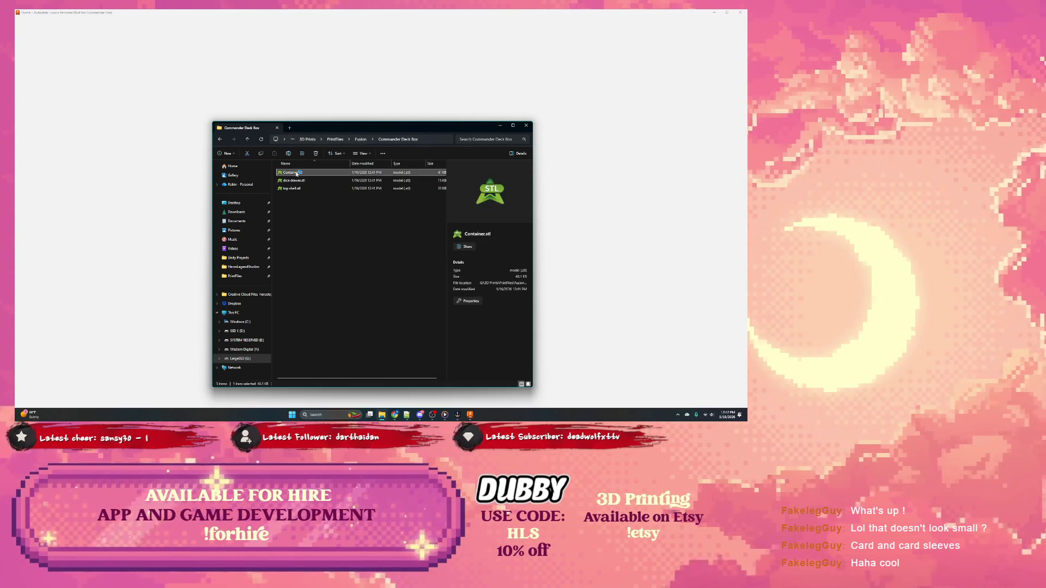
{"action": "double_click", "coordinate": [298, 174]}
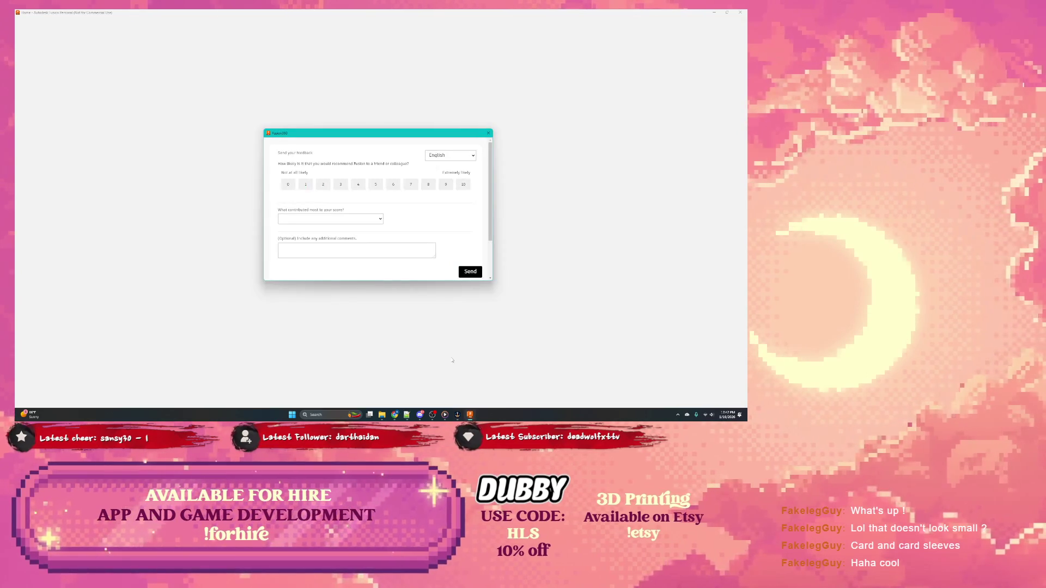
{"action": "scroll", "coordinate": [463, 269], "scroll_direction": "down", "scroll_amount": 3}
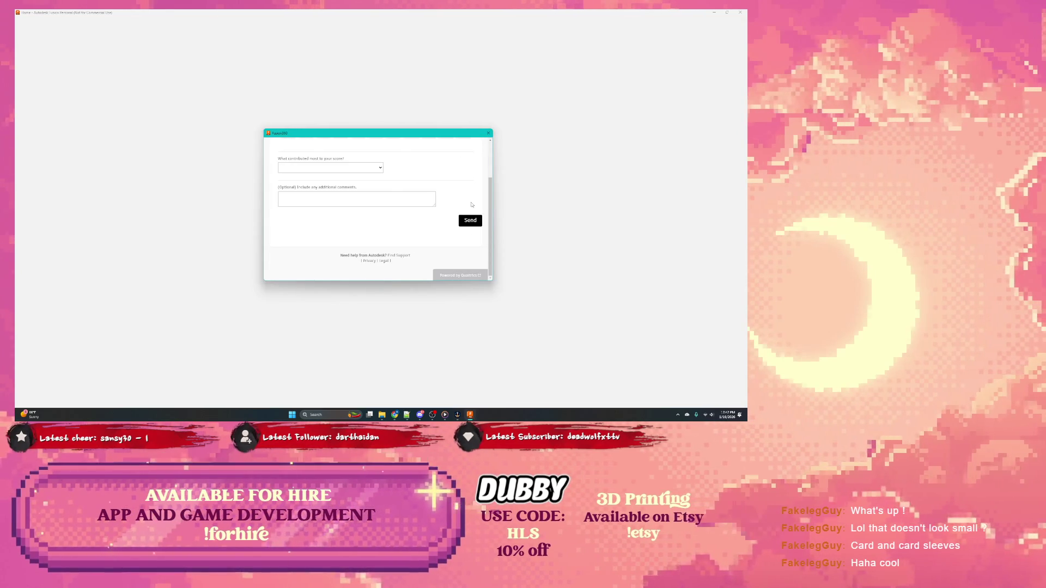
{"action": "left_click", "coordinate": [488, 135]}
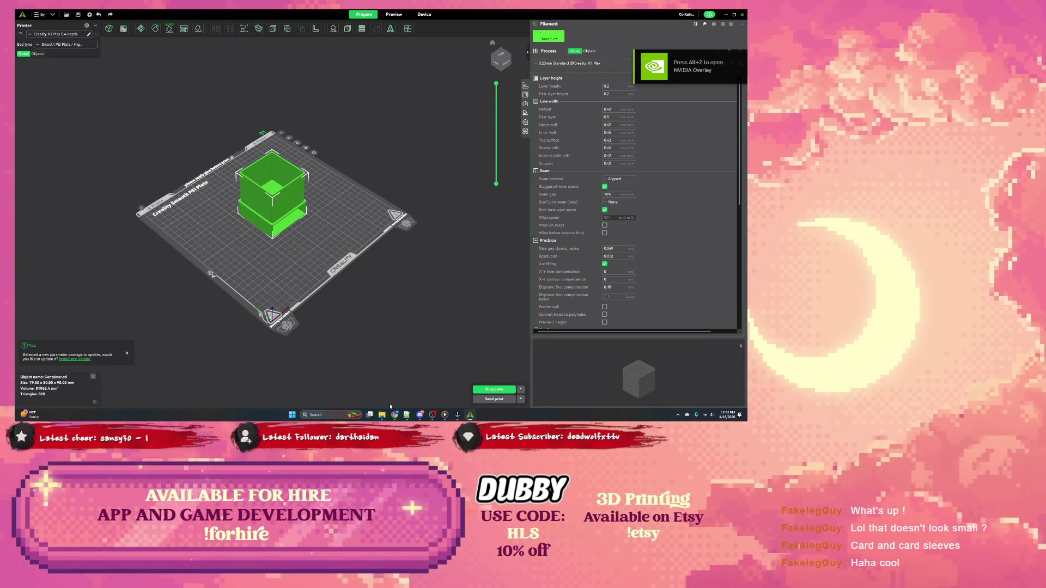
Move the Commander Deck Box folder window beside the loaded container model in Creality Print
{"action": "left_click_drag", "start_coordinate": [400, 126], "coordinate": [569, 155]}
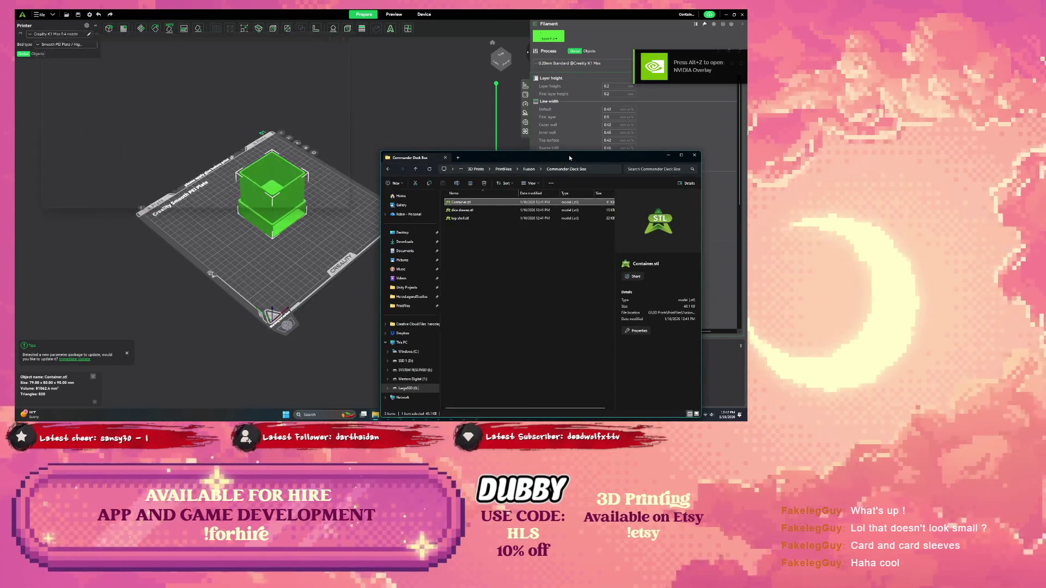